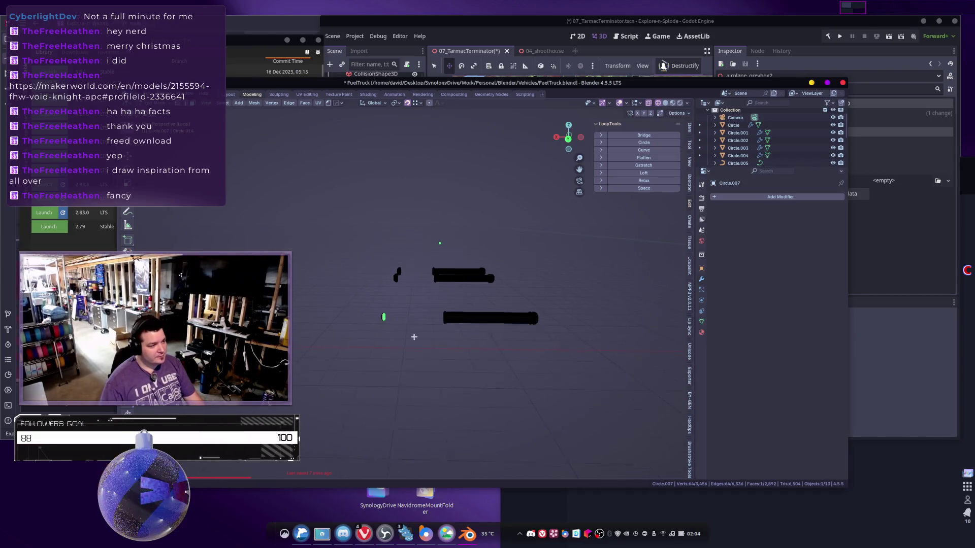
# Circle-select the small stray piece of the tank mesh and delete its vertices.
pyautogui.press('c')
pyautogui.moveTo(422, 285); pyautogui.dragTo(423, 274)
pyautogui.moveTo(422, 273)
pyautogui.keyDown('shift'); pyautogui.mouseDown(button='middle')
pyautogui.moveTo(432, 333)
pyautogui.moveTo(461, 343)
pyautogui.mouseUp(button='middle'); pyautogui.keyUp('shift')
pyautogui.press('x')
pyautogui.click(423, 331)
# Return to editing the tube mesh and switch to top view, then angle back into perspective.
pyautogui.press('Tab')
pyautogui.press('Tab')
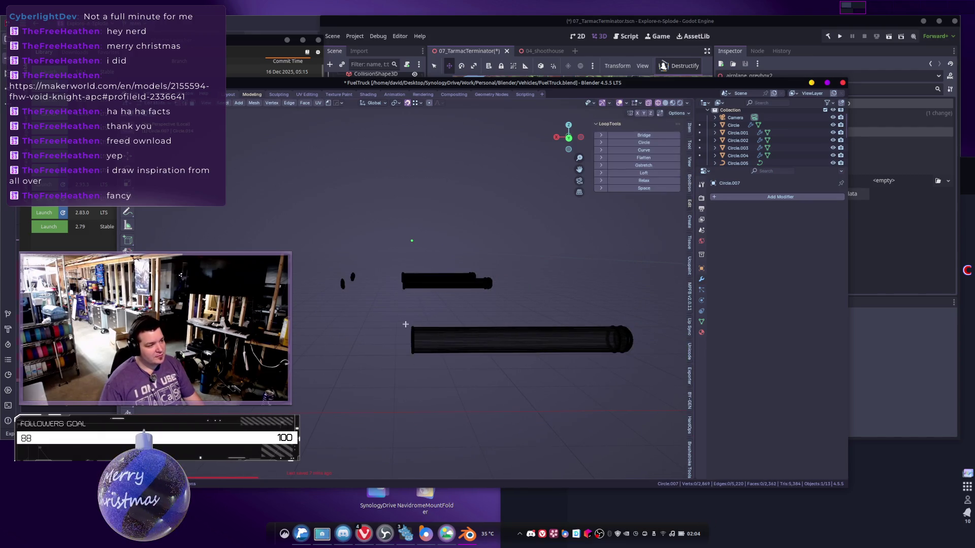
pyautogui.moveTo(409, 322)
pyautogui.keyDown('shift'); pyautogui.mouseDown(button='middle')
pyautogui.moveTo(470, 329)
pyautogui.moveTo(440, 327)
pyautogui.mouseUp(button='middle'); pyautogui.keyUp('shift')
pyautogui.moveTo(369, 265); pyautogui.dragTo(391, 274, button='middle')
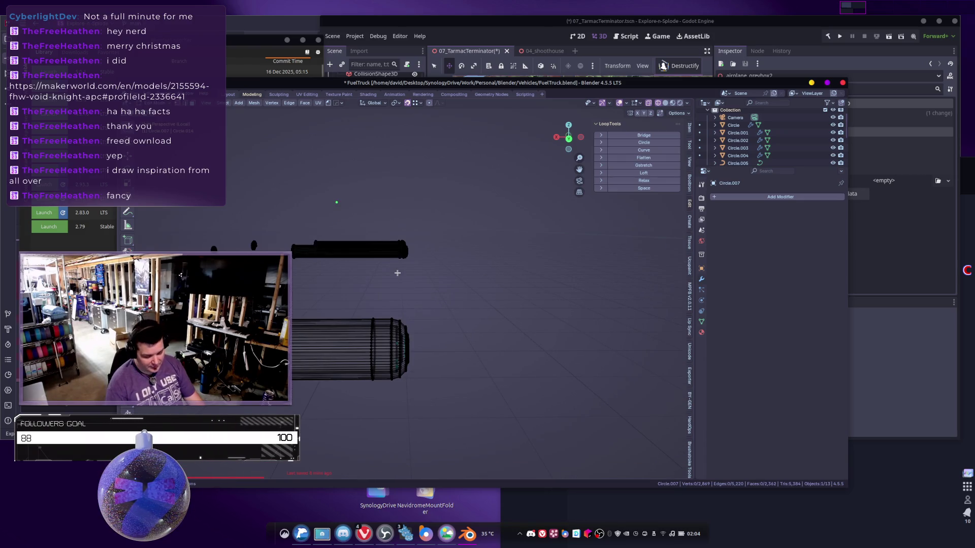
pyautogui.press('KP_7')
pyautogui.moveTo(397, 273); pyautogui.dragTo(396, 249, button='middle')
# Select the top tube bar.
pyautogui.moveTo(403, 160)
pyautogui.mouseDown()
pyautogui.moveTo(422, 211)
pyautogui.moveTo(455, 211)
pyautogui.mouseUp()
pyautogui.keyDown('shift'); pyautogui.moveTo(456, 212); pyautogui.dragTo(455, 171, button='middle'); pyautogui.keyUp('shift')
pyautogui.press('c')
pyautogui.press('Escape')
pyautogui.keyDown('shift'); pyautogui.moveTo(421, 294); pyautogui.dragTo(436, 264, button='middle'); pyautogui.keyUp('shift')
pyautogui.moveTo(416, 254)
pyautogui.mouseDown()
pyautogui.moveTo(437, 290)
pyautogui.moveTo(472, 302)
pyautogui.mouseUp()
# Zoom in on the long lower tube and box-select all of it.
pyautogui.moveTo(434, 338)
pyautogui.keyDown('shift'); pyautogui.mouseDown(button='middle')
pyautogui.moveTo(411, 300)
pyautogui.moveTo(461, 363)
pyautogui.mouseUp(button='middle'); pyautogui.keyUp('shift')
pyautogui.scroll(2, 412, 311)
pyautogui.scroll(2, 412, 311)
pyautogui.scroll(2, 457, 361)
pyautogui.scroll(1, 435, 334)
pyautogui.moveTo(386, 299); pyautogui.dragTo(444, 397)
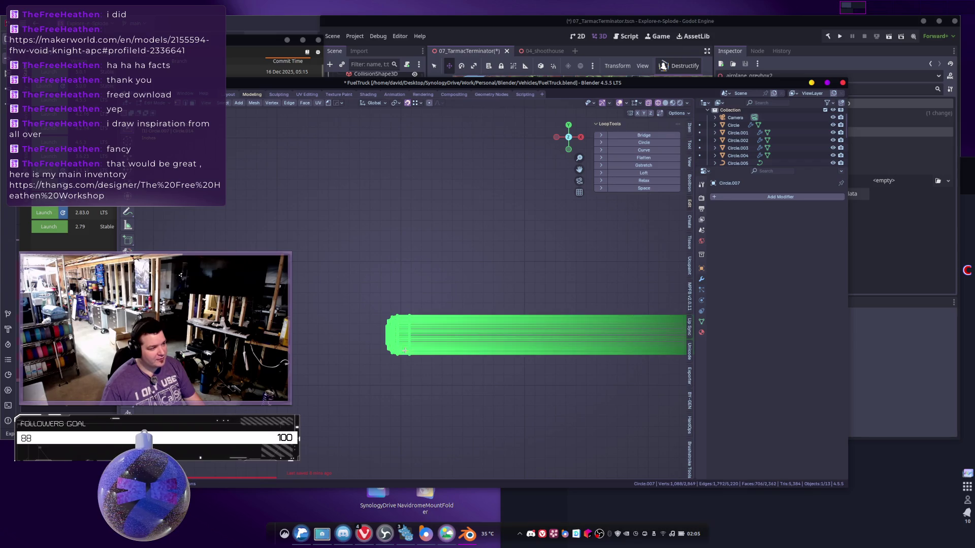
# Delete the lower tube's body vertices, keeping only its left end cap.
pyautogui.click(387, 287)
pyautogui.moveTo(387, 295); pyautogui.dragTo(445, 404)
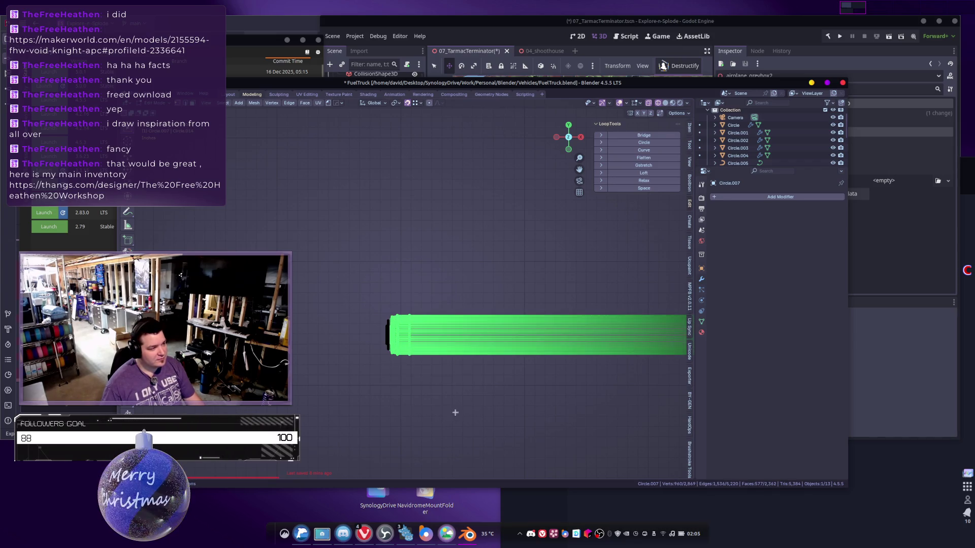
pyautogui.press('x')
pyautogui.click(431, 390)
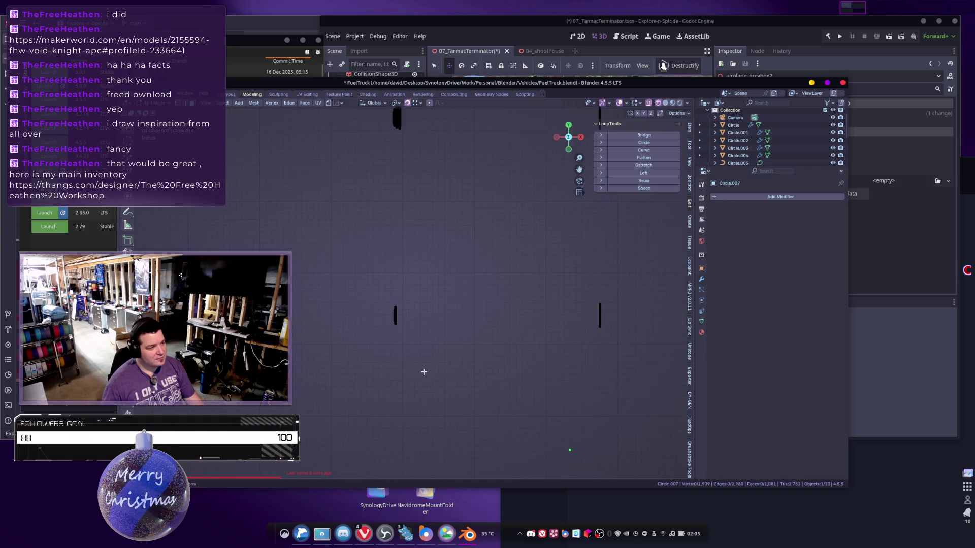
pyautogui.scroll(2, 417, 309)
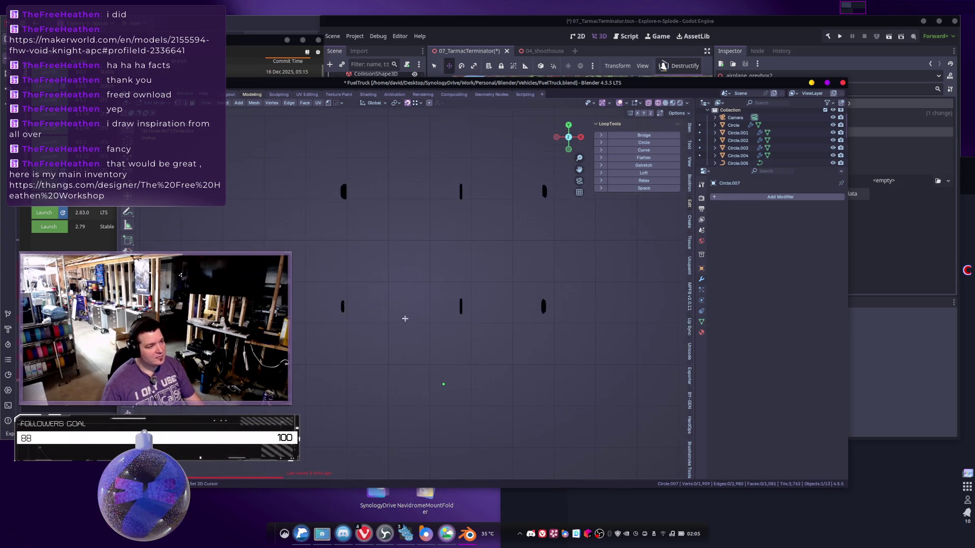
# Delete the middle ring vertices, then select the top-middle ring for deletion.
pyautogui.moveTo(375, 163); pyautogui.dragTo(429, 363)
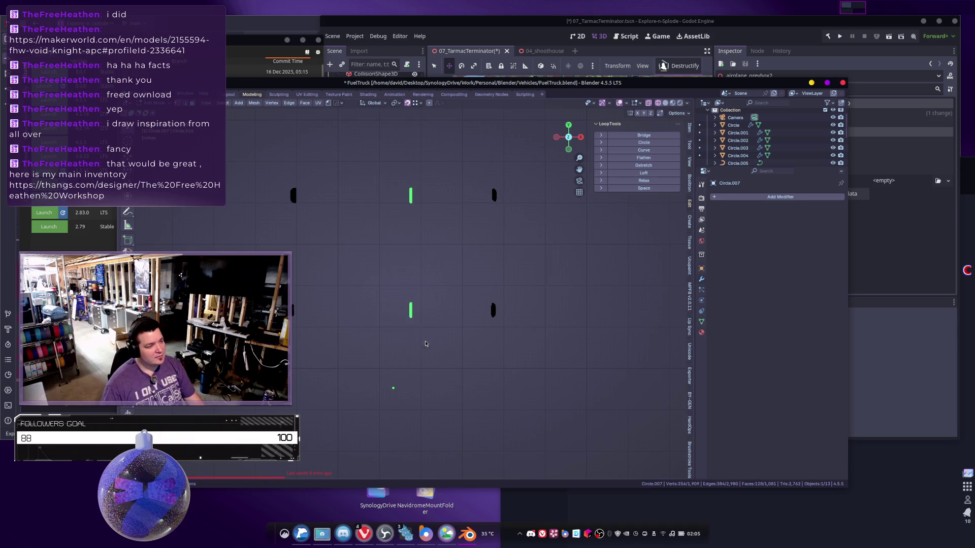
pyautogui.press('x')
pyautogui.click(423, 339)
pyautogui.scroll(-5, 424, 339)
pyautogui.moveTo(392, 173); pyautogui.dragTo(411, 210)
pyautogui.press('x')
pyautogui.scroll(3, 402, 297)
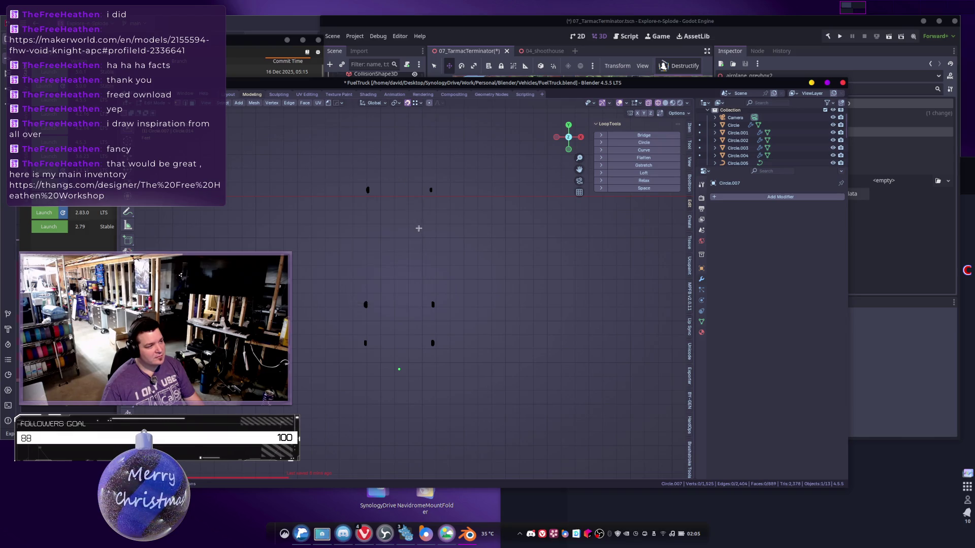
# Undo to restore the middle rings, then select one whole connected ring with Ctrl+L.
pyautogui.hotkey('ctrl', 'z')
pyautogui.keyDown('shift'); pyautogui.scroll(-2, 385, 388); pyautogui.keyUp('shift')
pyautogui.click(386, 388)
pyautogui.moveTo(394, 392)
pyautogui.mouseDown(button='middle')
pyautogui.moveTo(409, 396)
pyautogui.moveTo(427, 256)
pyautogui.moveTo(387, 332)
pyautogui.mouseUp(button='middle')
pyautogui.hotkey('ctrl', 'l')
pyautogui.scroll(-3, 361, 337)
pyautogui.scroll(3, 424, 344)
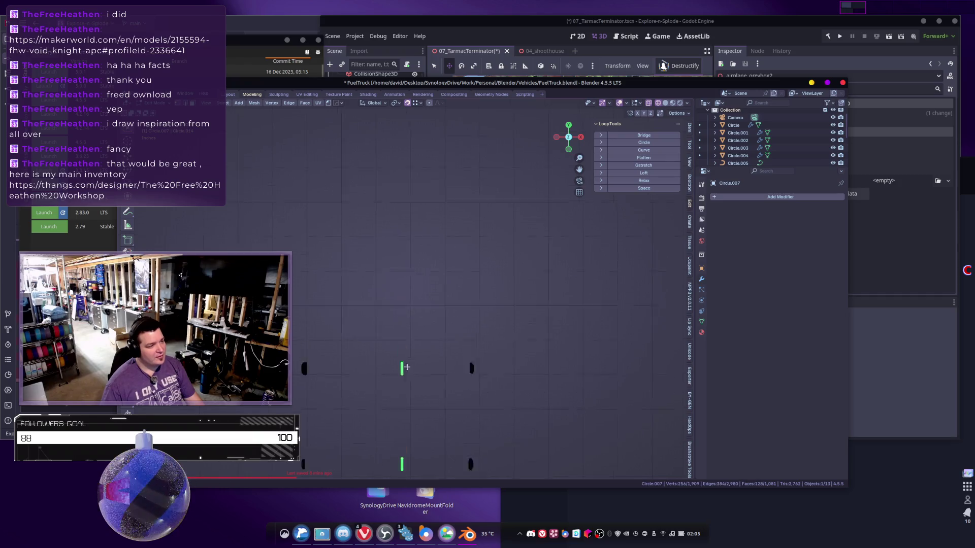
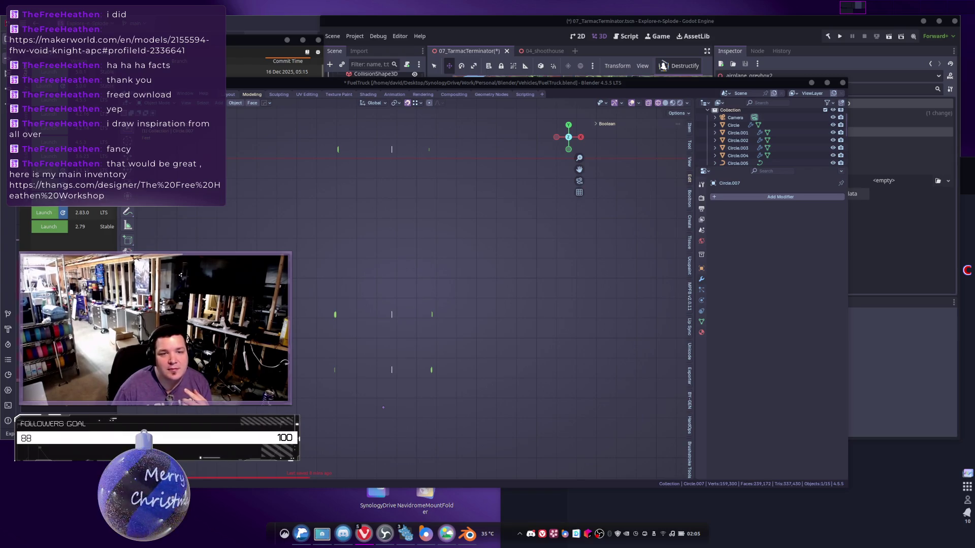
# Move the browser window showing the Thangs designer page over the Blender FuelTruck scene.
pyautogui.moveTo(663, 66)
pyautogui.mouseDown()
pyautogui.moveTo(559, 31)
pyautogui.moveTo(475, 51)
pyautogui.moveTo(452, 173)
pyautogui.moveTo(439, 54)
pyautogui.mouseUp()
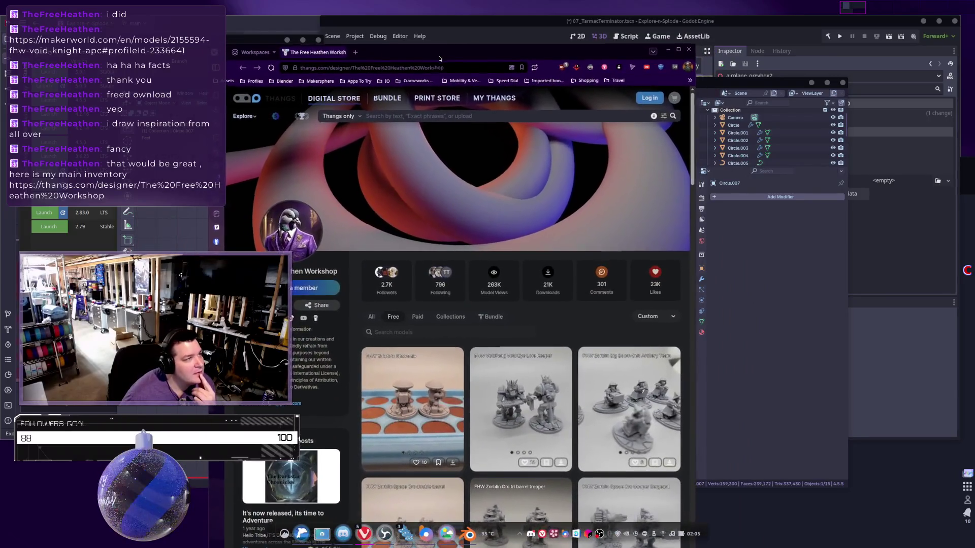
# Maximize the browser and open the FHW Yuletide Shroomie model page from the designer's grid.
pyautogui.doubleClick(439, 55)
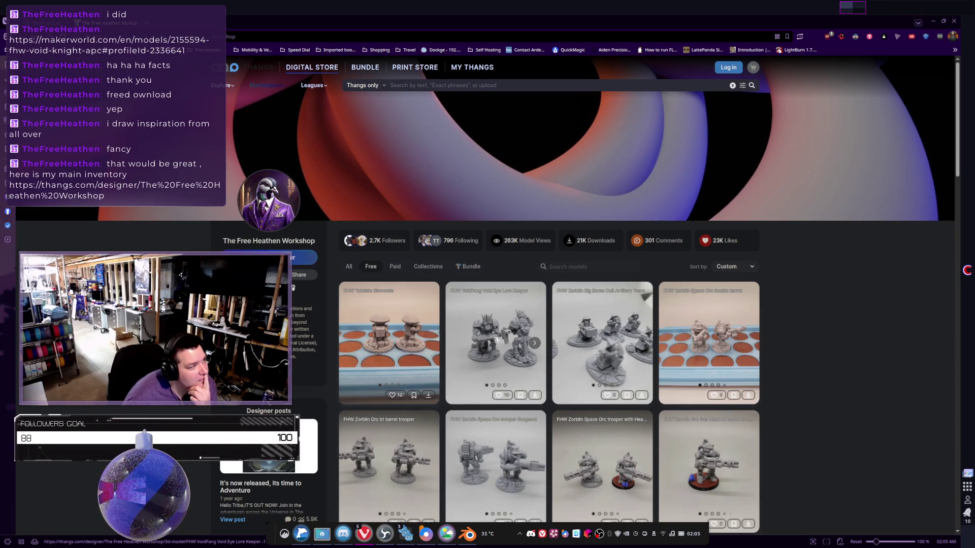
pyautogui.scroll(-2, 496, 339)
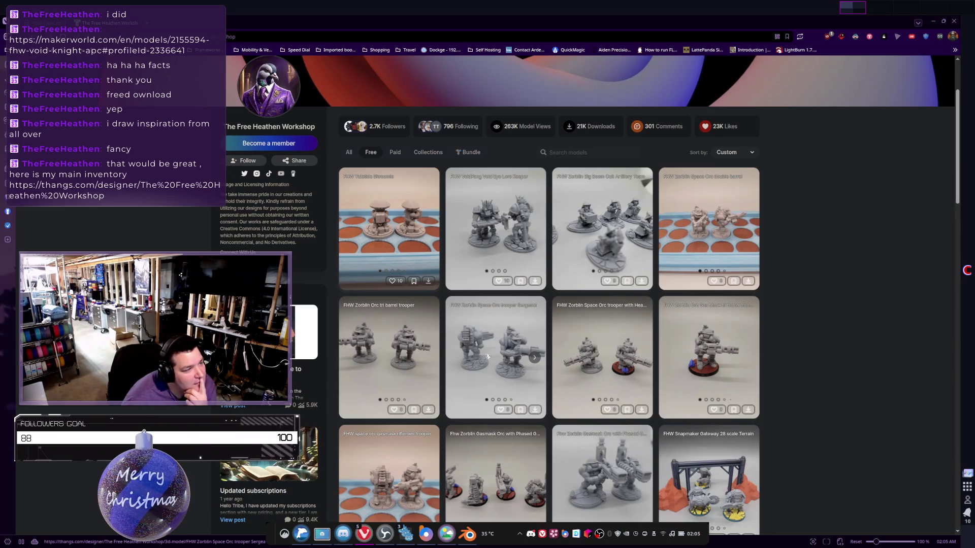
pyautogui.scroll(-5, 470, 348)
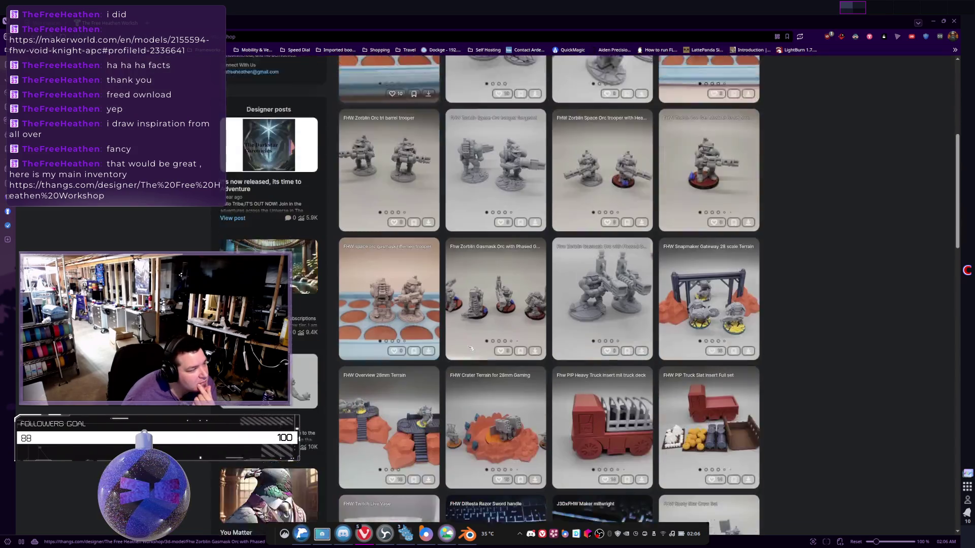
pyautogui.scroll(5, 406, 213)
pyautogui.click(404, 209)
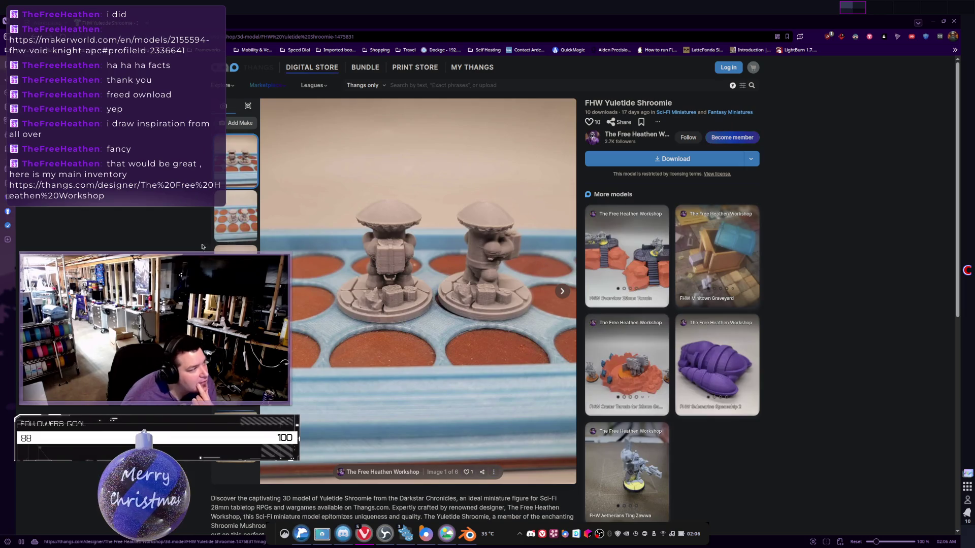
# Browse the Yuletide Shroomie photos and 3D preview, then return to the model grid.
pyautogui.click(236, 248)
pyautogui.click(236, 327)
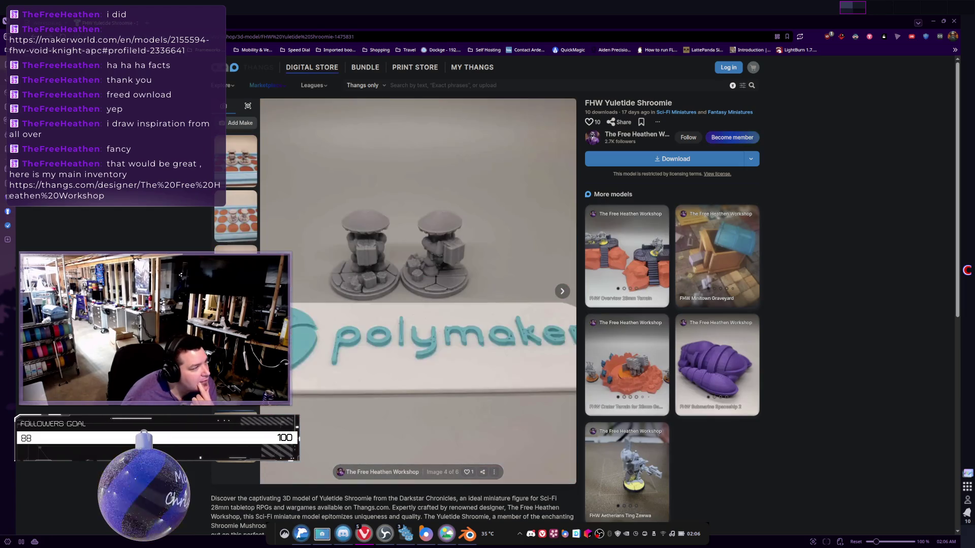
pyautogui.click(235, 437)
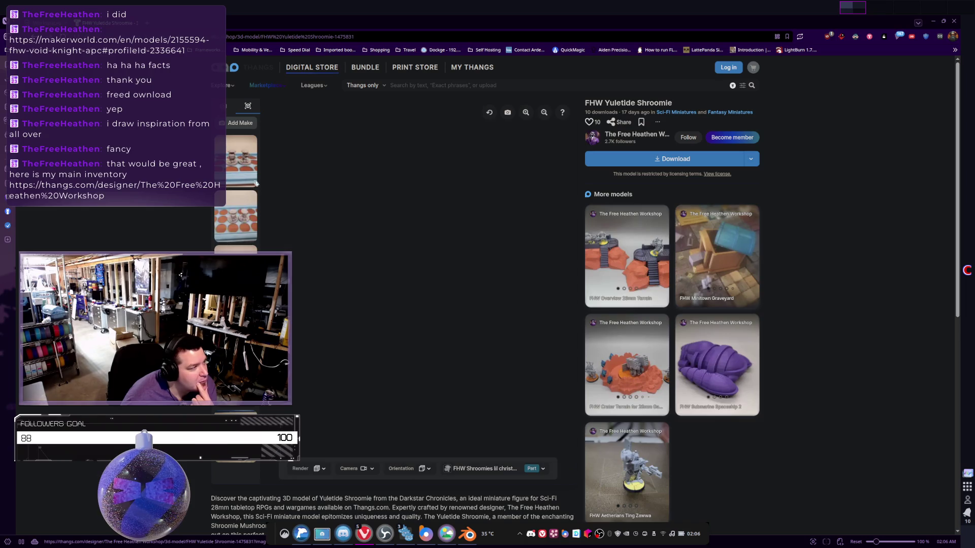
pyautogui.click(248, 175)
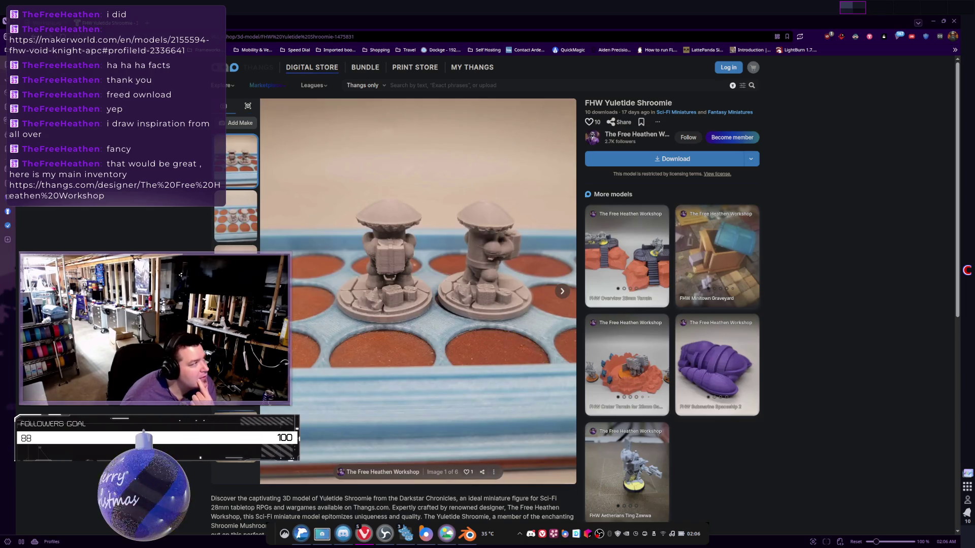
pyautogui.hotkey('alt', 'Left')
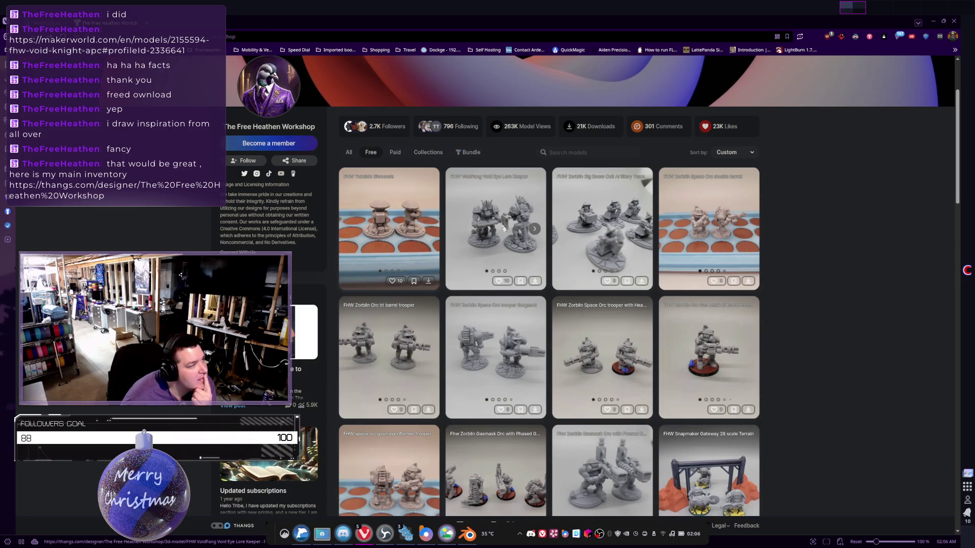
# View the FHW VoidFang Void Eye Lore Keeper page's second image, then go back to the grid.
pyautogui.click(503, 230)
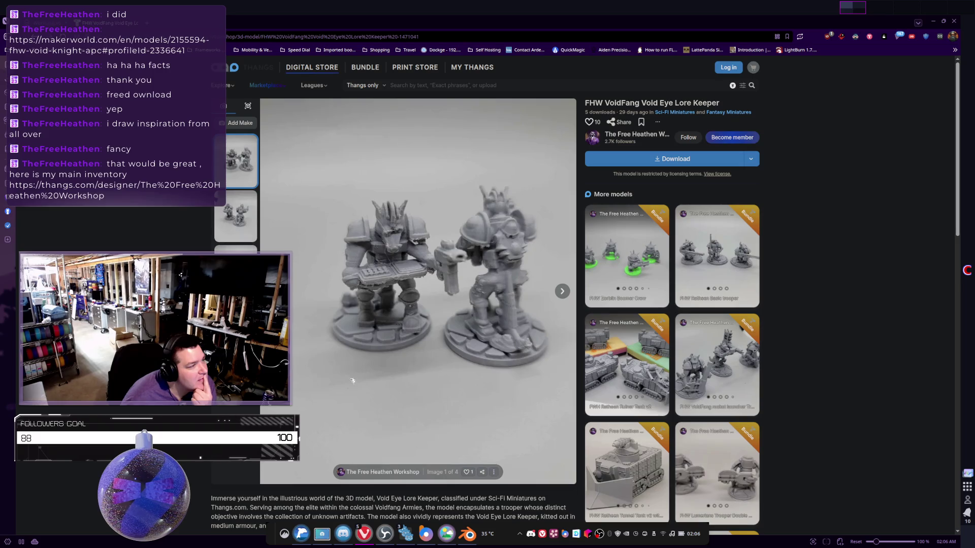
pyautogui.scroll(-4, 448, 276)
pyautogui.scroll(2, 448, 276)
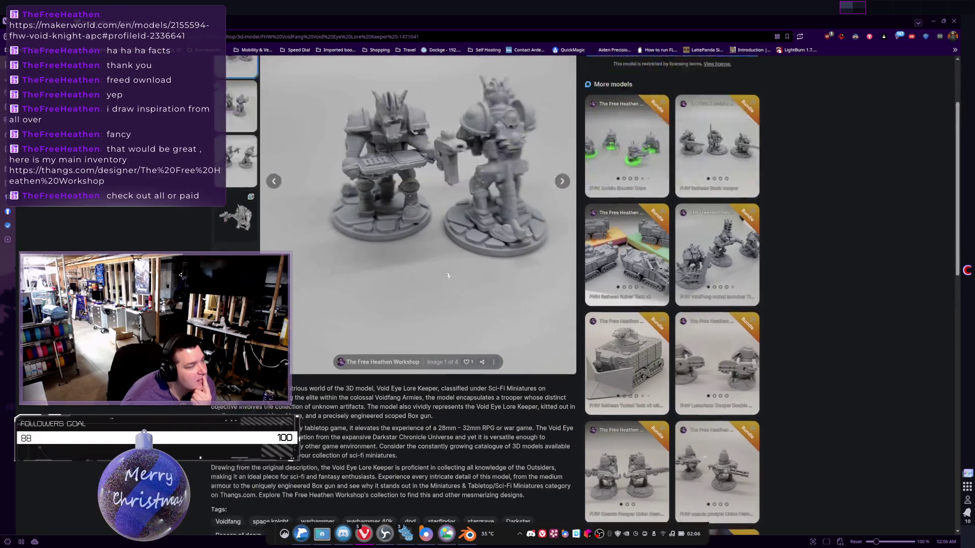
pyautogui.scroll(2, 447, 275)
pyautogui.click(249, 207)
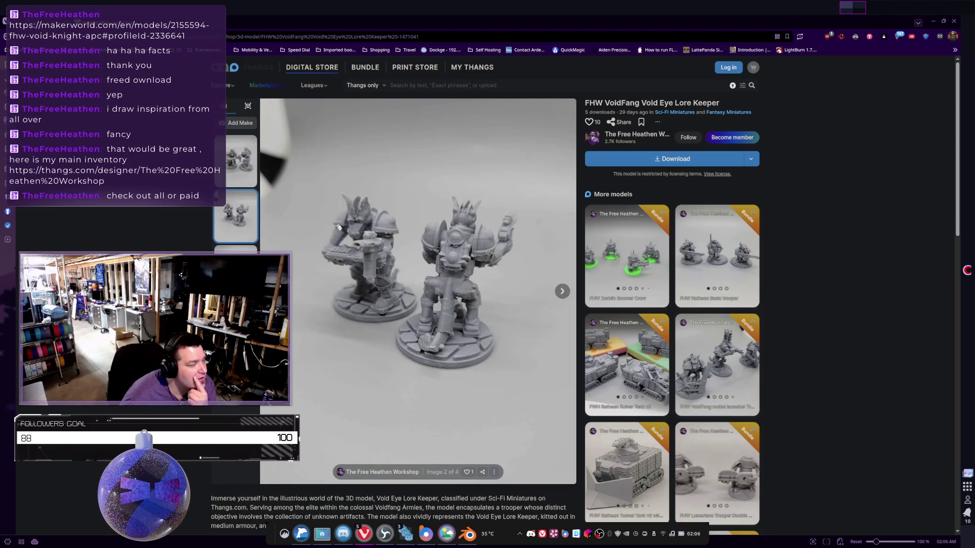
pyautogui.hotkey('alt', 'Left')
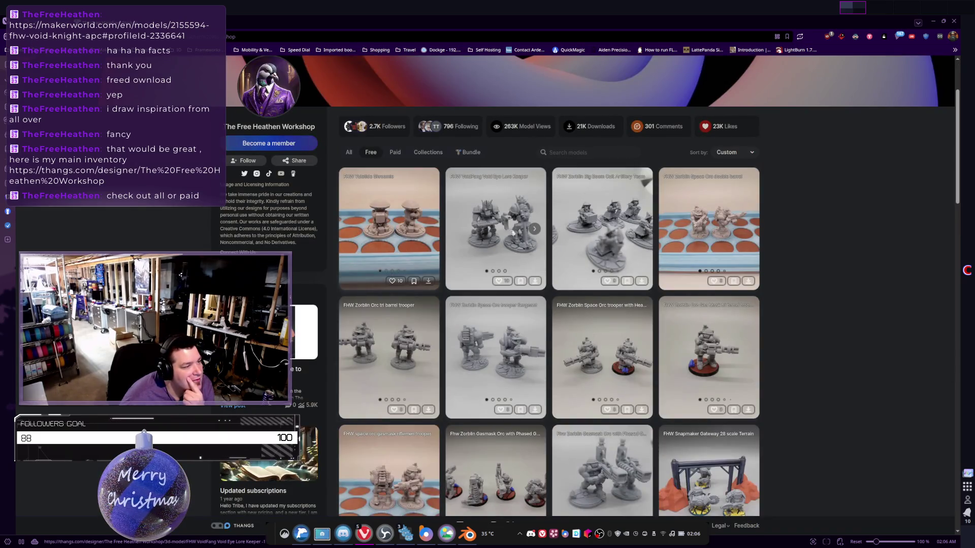
pyautogui.click(610, 233)
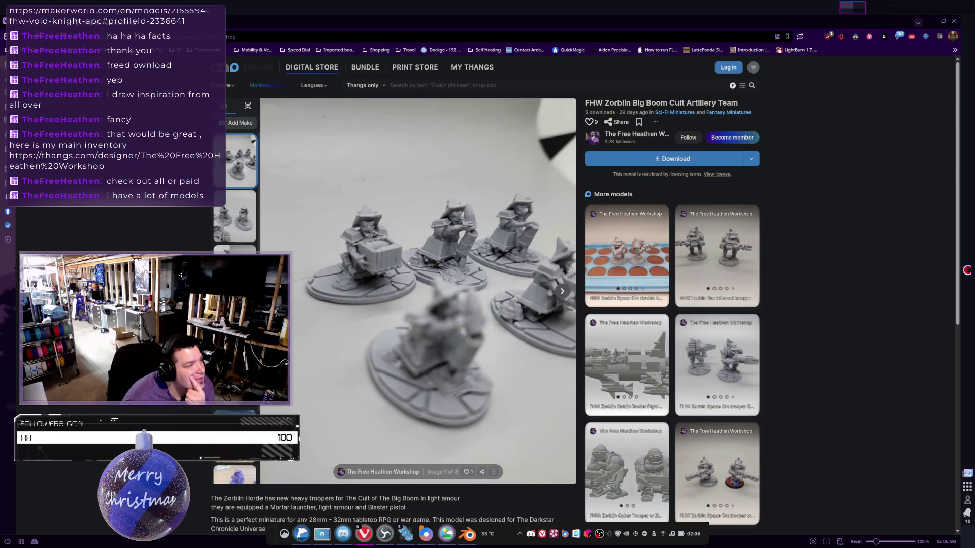
pyautogui.hotkey('alt', 'Left')
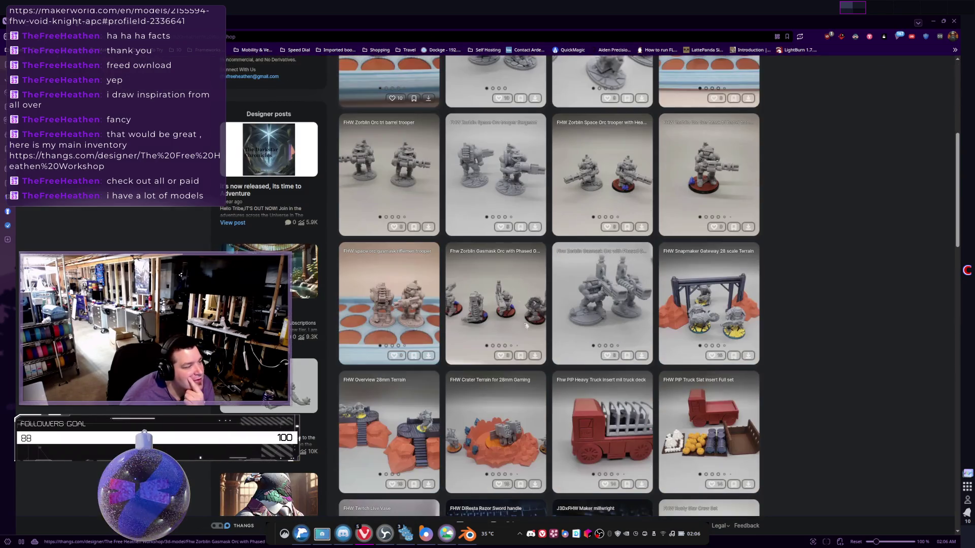
pyautogui.scroll(-3, 521, 288)
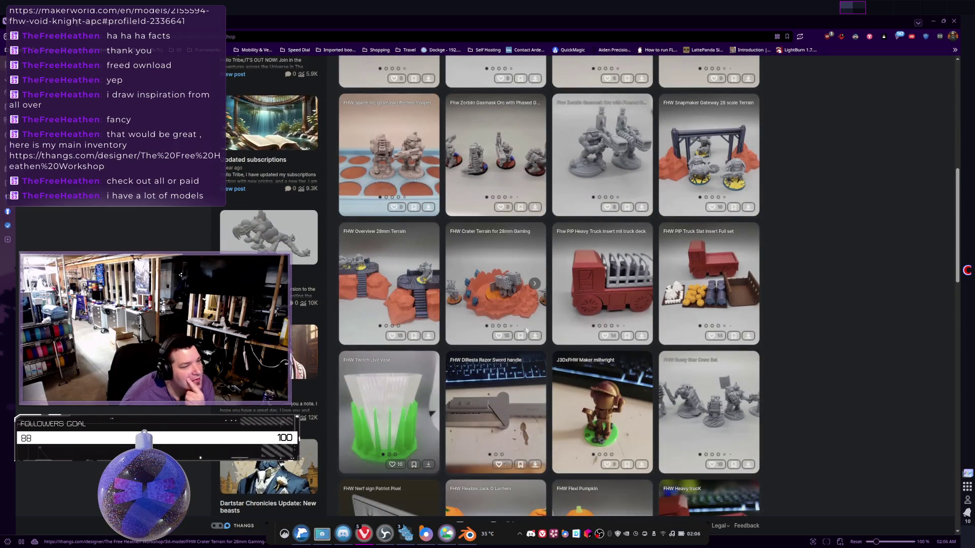
pyautogui.scroll(-1, 526, 334)
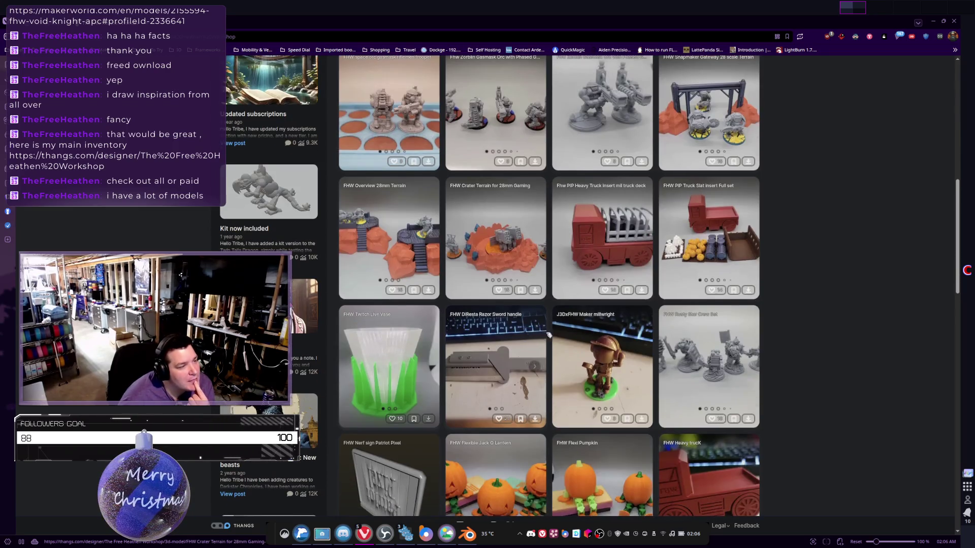
pyautogui.click(611, 214)
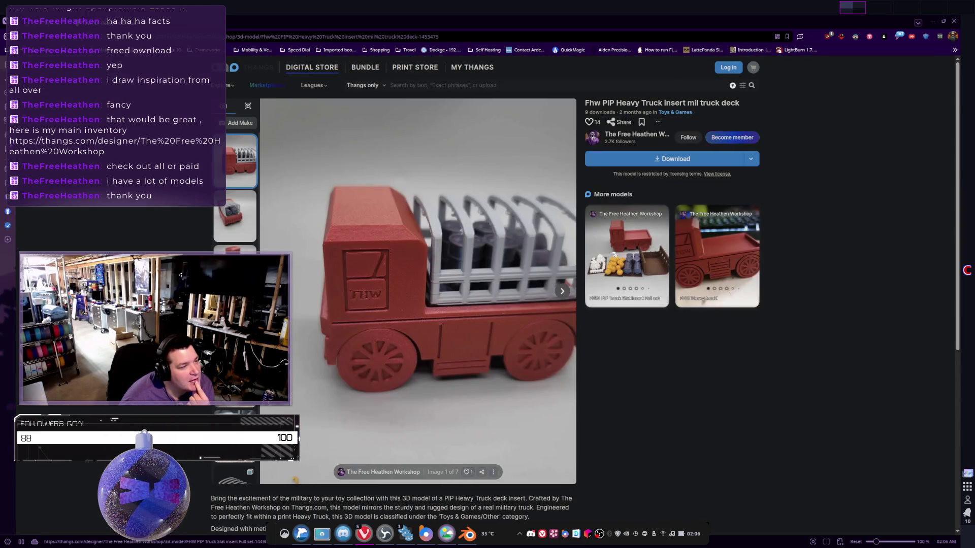
pyautogui.click(612, 274)
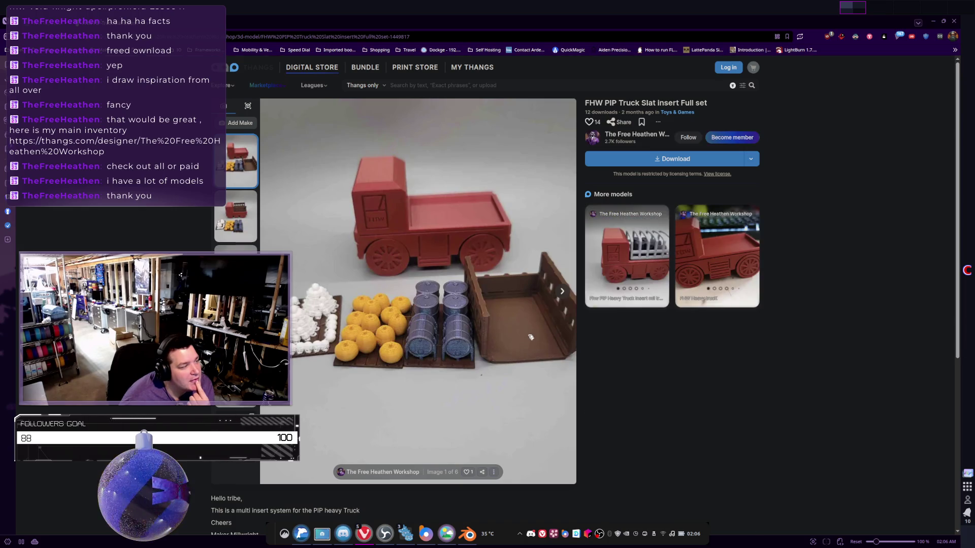
pyautogui.click(301, 323)
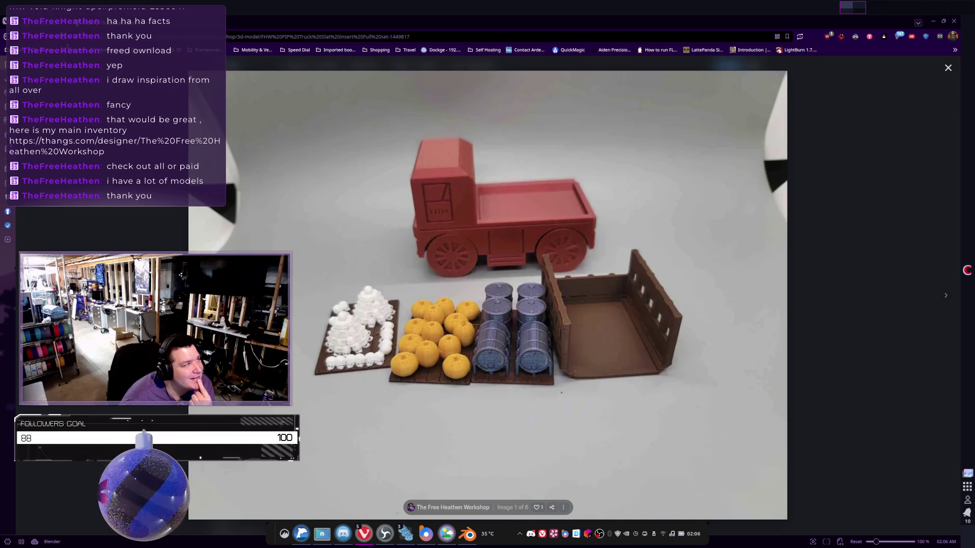
pyautogui.hotkey('alt', 'Left')
pyautogui.hotkey('alt', 'Left')
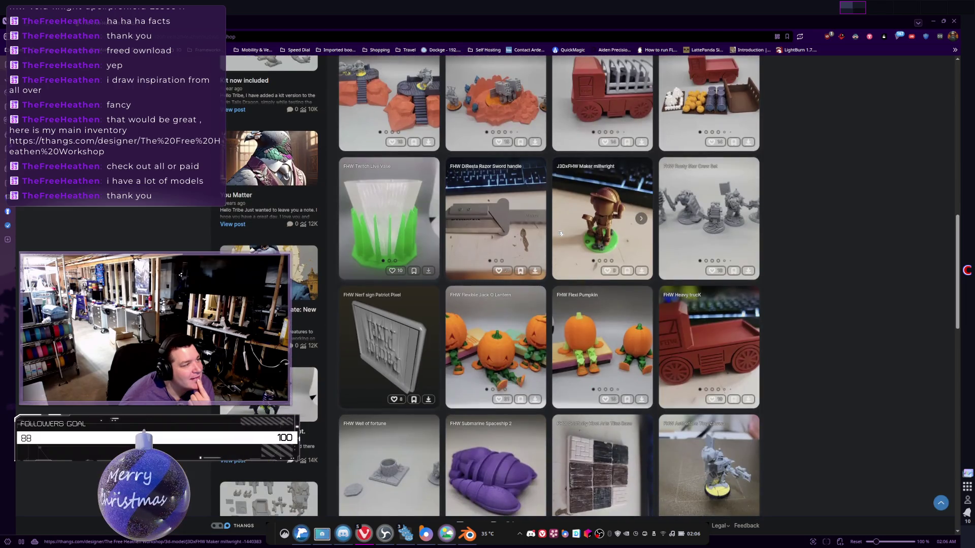
# Check the FHW Twitch Live Vase photos and 3D preview, then return to the grid.
pyautogui.click(428, 219)
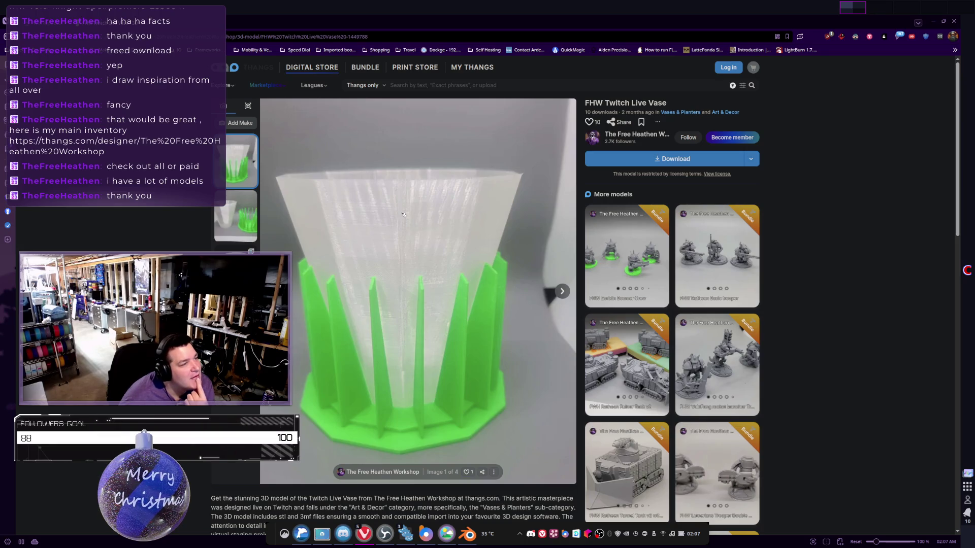
pyautogui.click(236, 324)
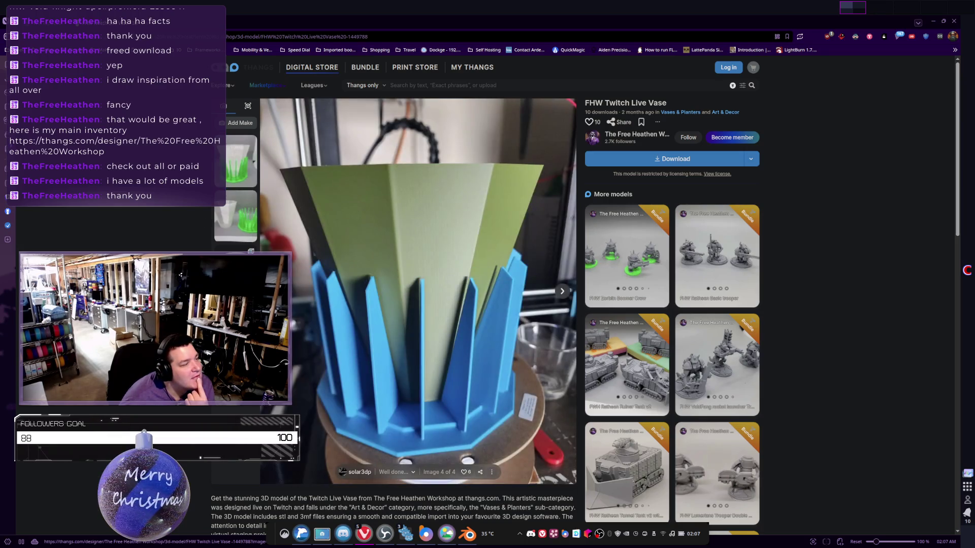
pyautogui.click(236, 378)
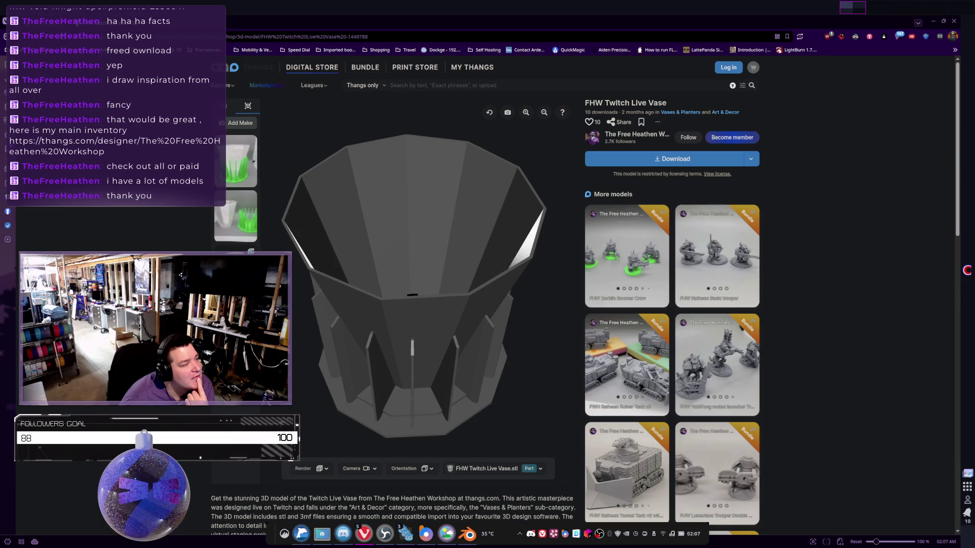
pyautogui.scroll(-4, 307, 263)
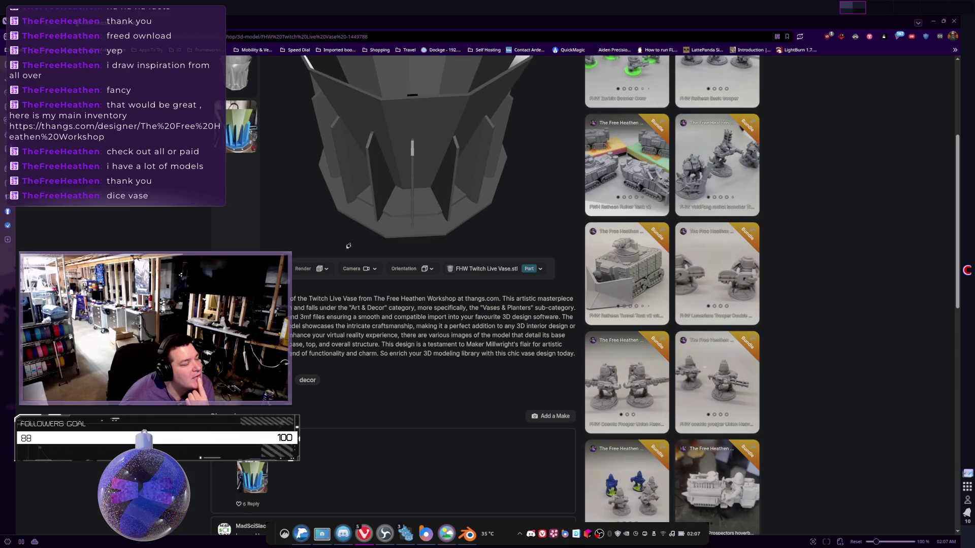
pyautogui.hotkey('alt', 'Left')
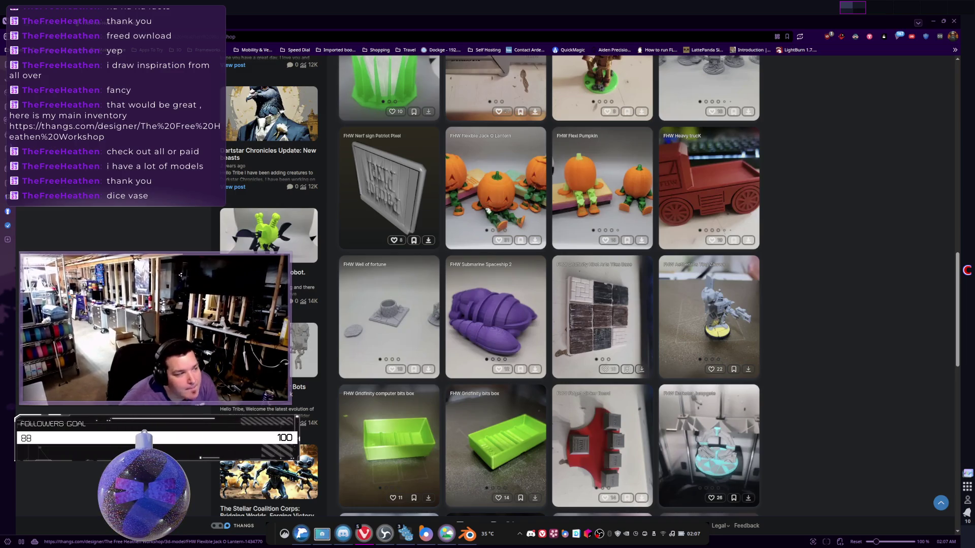
# Scroll down the grid, look over the FHW Egg build flexi page, then go back.
pyautogui.scroll(-2, 488, 217)
pyautogui.scroll(-4, 489, 217)
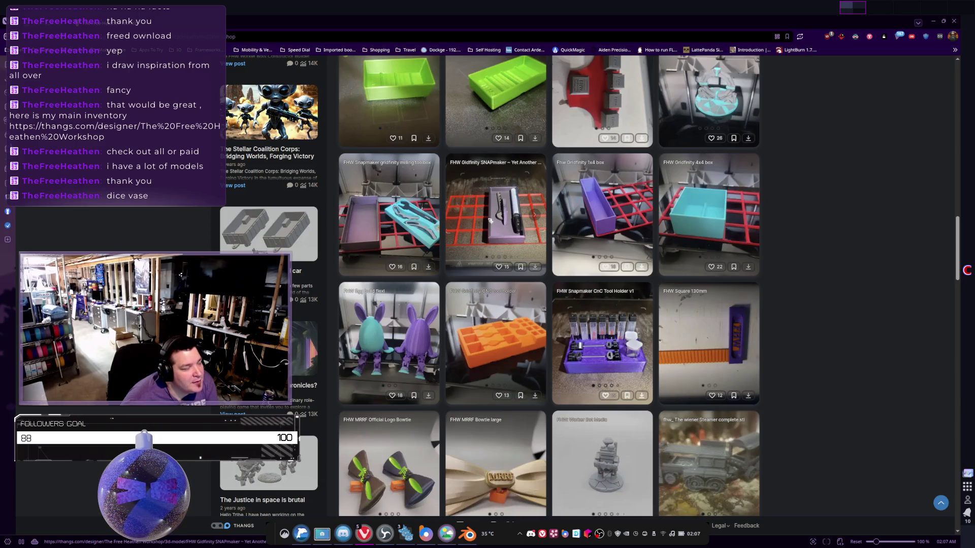
pyautogui.scroll(-2, 493, 227)
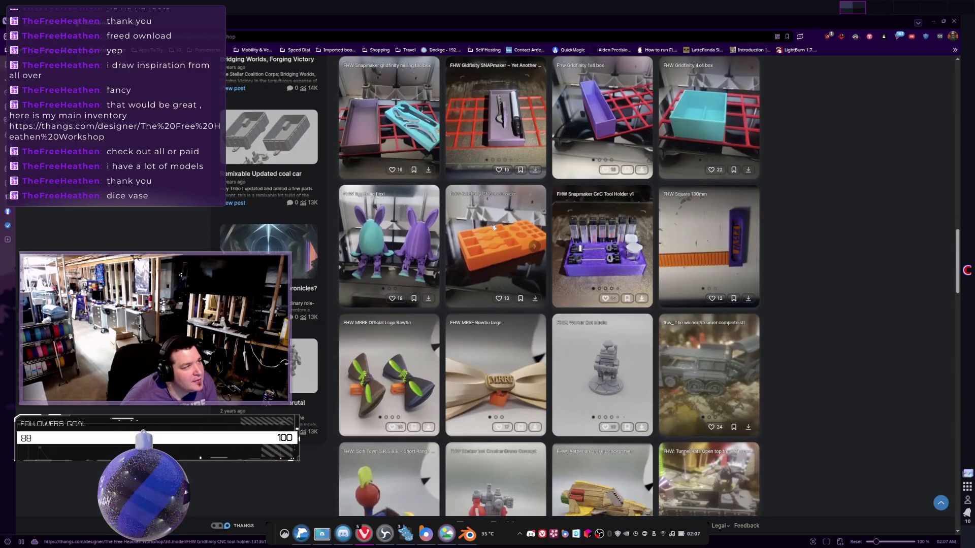
pyautogui.scroll(-1, 493, 228)
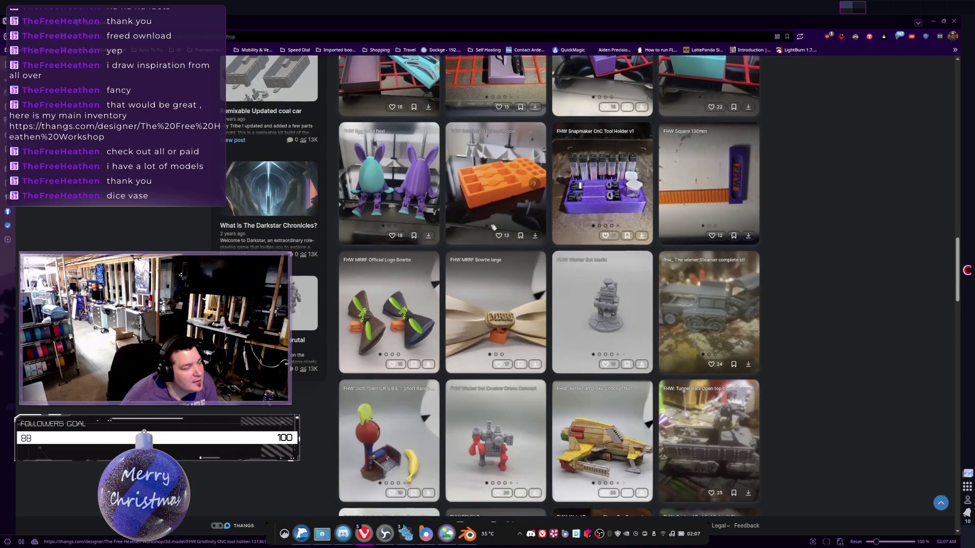
pyautogui.click(392, 204)
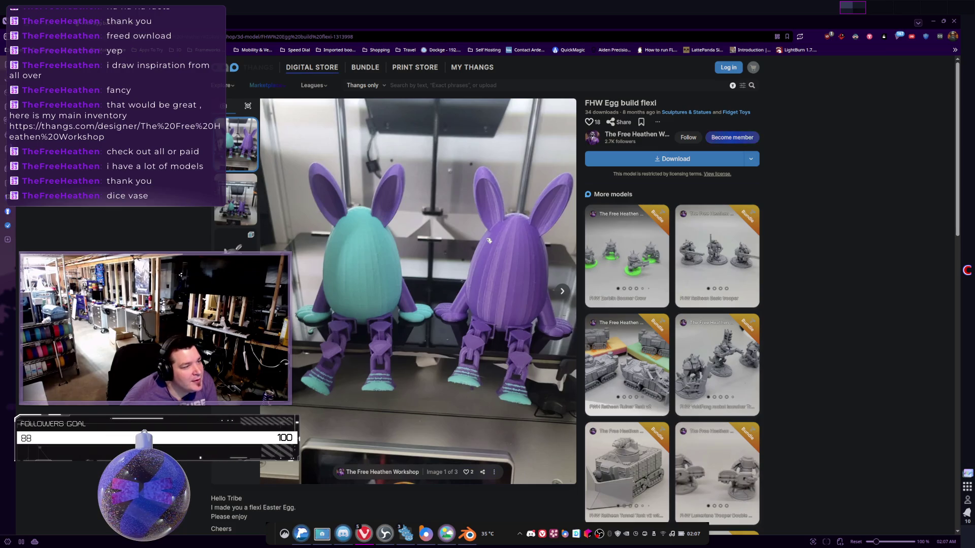
pyautogui.scroll(-3, 489, 240)
pyautogui.scroll(3, 488, 240)
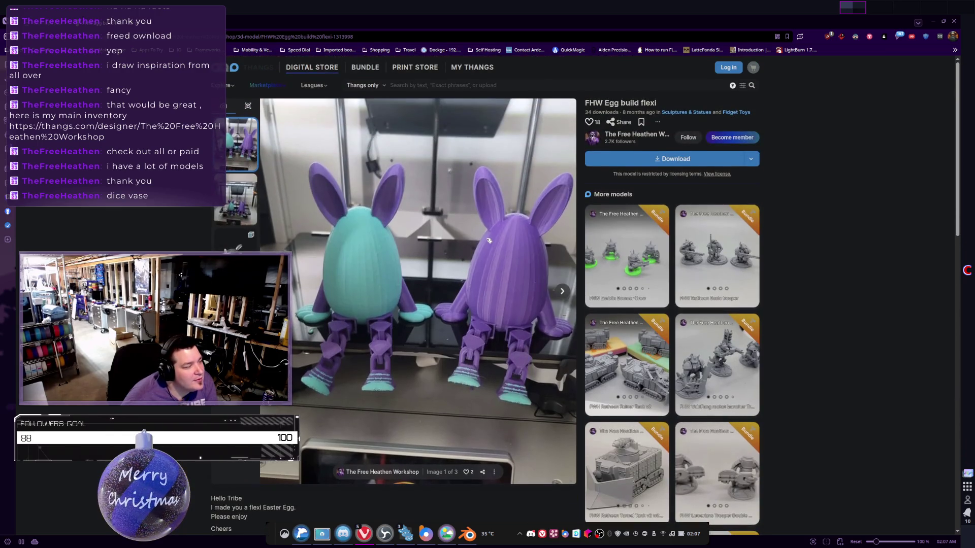
pyautogui.scroll(-2, 489, 240)
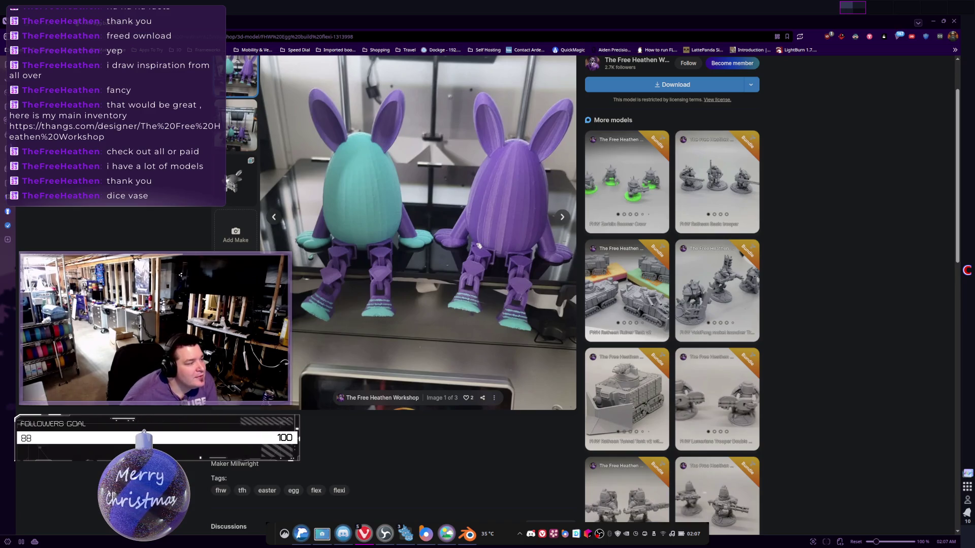
pyautogui.scroll(2, 478, 245)
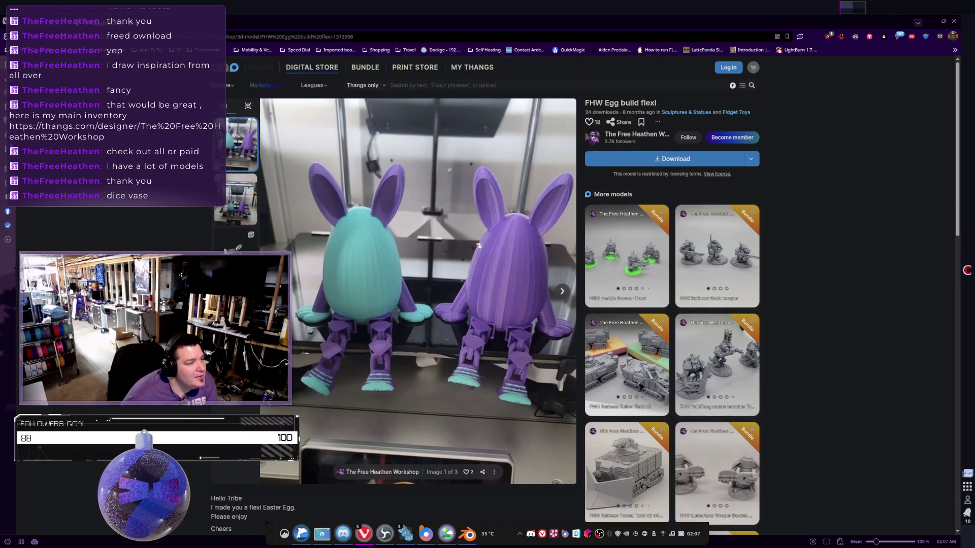
pyautogui.scroll(-1, 478, 246)
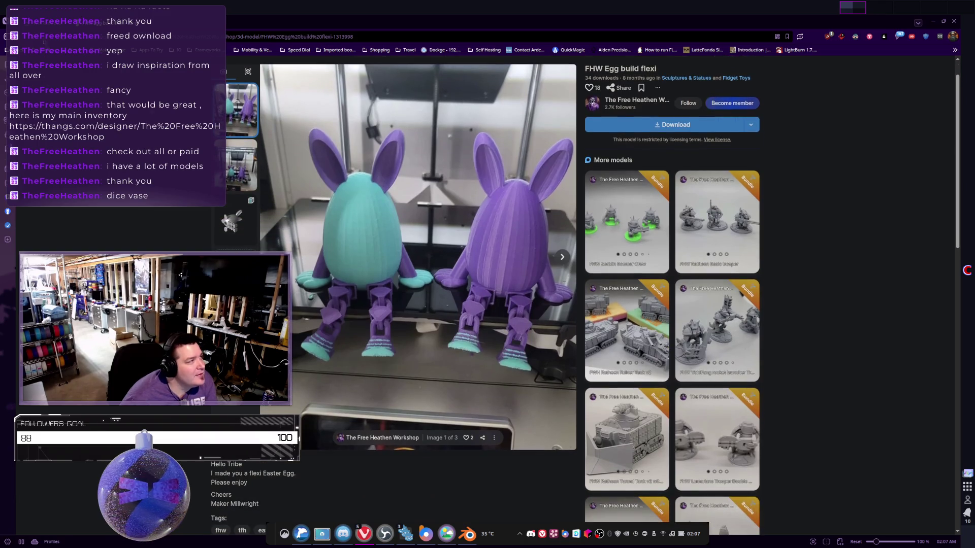
pyautogui.hotkey('alt', 'Left')
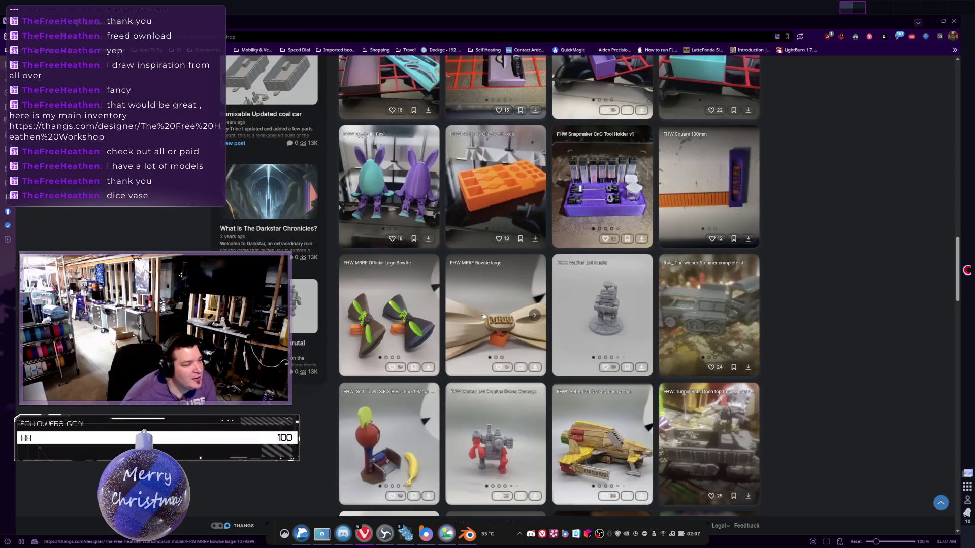
# Scroll further down the grid and open the FHW REMIX Dragon model page.
pyautogui.scroll(-3, 566, 345)
pyautogui.scroll(-2, 566, 346)
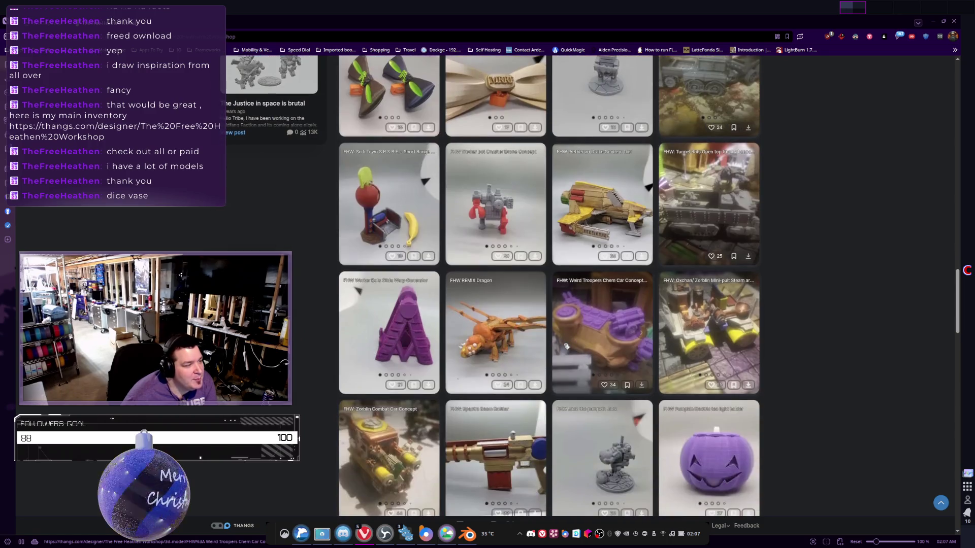
pyautogui.scroll(-2, 535, 303)
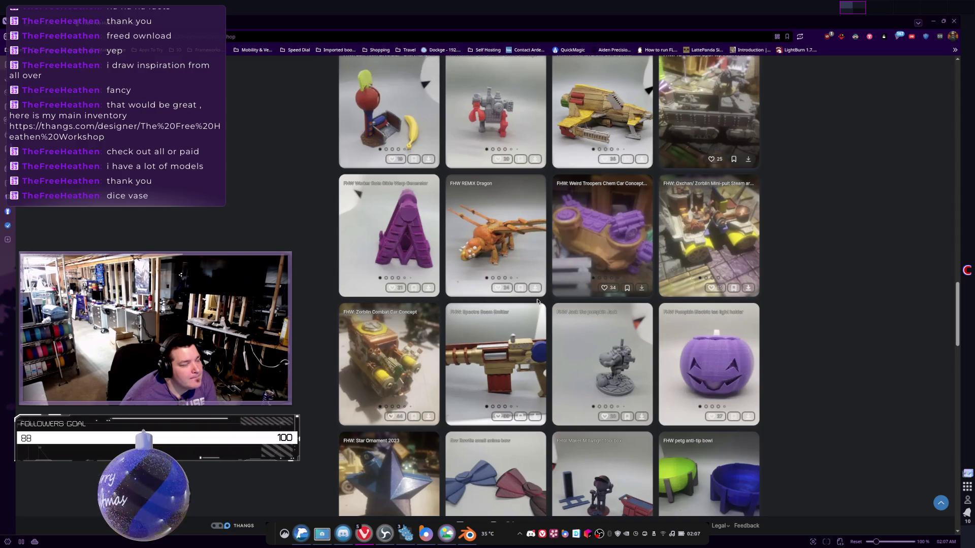
pyautogui.click(534, 236)
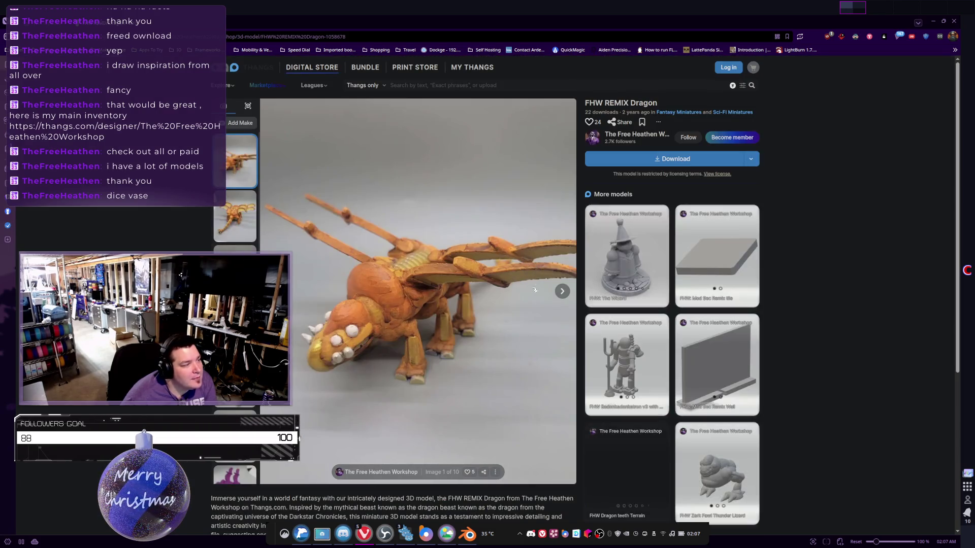
# Scroll the REMIX Dragon page, then return to the grid and scroll further down.
pyautogui.scroll(-2, 516, 343)
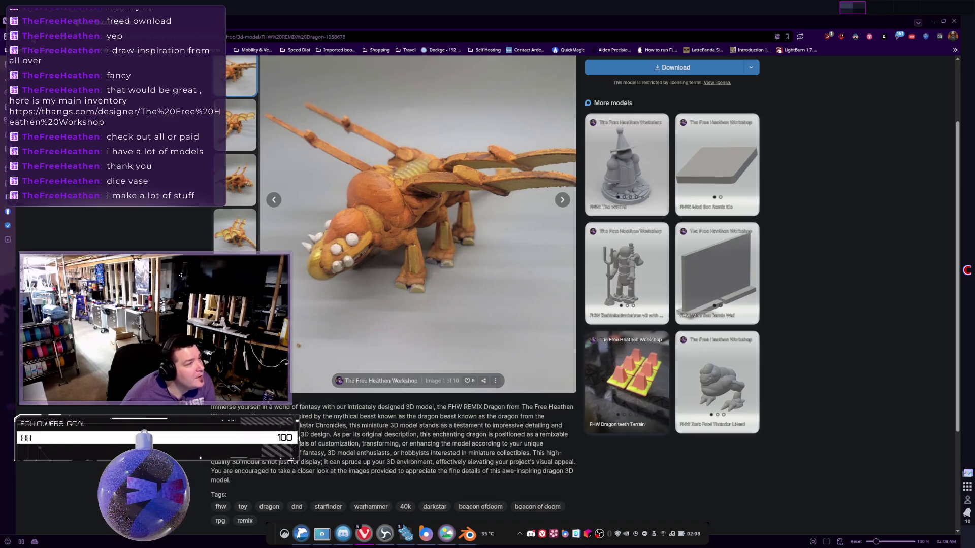
pyautogui.hotkey('alt', 'Left')
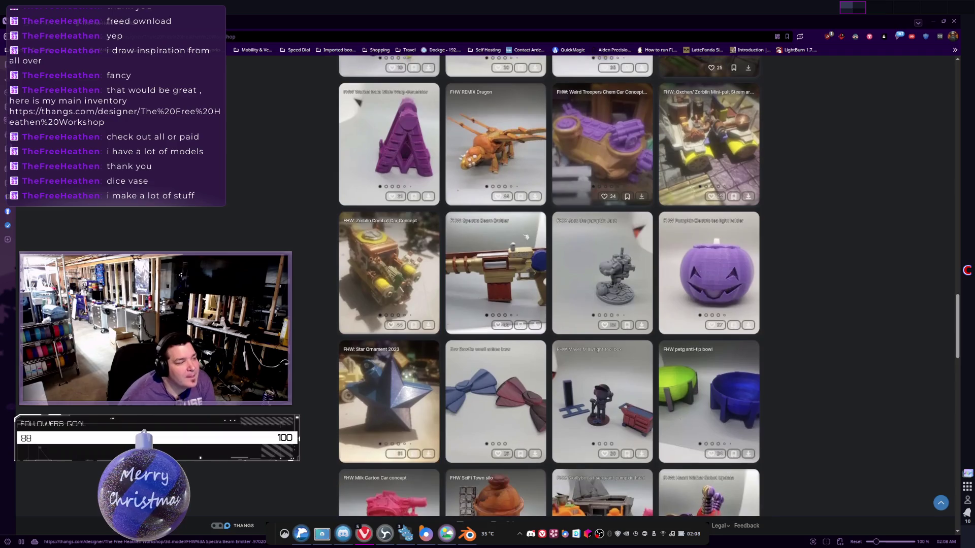
pyautogui.scroll(-3, 526, 237)
pyautogui.scroll(-2, 528, 244)
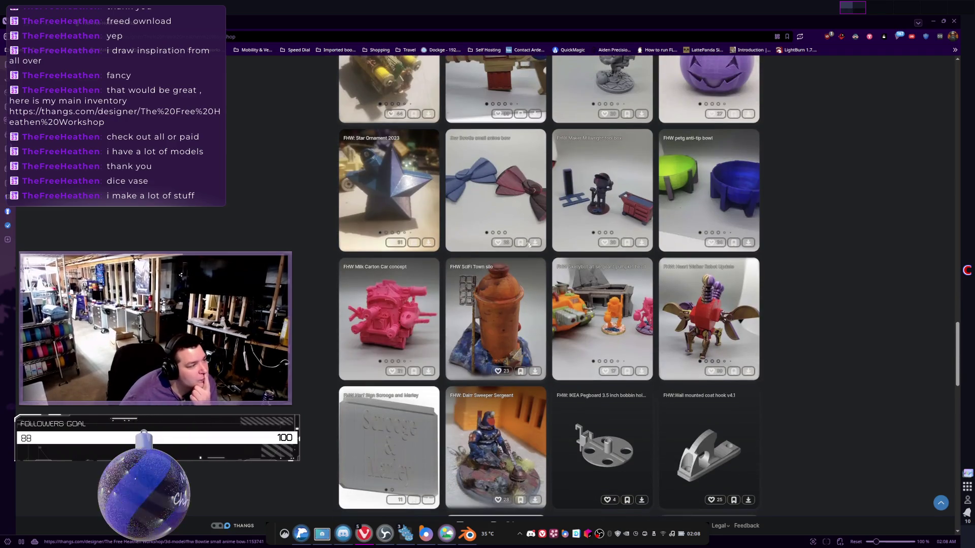
# View the FHW Milk Carton Car concept page, then return and scroll up the grid.
pyautogui.click(377, 314)
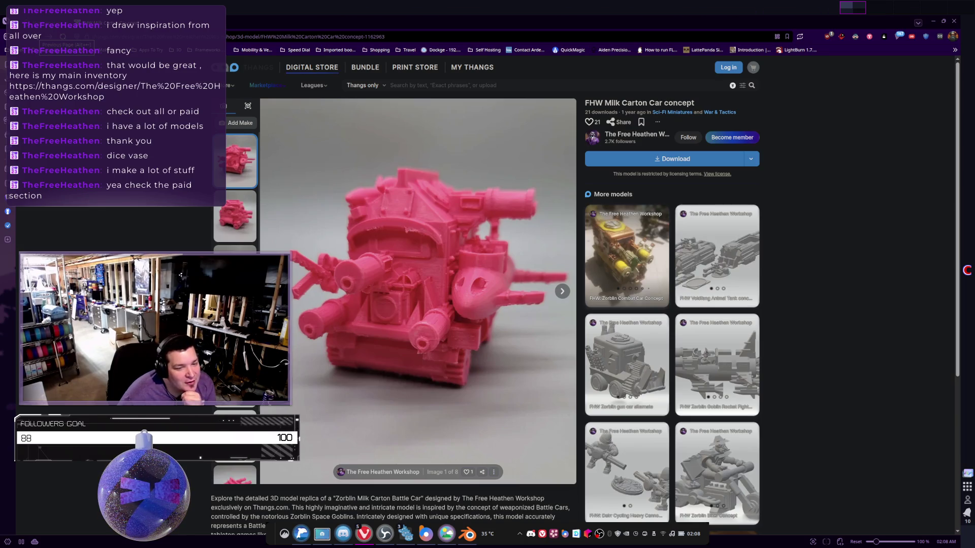
pyautogui.click(41, 36)
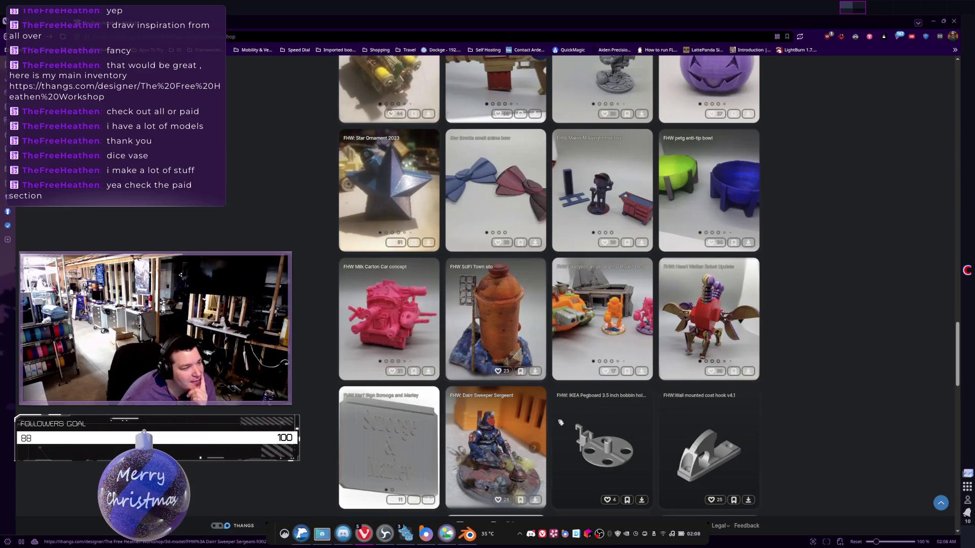
pyautogui.scroll(10, 519, 291)
pyautogui.scroll(15, 517, 289)
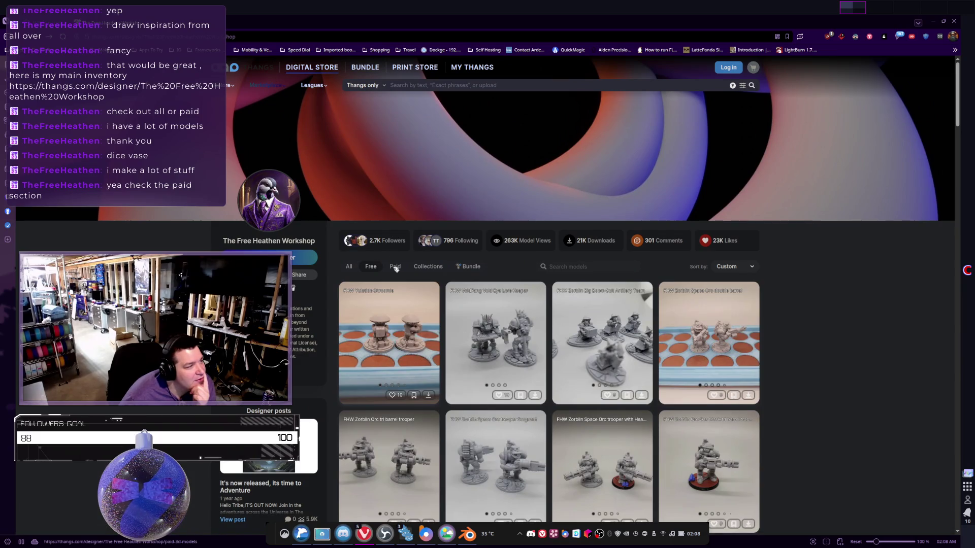
# Filter the designer's models to Paid and view the FHW Ratheen Tunnel Tank v2 page.
pyautogui.click(395, 266)
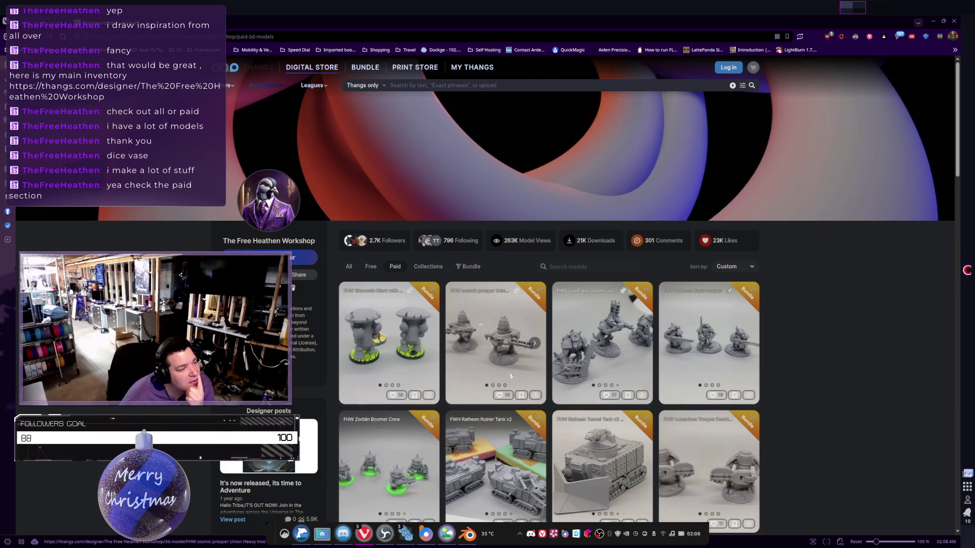
pyautogui.scroll(-3, 510, 377)
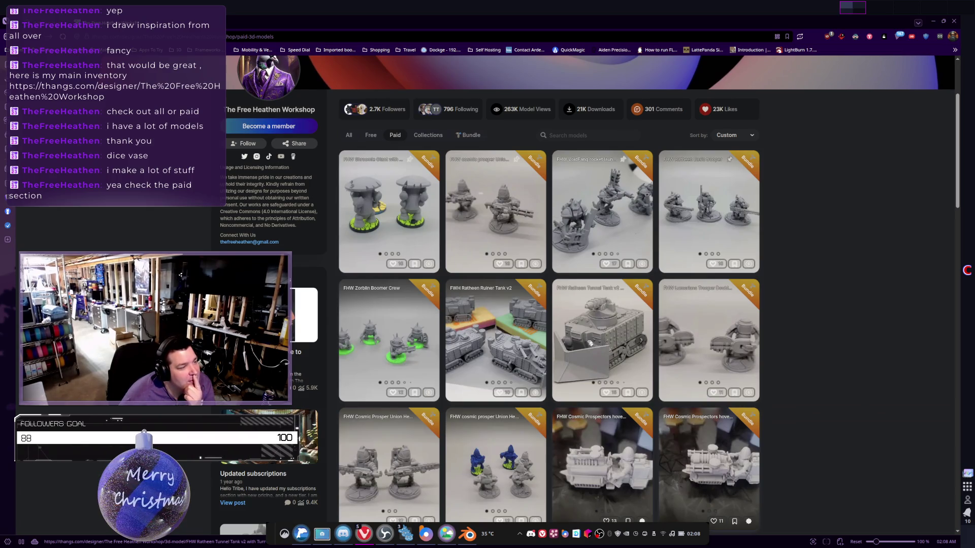
pyautogui.click(590, 343)
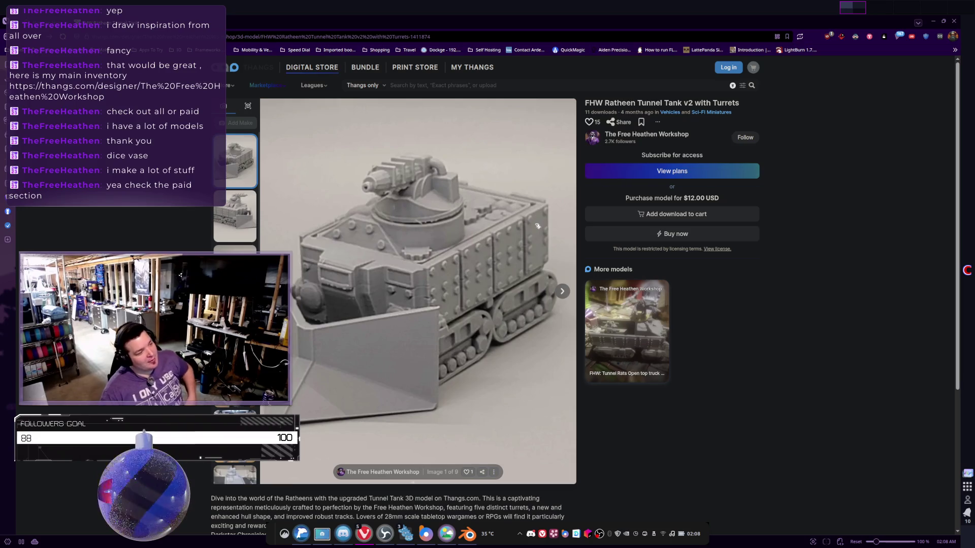
pyautogui.hotkey('alt', 'Left')
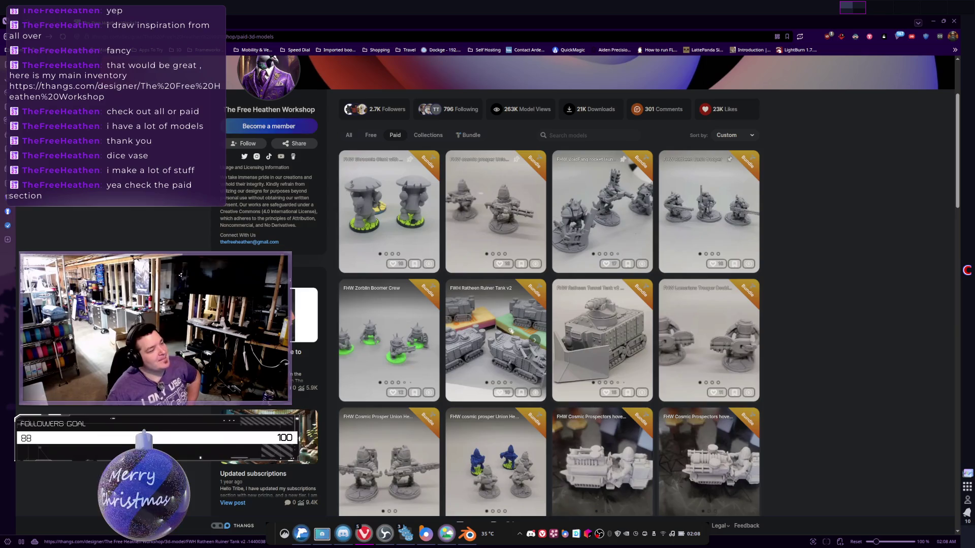
# View the Ratheen Ruiner Tank v2 and Cosmic Prospectors hoverbike multicannon pages, returning to the paid grid.
pyautogui.click(534, 339)
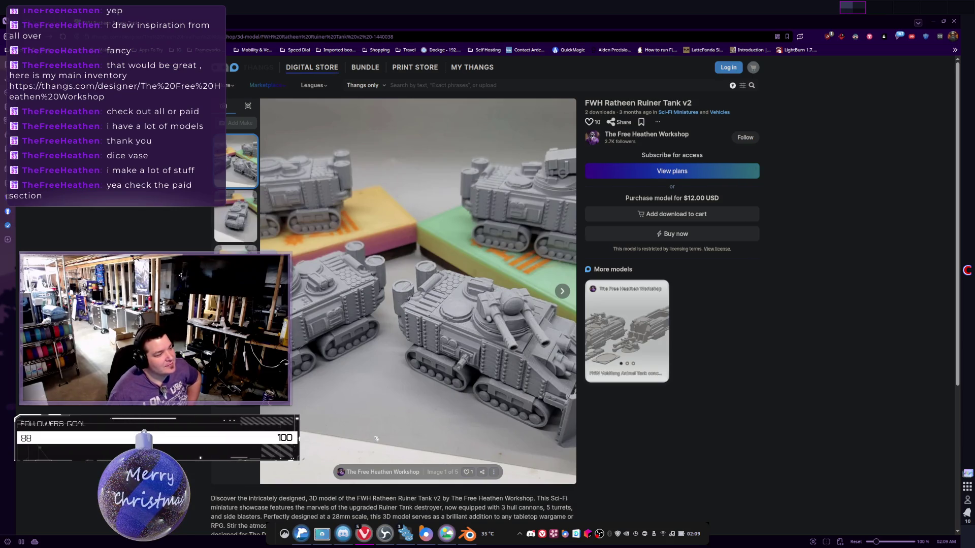
pyautogui.hotkey('alt', 'Left')
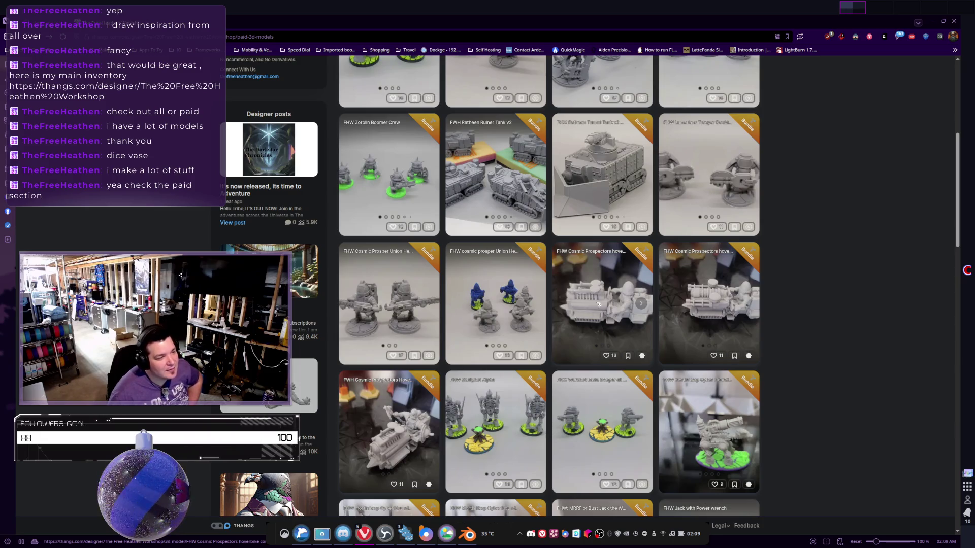
pyautogui.click(695, 320)
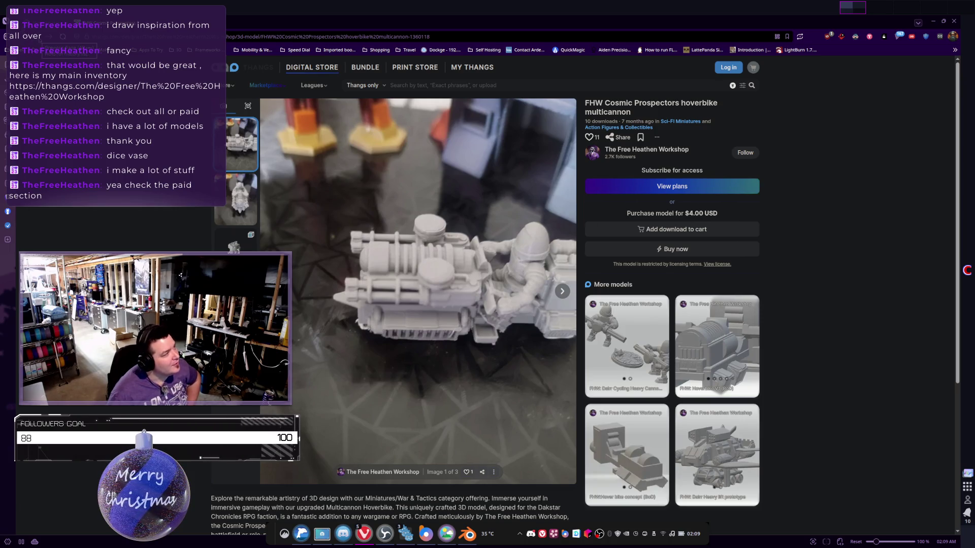
pyautogui.hotkey('alt', 'Left')
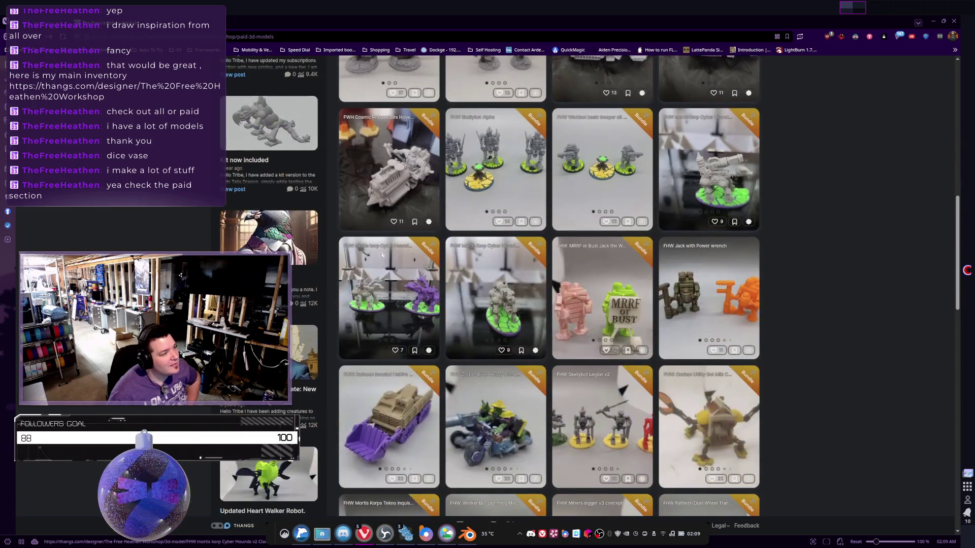
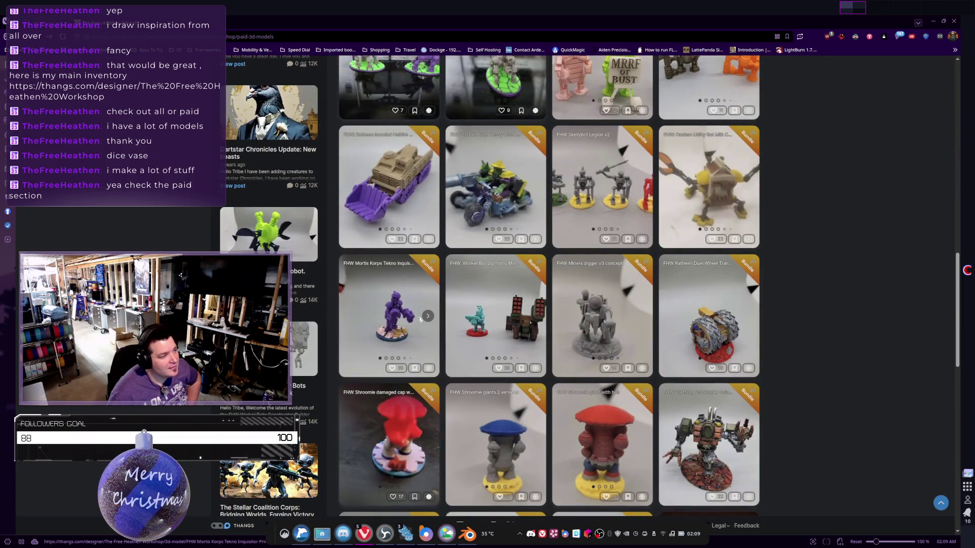
# Preview the Ratheen Ironclad Hellfire Truck, Mortis Korps Tekno Inquisitor and Zorblin Biker Mini Gat pages.
pyautogui.scroll(-1, 396, 315)
pyautogui.scroll(2, 366, 309)
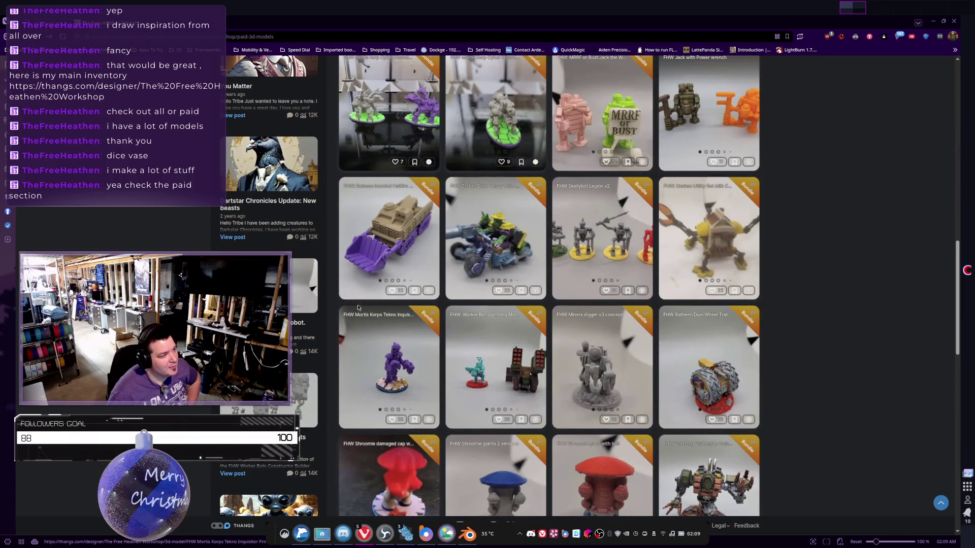
pyautogui.click(428, 239)
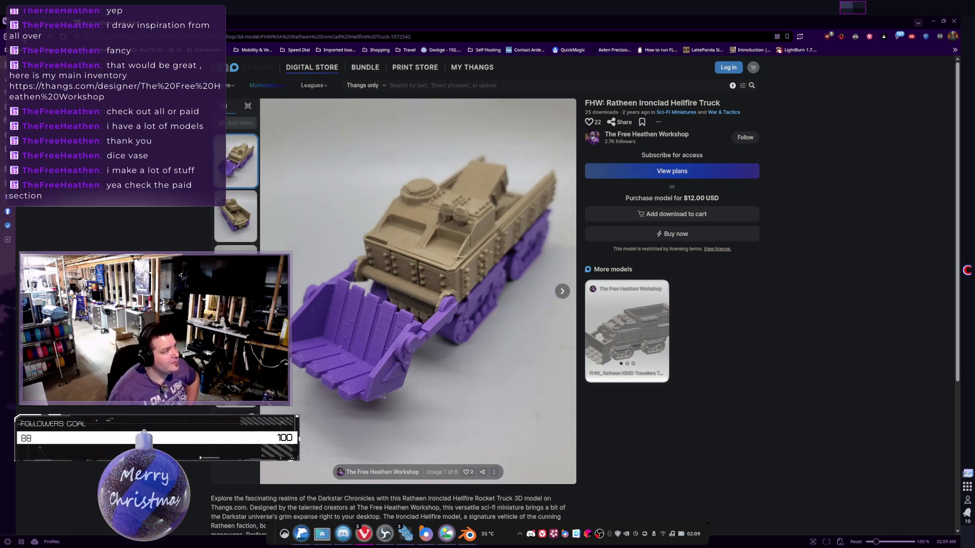
pyautogui.hotkey('alt', 'Left')
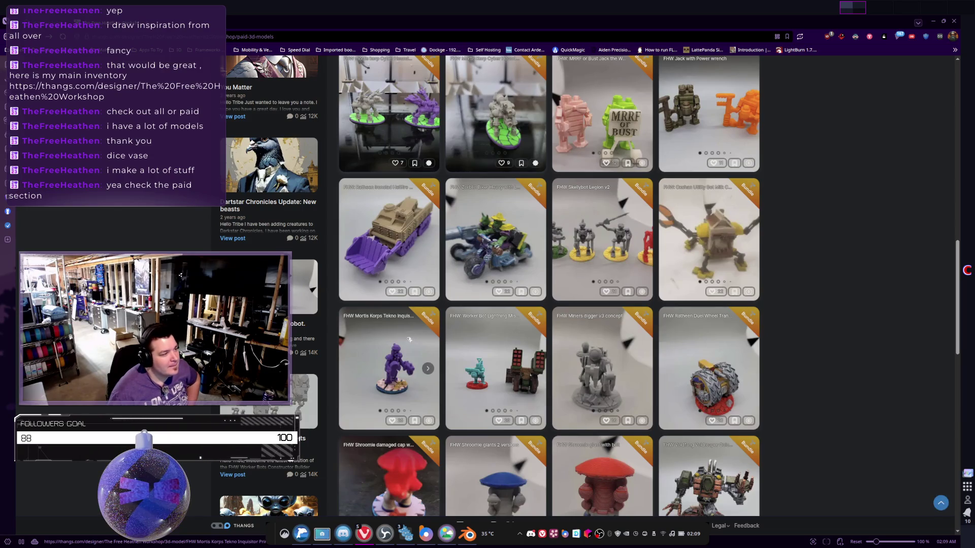
pyautogui.click(398, 351)
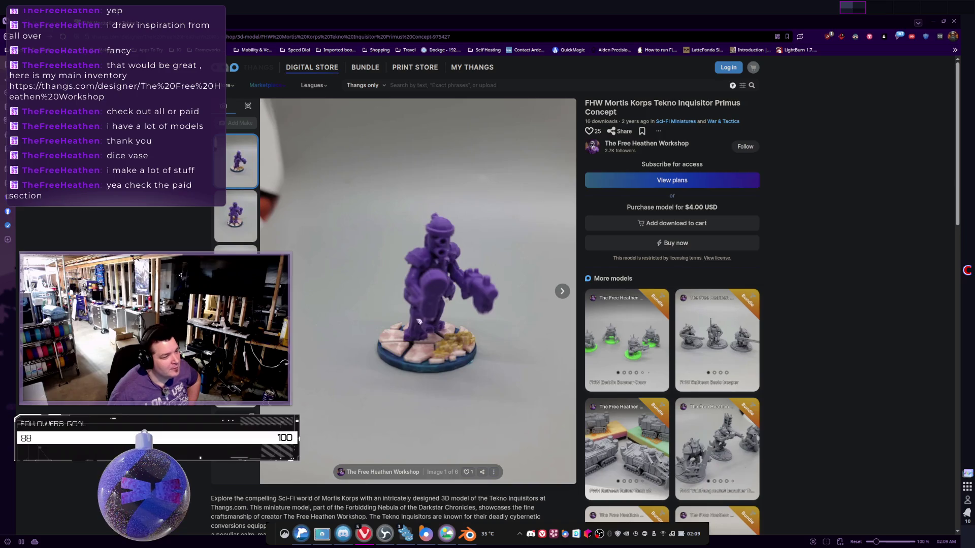
pyautogui.scroll(-2, 440, 296)
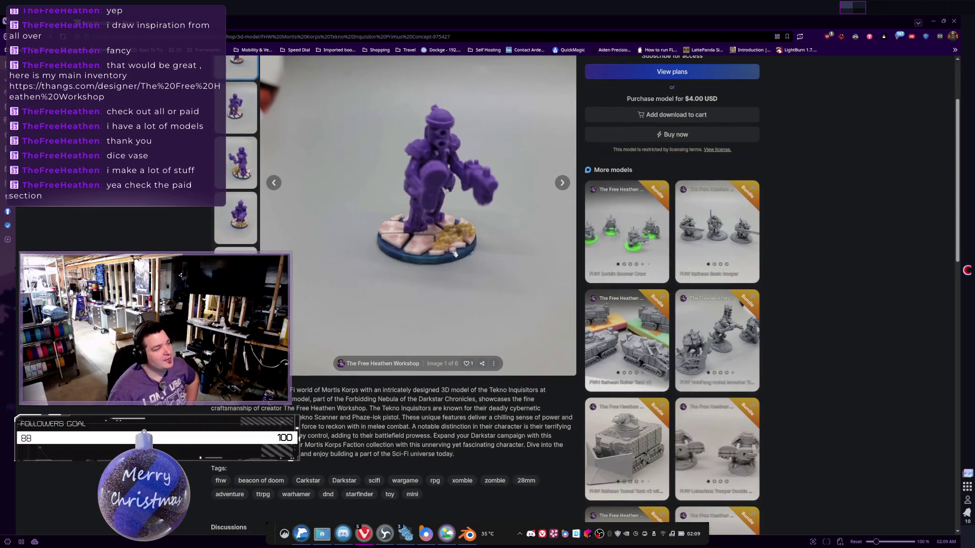
pyautogui.hotkey('alt', 'Left')
pyautogui.scroll(-5, 492, 203)
pyautogui.click(428, 348)
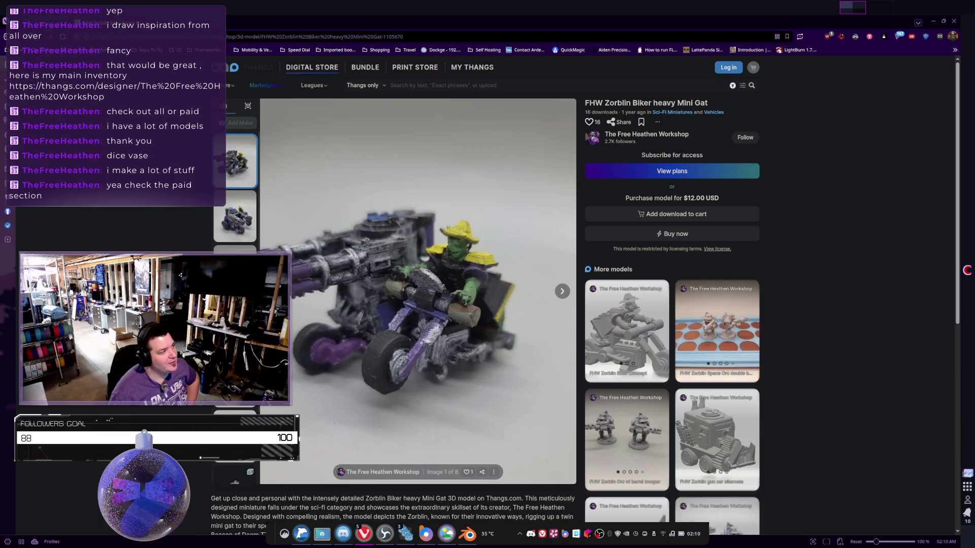
pyautogui.hotkey('alt', 'Left')
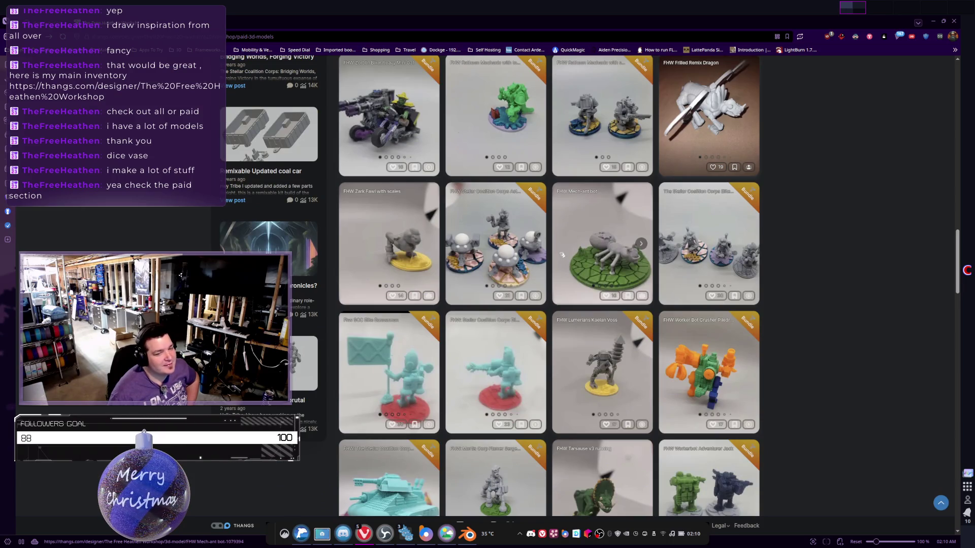
# View the Tarsause v3 attacking set model page, then return to the paid models listing.
pyautogui.scroll(-5, 564, 259)
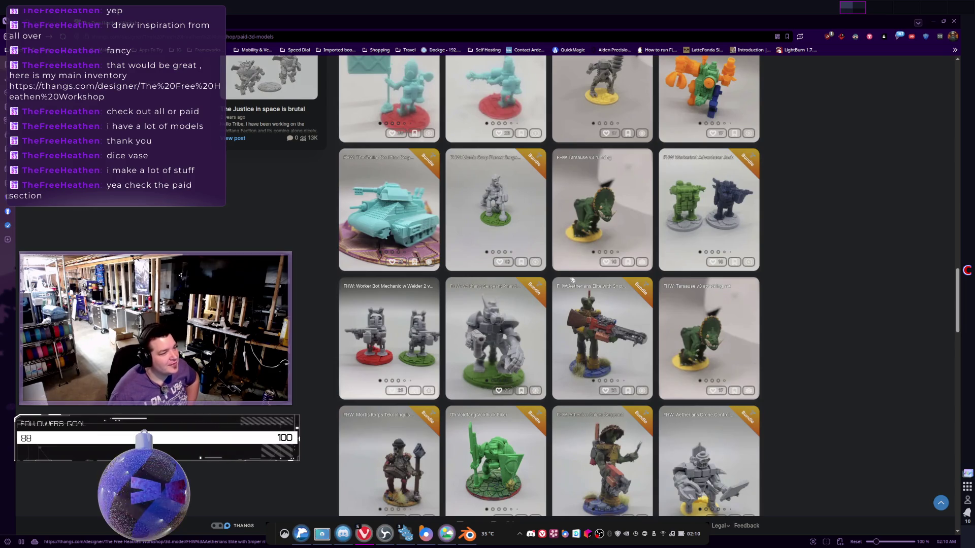
pyautogui.scroll(-2, 572, 280)
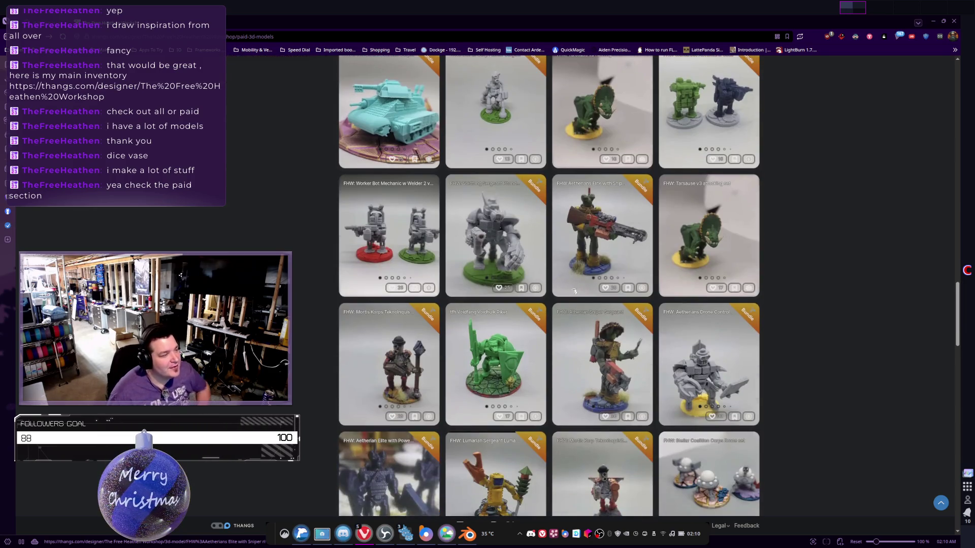
pyautogui.scroll(-2, 574, 291)
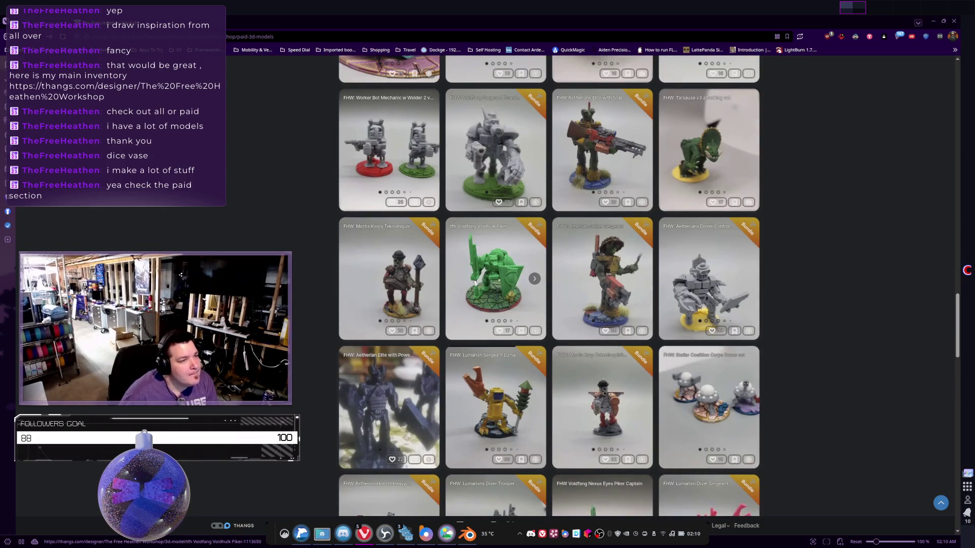
pyautogui.scroll(3, 660, 304)
pyautogui.click(694, 312)
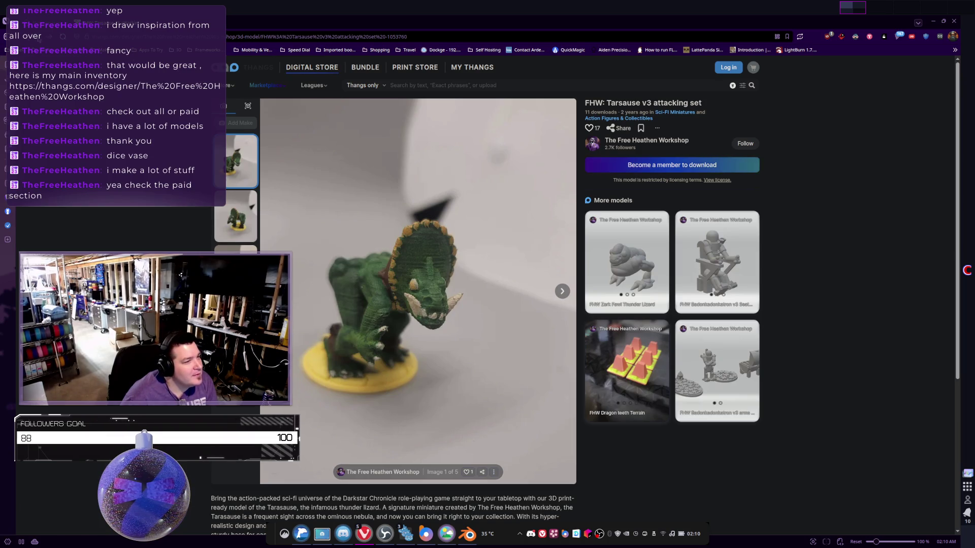
pyautogui.hotkey('alt', 'Left')
# Scroll down to the Christmas ornament 2019 bell, ball and icicle designs, then minimize the browser.
pyautogui.scroll(-10, 466, 285)
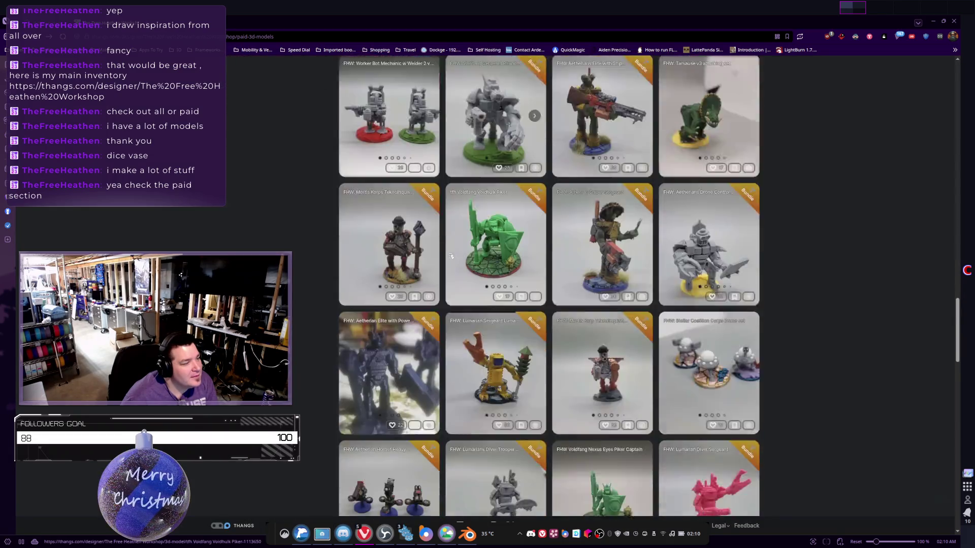
pyautogui.scroll(-12, 467, 284)
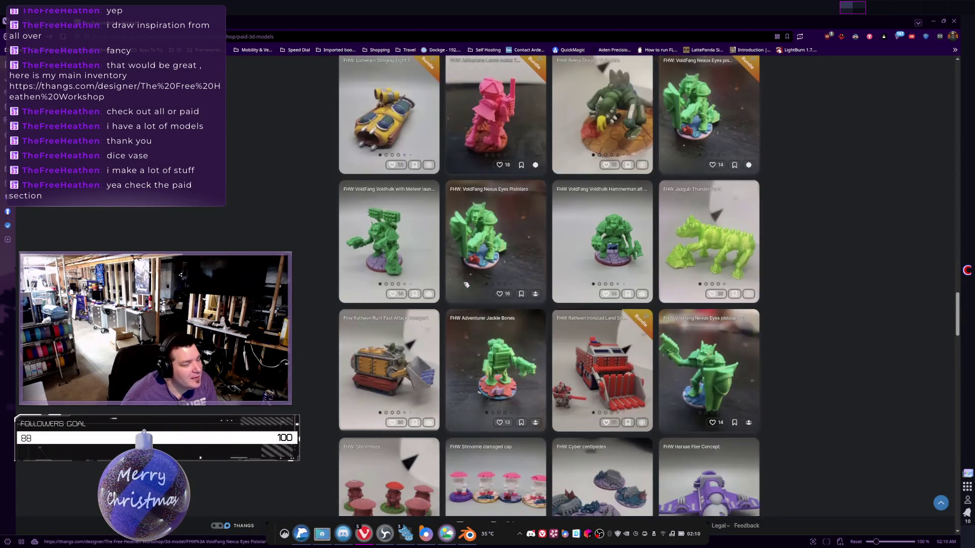
pyautogui.scroll(-12, 466, 285)
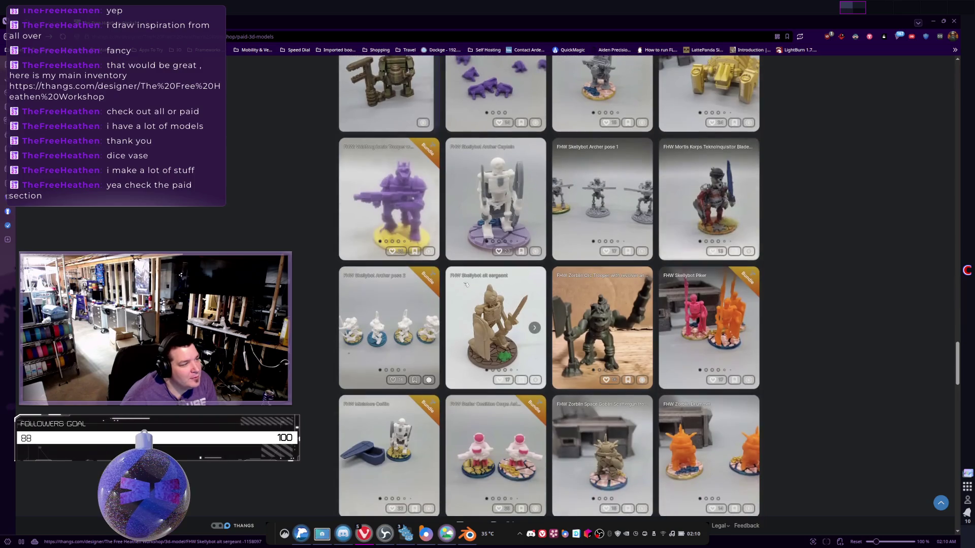
pyautogui.scroll(-3, 466, 285)
pyautogui.scroll(-3, 466, 285)
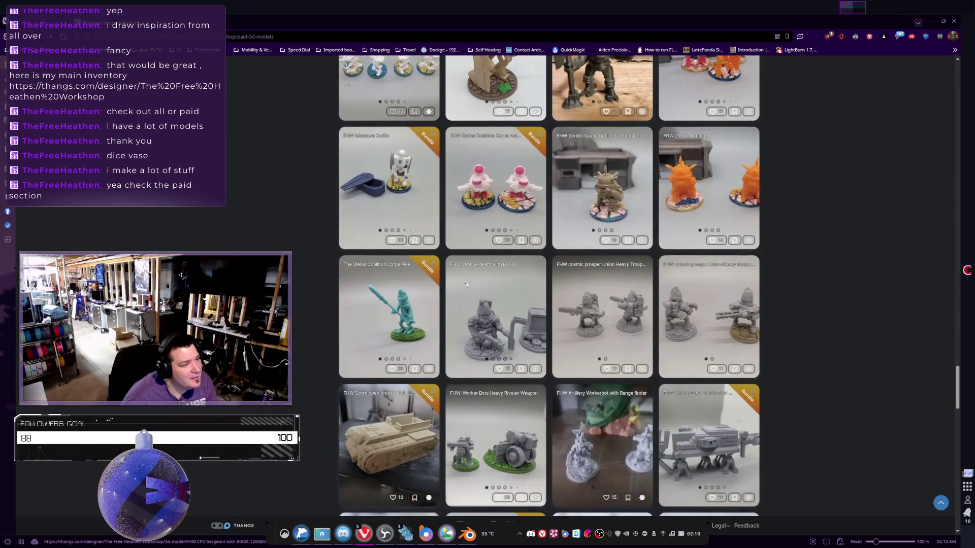
pyautogui.scroll(-12, 466, 285)
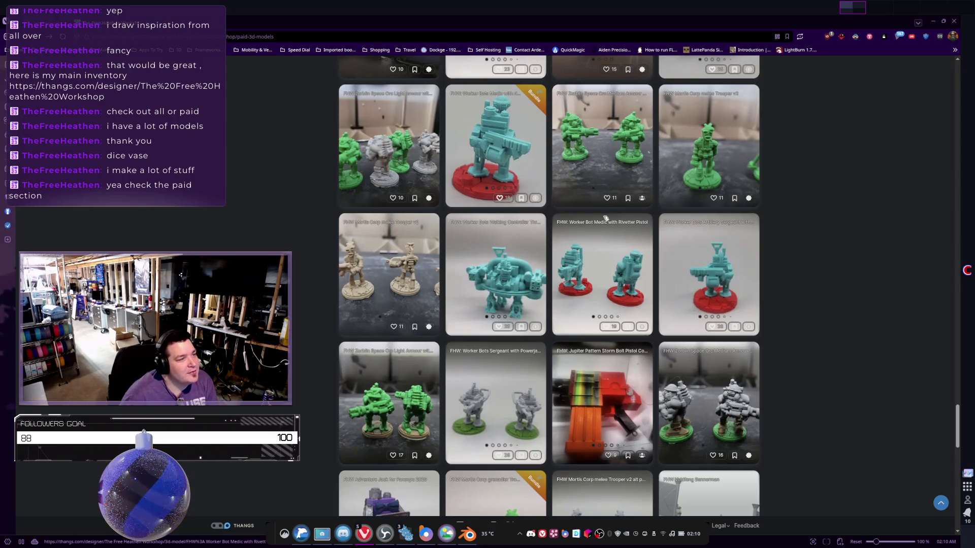
pyautogui.scroll(-15, 575, 237)
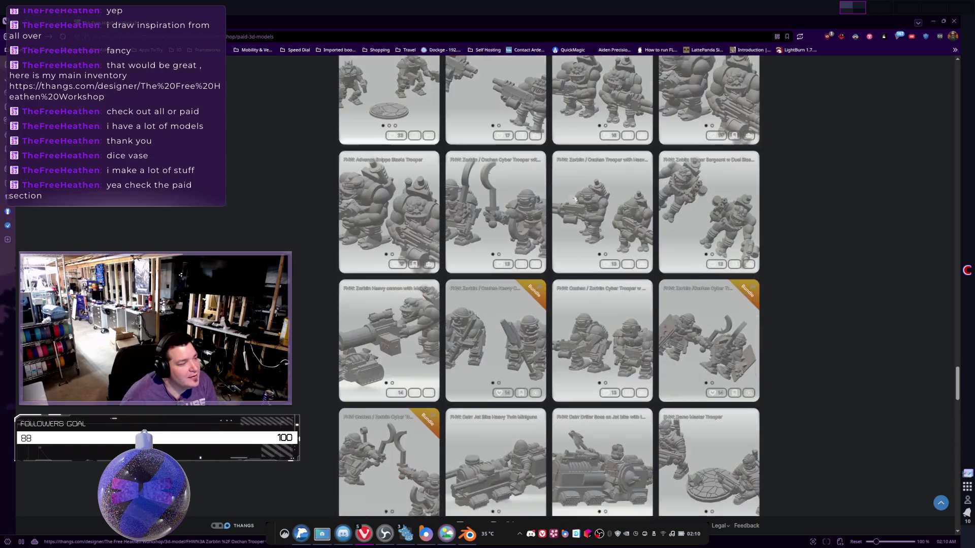
pyautogui.scroll(-5, 568, 206)
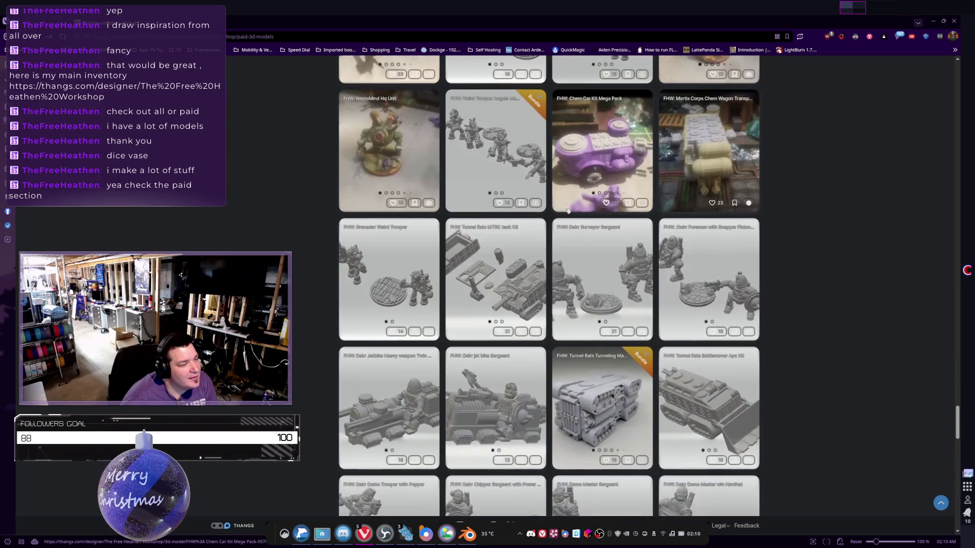
pyautogui.scroll(-4, 567, 210)
pyautogui.scroll(-2, 568, 211)
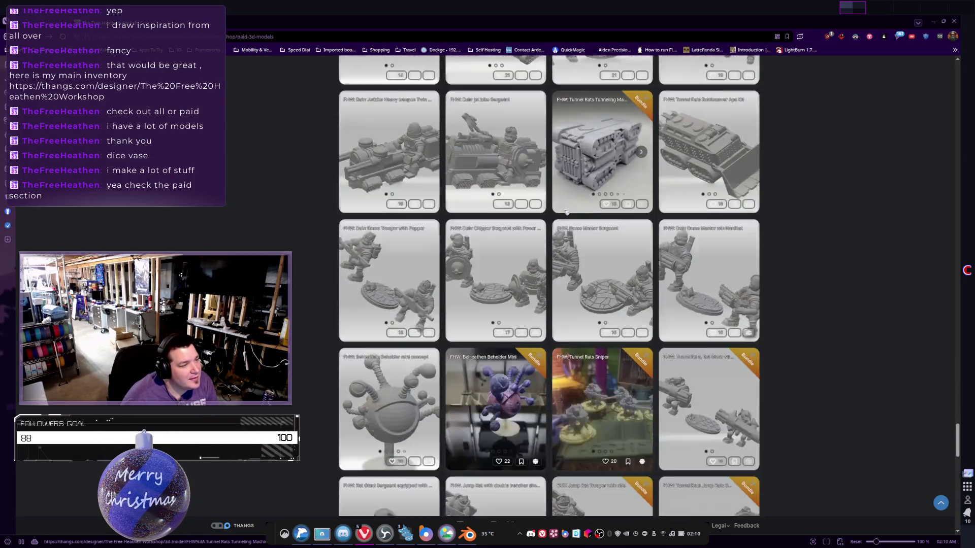
pyautogui.scroll(-4, 567, 211)
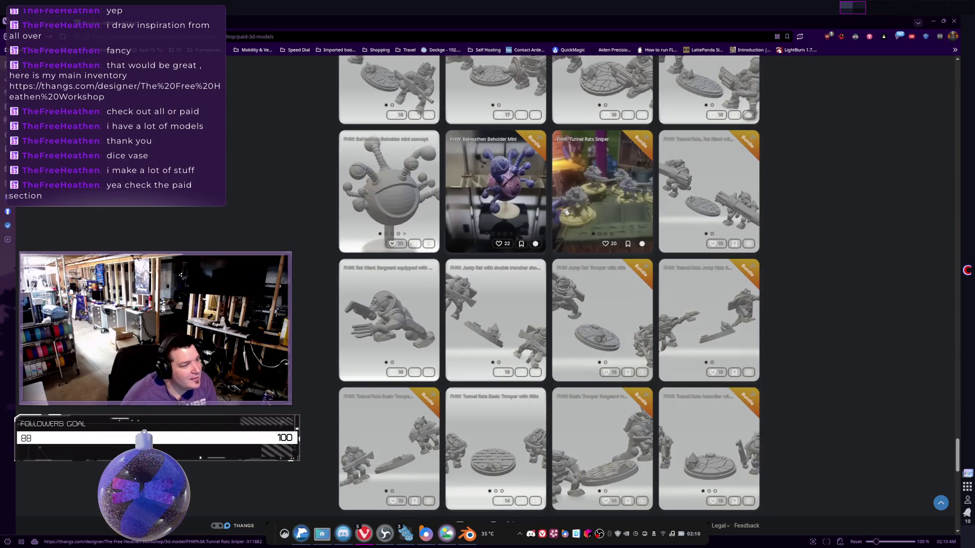
pyautogui.scroll(-8, 567, 211)
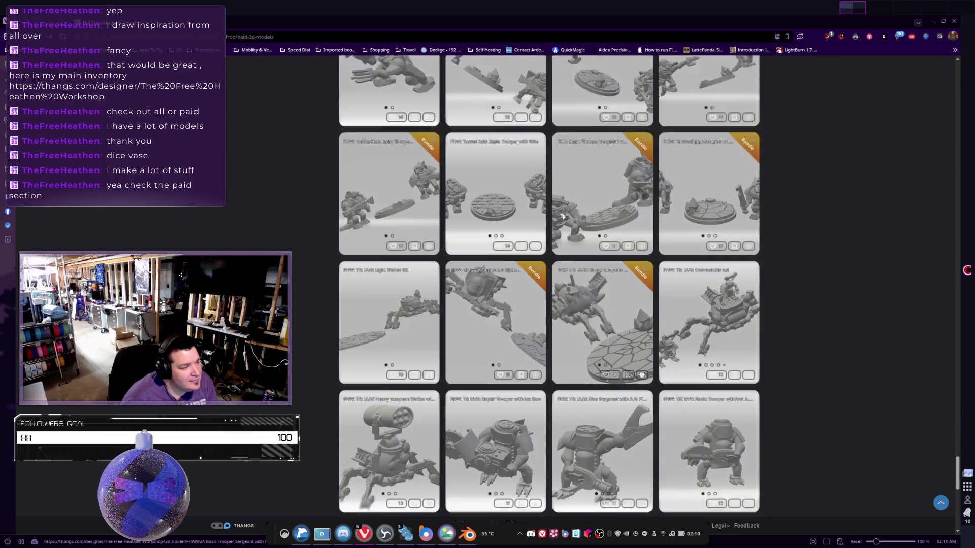
pyautogui.scroll(-8, 559, 219)
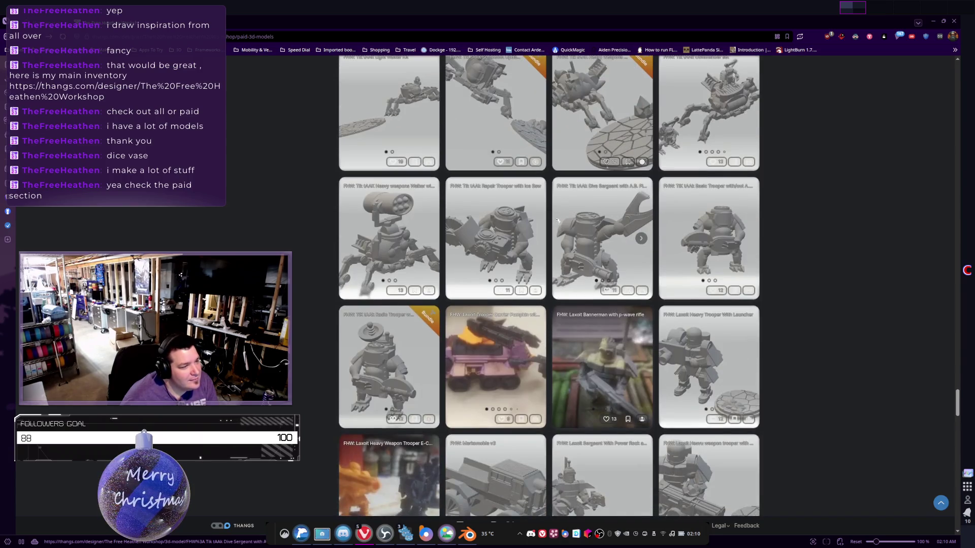
pyautogui.scroll(-10, 555, 225)
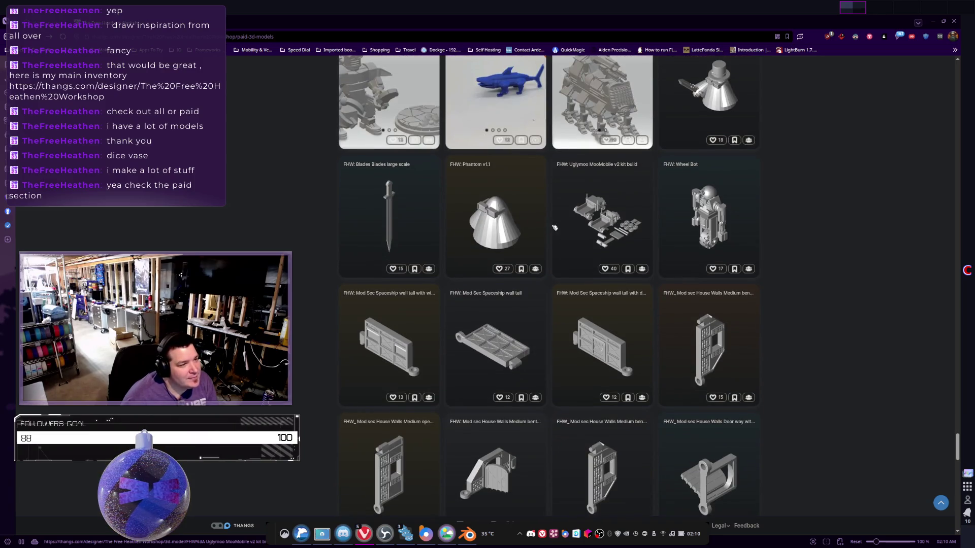
pyautogui.scroll(-6, 553, 229)
pyautogui.scroll(-2, 551, 231)
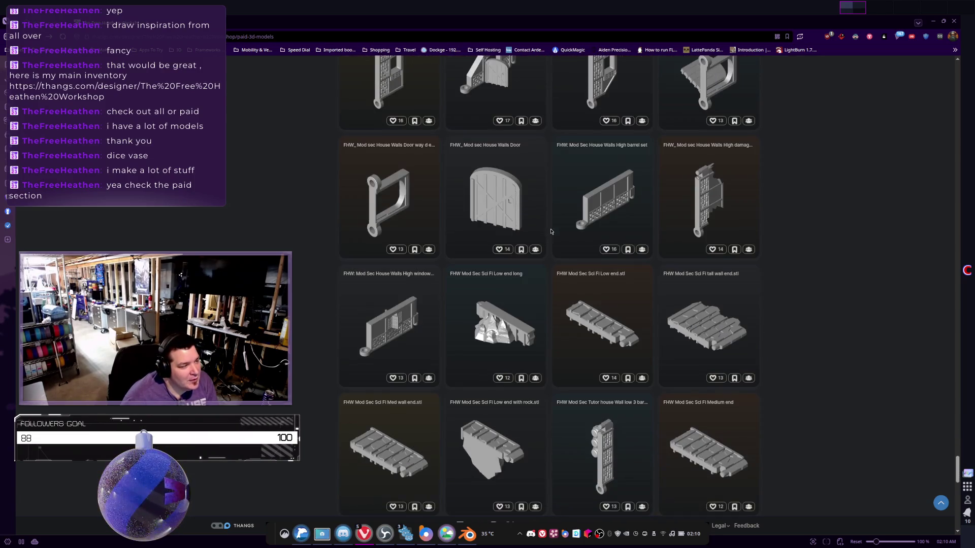
pyautogui.scroll(2, 344, 184)
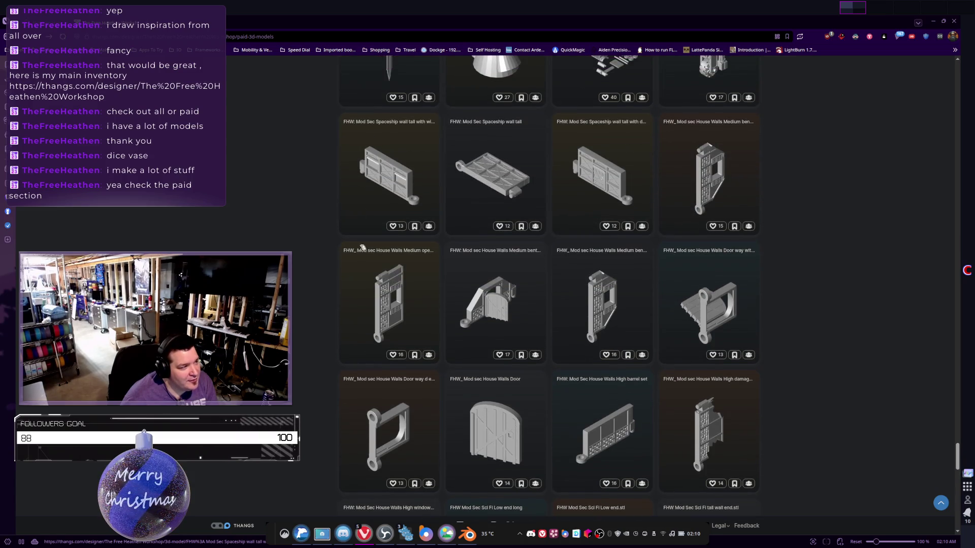
pyautogui.scroll(2, 395, 244)
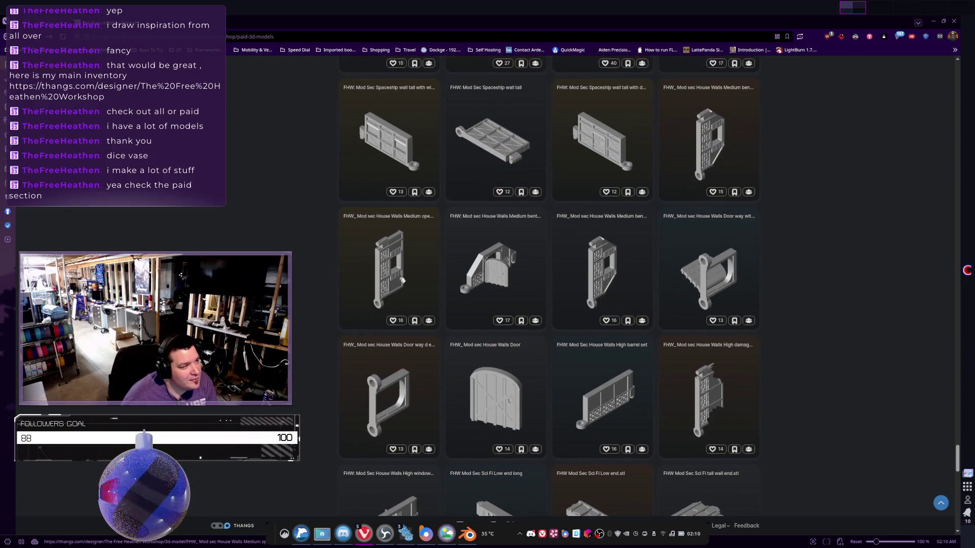
pyautogui.scroll(-10, 401, 285)
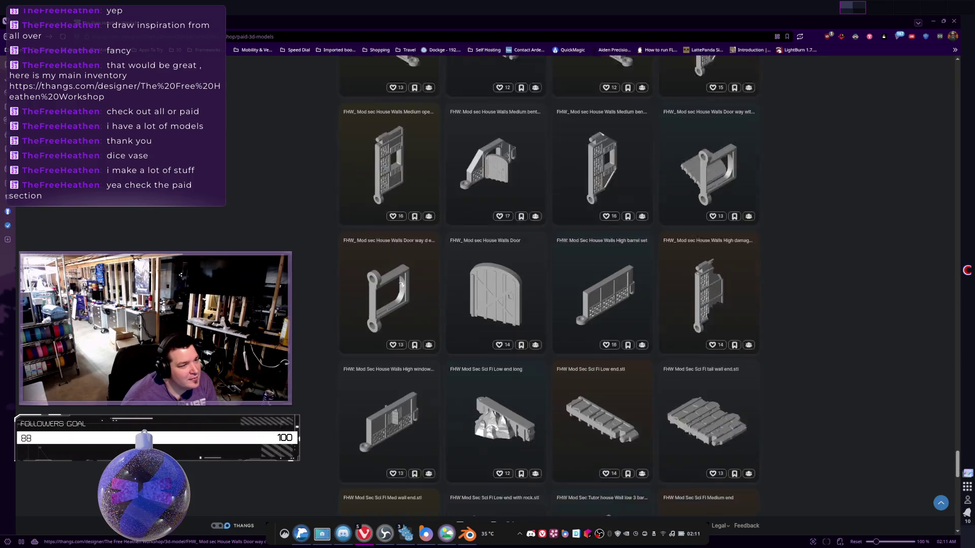
pyautogui.scroll(-9, 400, 291)
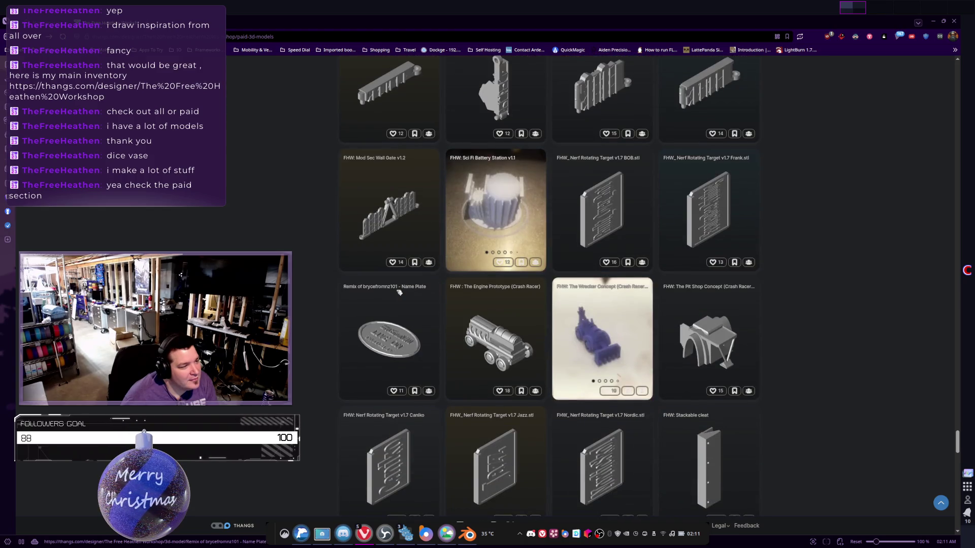
pyautogui.scroll(-9, 400, 293)
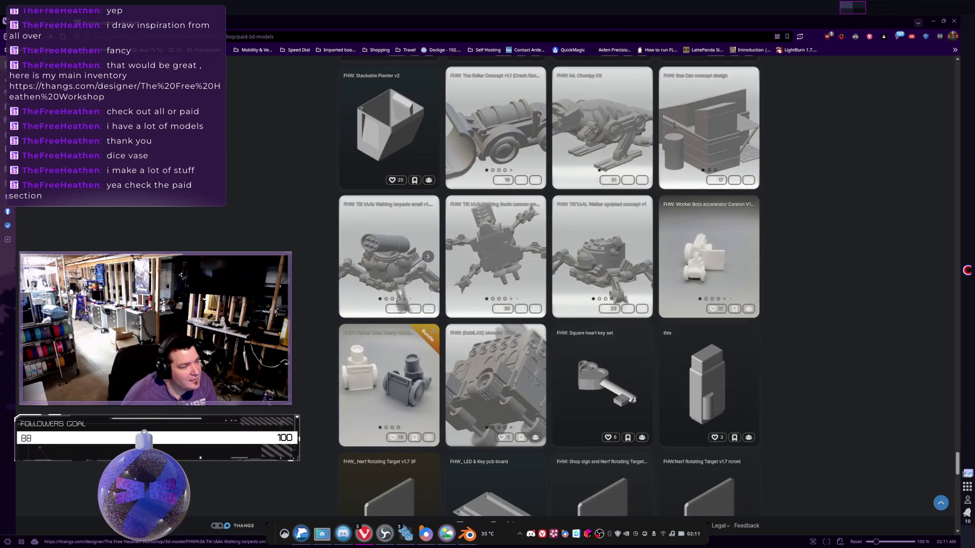
pyautogui.scroll(5, 407, 348)
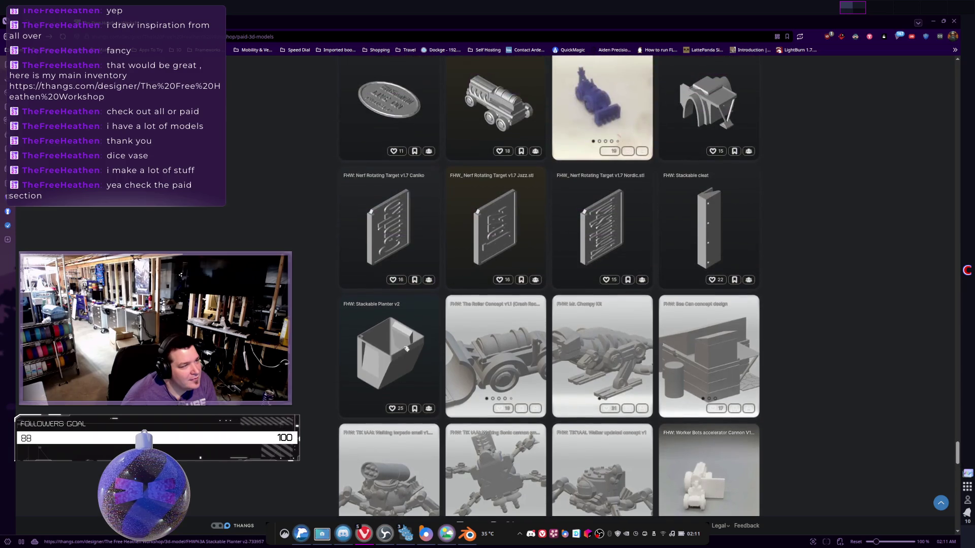
pyautogui.scroll(-5, 407, 349)
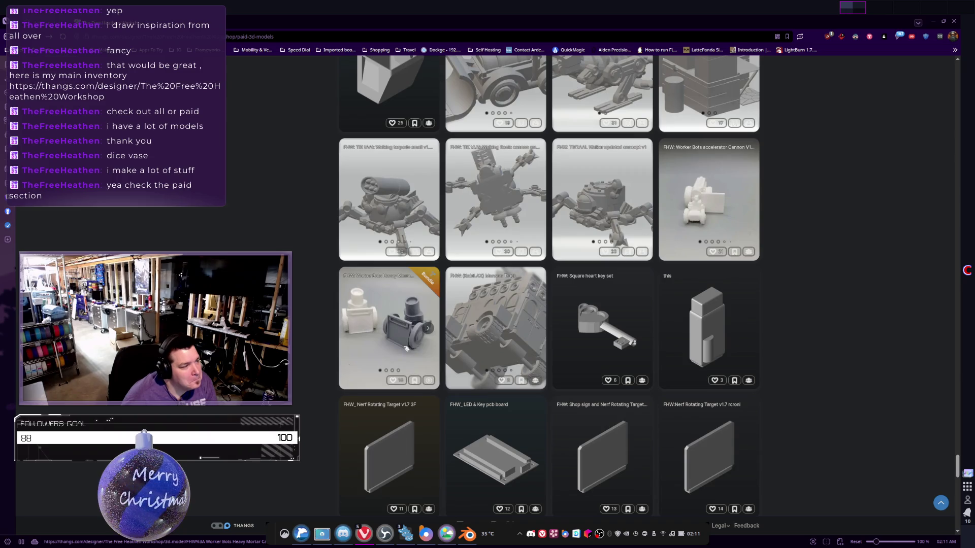
pyautogui.scroll(4, 406, 349)
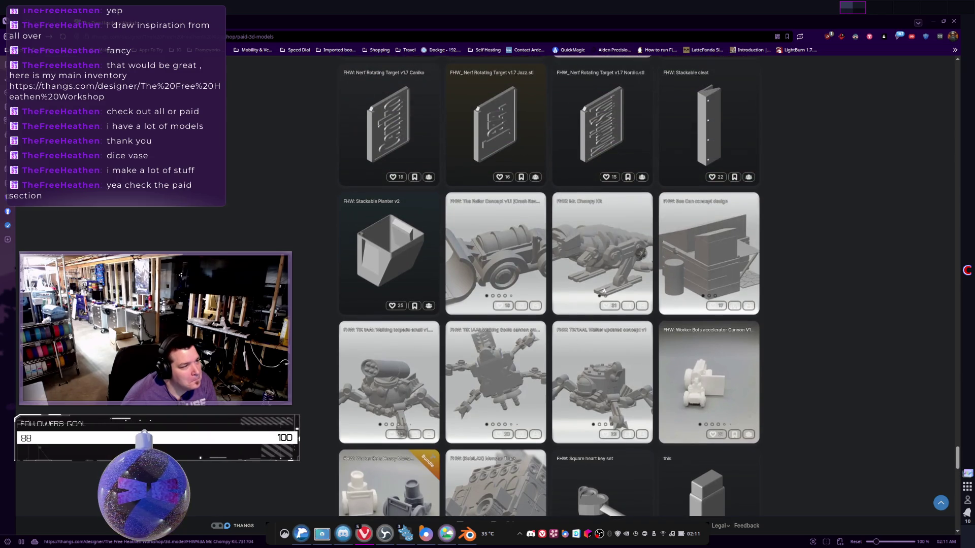
pyautogui.scroll(-4, 591, 300)
pyautogui.scroll(-8, 591, 300)
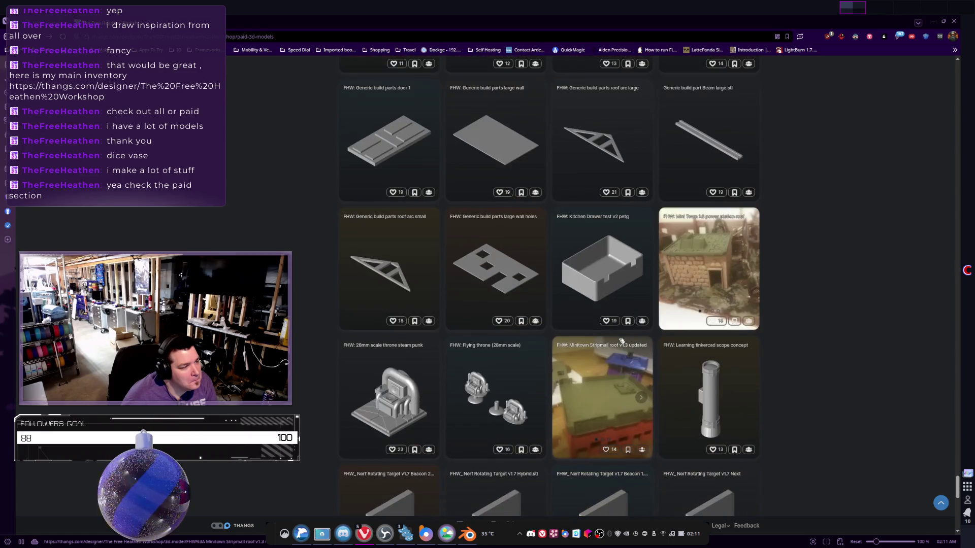
pyautogui.scroll(-5, 621, 342)
pyautogui.scroll(-5, 622, 341)
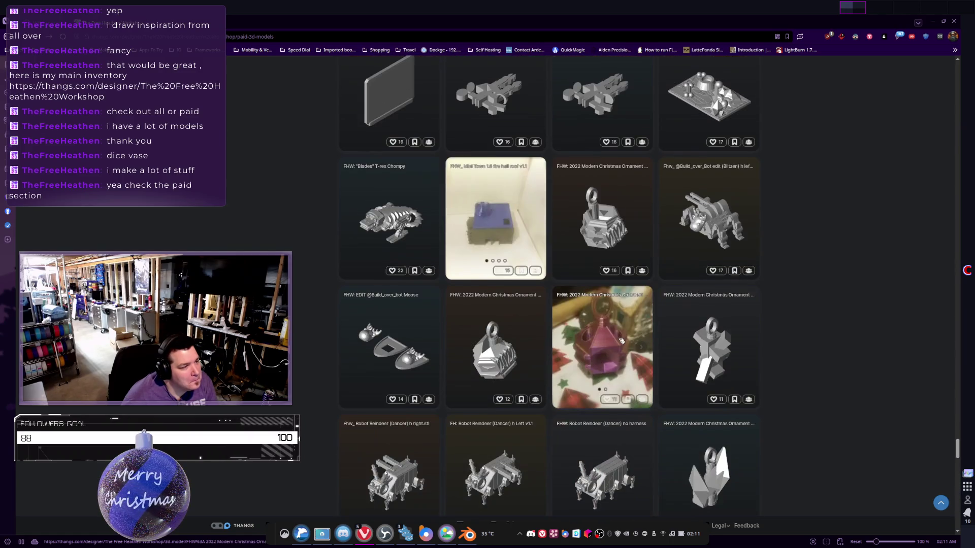
pyautogui.scroll(-5, 622, 342)
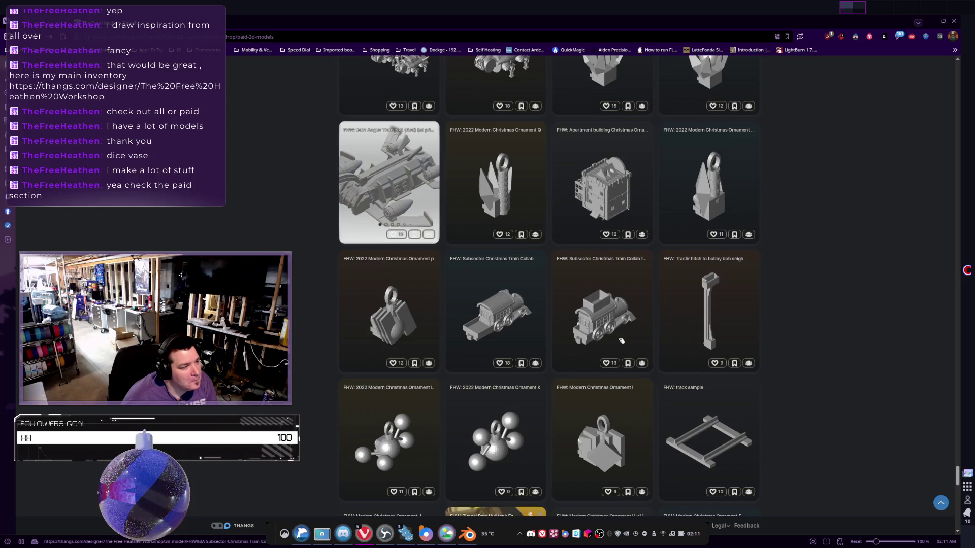
pyautogui.scroll(-6, 622, 341)
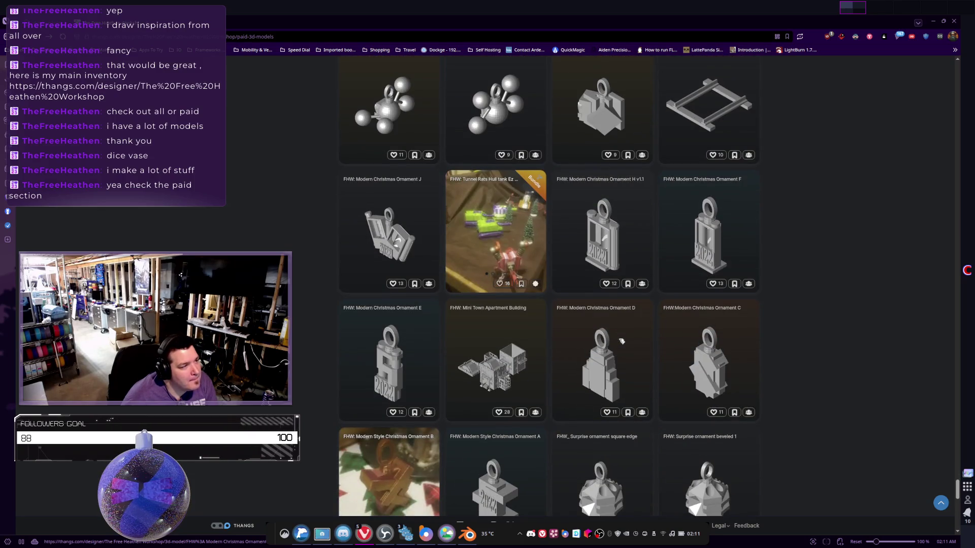
pyautogui.scroll(-6, 621, 341)
pyautogui.scroll(4, 621, 341)
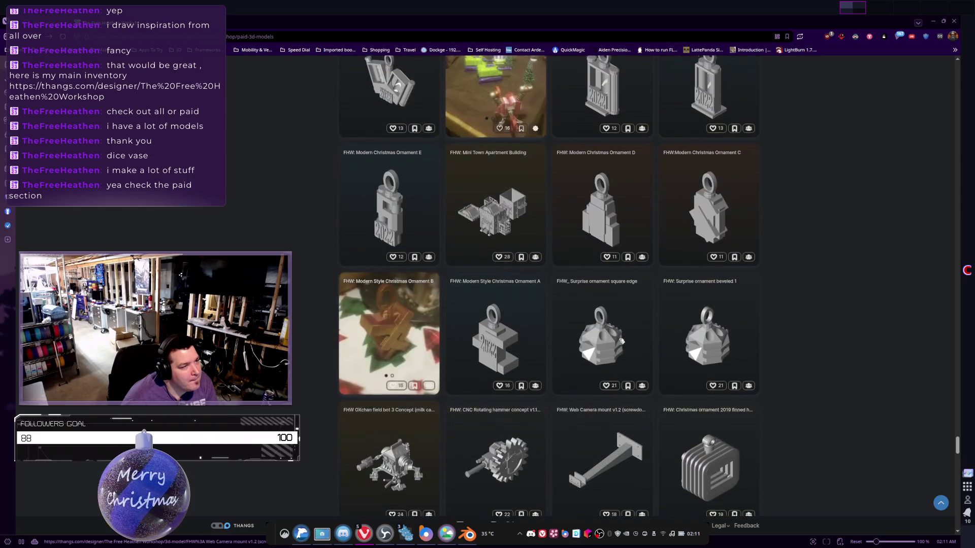
pyautogui.scroll(-6, 621, 341)
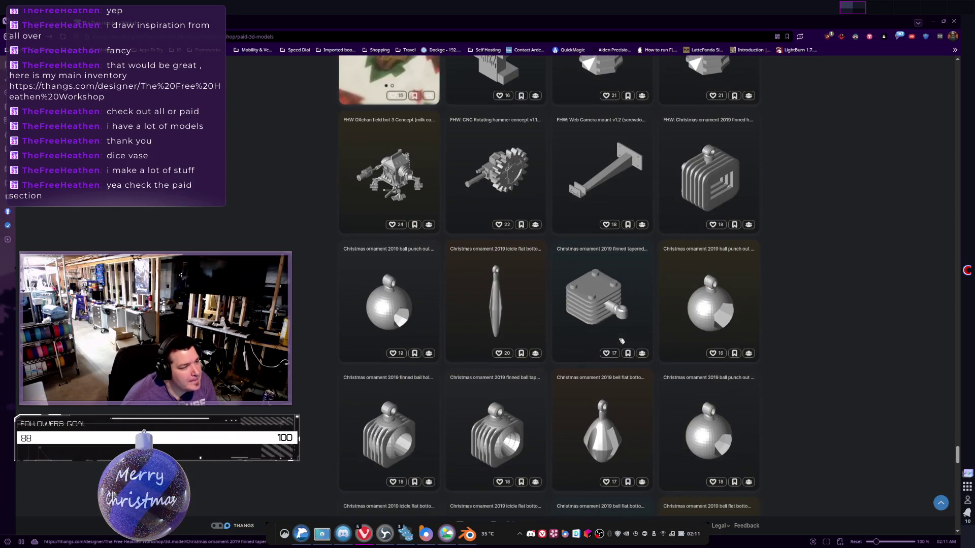
pyautogui.scroll(-4, 622, 341)
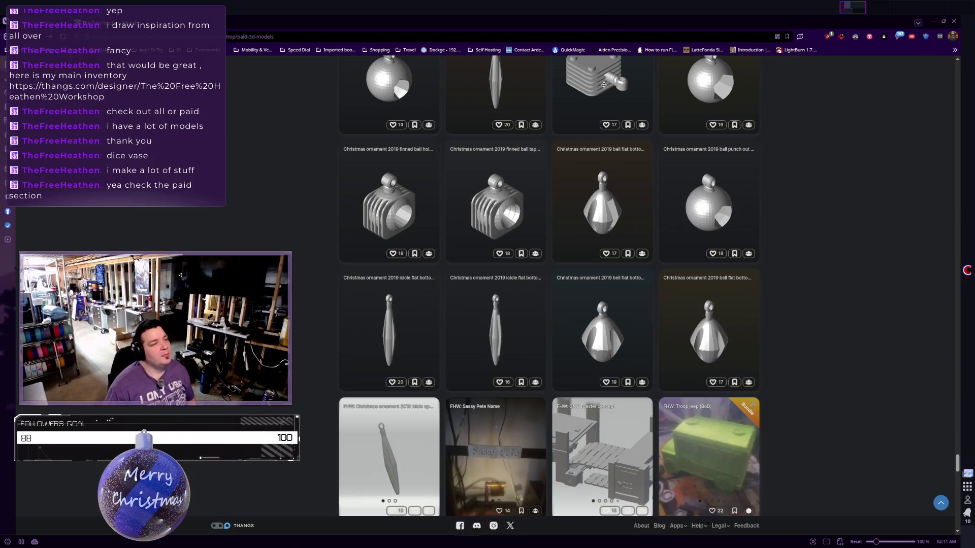
pyautogui.click(364, 533)
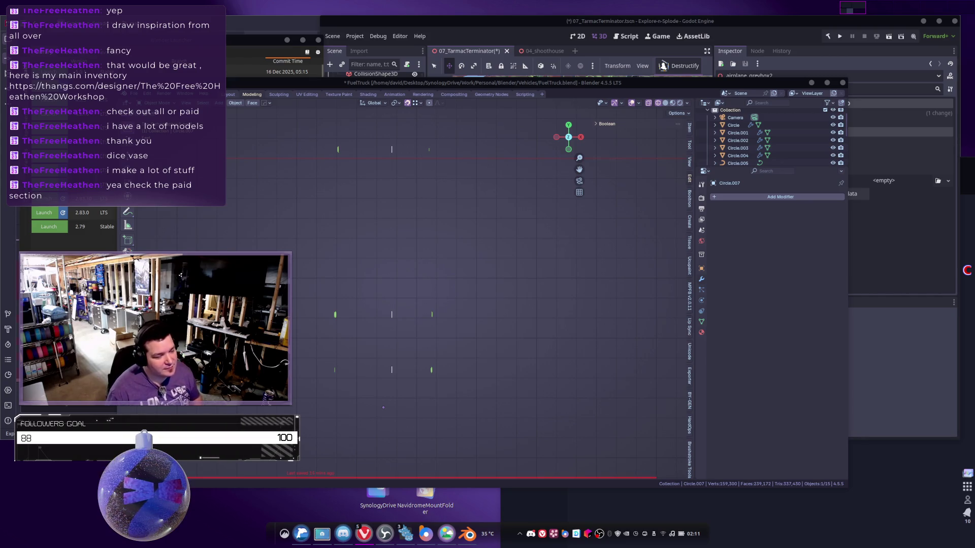
# Box-select the middle column of circles until Circle.008 is the active object.
pyautogui.moveTo(374, 125); pyautogui.dragTo(411, 399)
pyautogui.moveTo(370, 297); pyautogui.dragTo(401, 380)
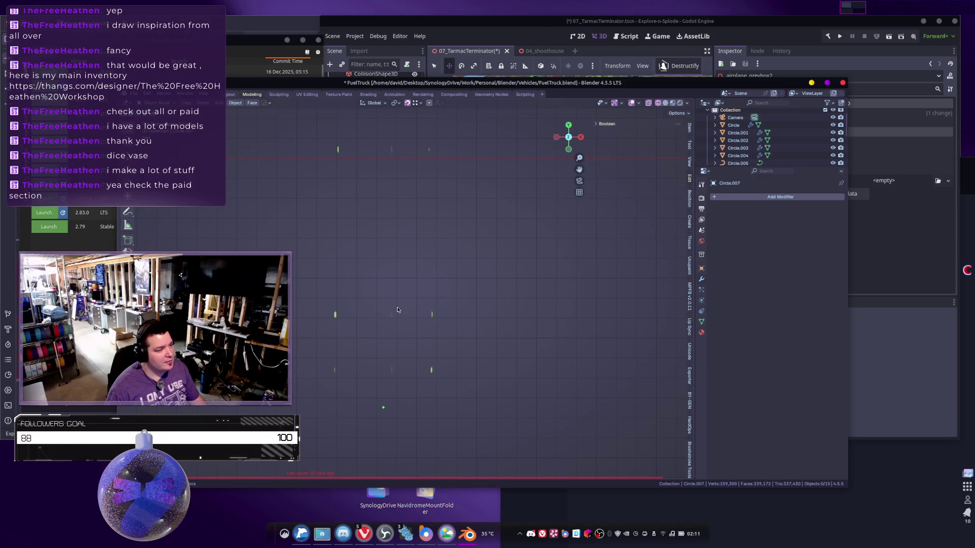
pyautogui.moveTo(393, 296)
pyautogui.mouseDown()
pyautogui.moveTo(373, 330)
pyautogui.moveTo(386, 319)
pyautogui.mouseUp()
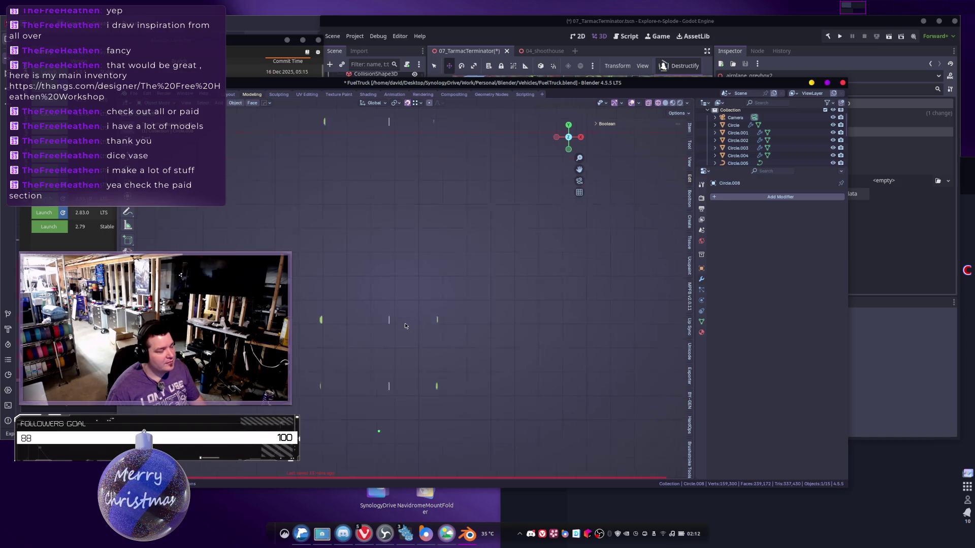
# In Edit Mode on Circle.008, frame the ring and select one of its edge loops.
pyautogui.press('Tab')
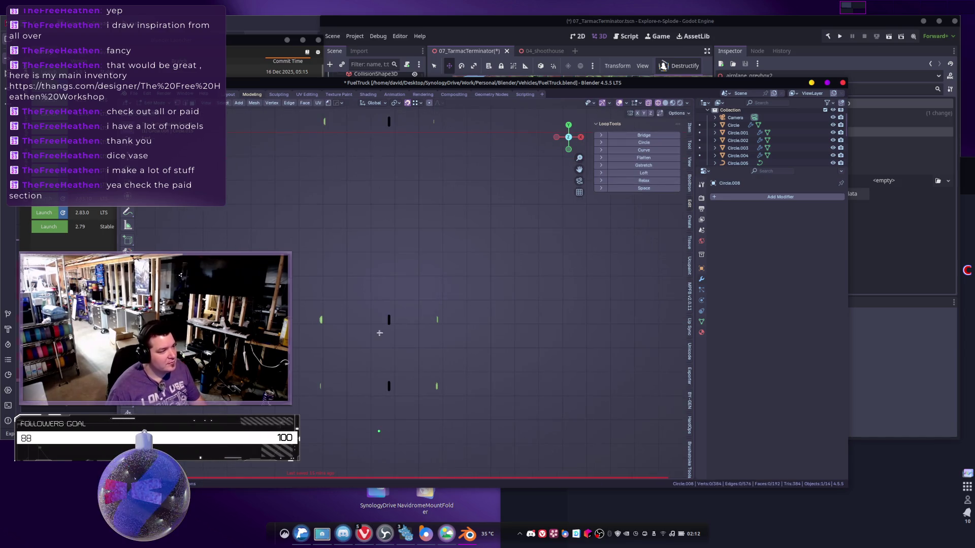
pyautogui.moveTo(406, 345)
pyautogui.mouseDown(button='middle')
pyautogui.moveTo(409, 276)
pyautogui.moveTo(403, 298)
pyautogui.moveTo(444, 269)
pyautogui.moveTo(417, 341)
pyautogui.moveTo(462, 349)
pyautogui.moveTo(429, 320)
pyautogui.moveTo(444, 337)
pyautogui.moveTo(418, 288)
pyautogui.mouseUp(button='middle')
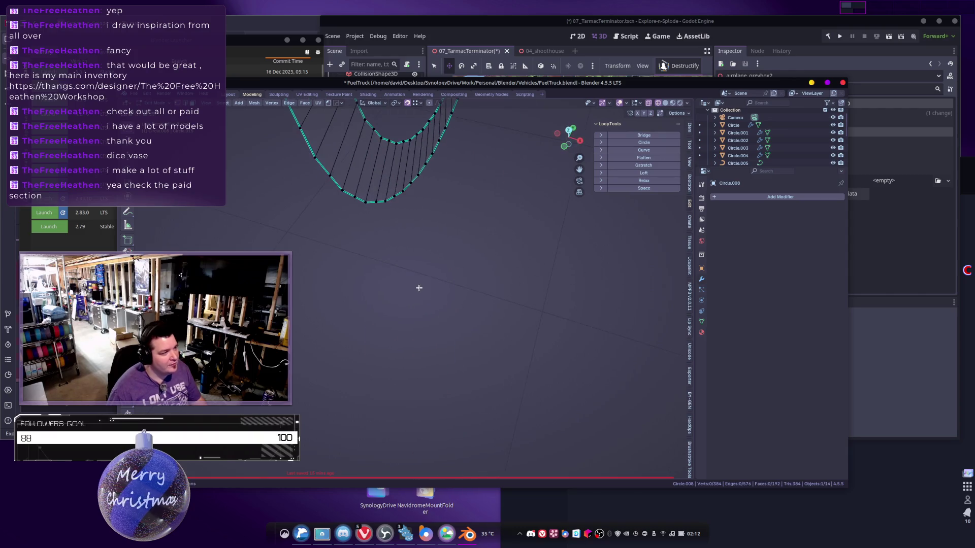
pyautogui.scroll(-10, 404, 249)
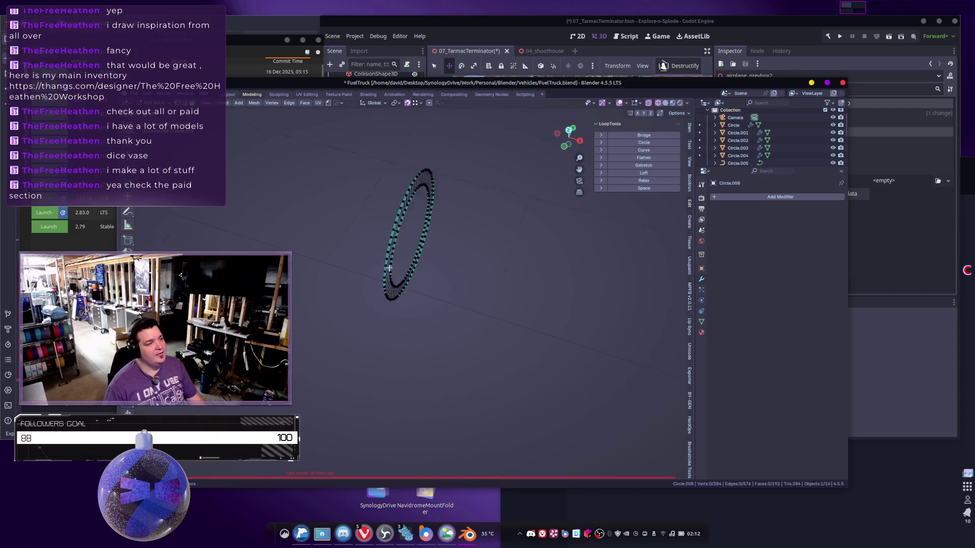
pyautogui.moveTo(387, 244)
pyautogui.keyDown('shift'); pyautogui.mouseDown(button='middle')
pyautogui.moveTo(359, 296)
pyautogui.moveTo(483, 305)
pyautogui.moveTo(664, 382)
pyautogui.moveTo(326, 207)
pyautogui.moveTo(431, 169)
pyautogui.moveTo(547, 249)
pyautogui.moveTo(426, 221)
pyautogui.moveTo(436, 306)
pyautogui.moveTo(443, 200)
pyautogui.moveTo(417, 290)
pyautogui.moveTo(540, 331)
pyautogui.moveTo(483, 291)
pyautogui.mouseUp(button='middle'); pyautogui.keyUp('shift')
pyautogui.keyDown('alt'); pyautogui.click(483, 291); pyautogui.keyUp('alt')
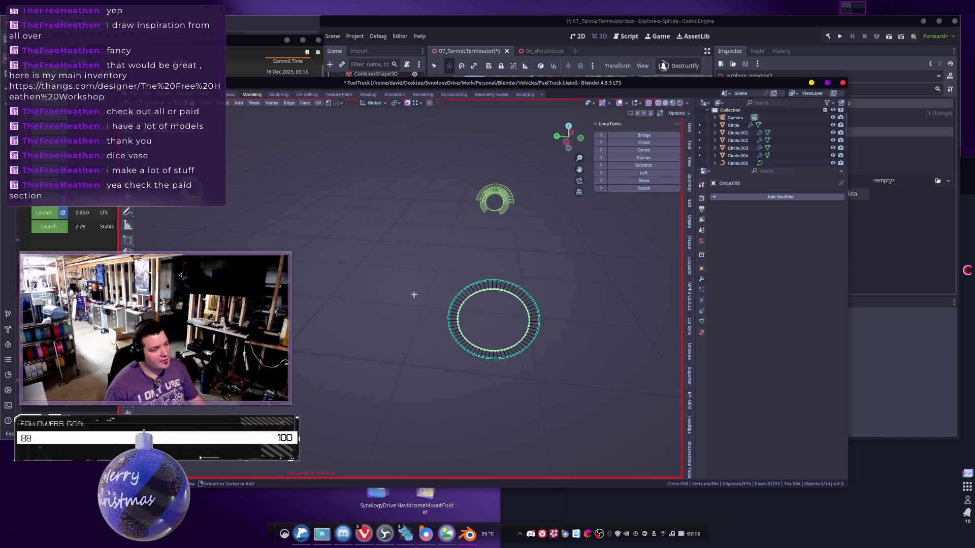
pyautogui.click(485, 296)
pyautogui.keyDown('alt'); pyautogui.click(489, 293); pyautogui.keyUp('alt')
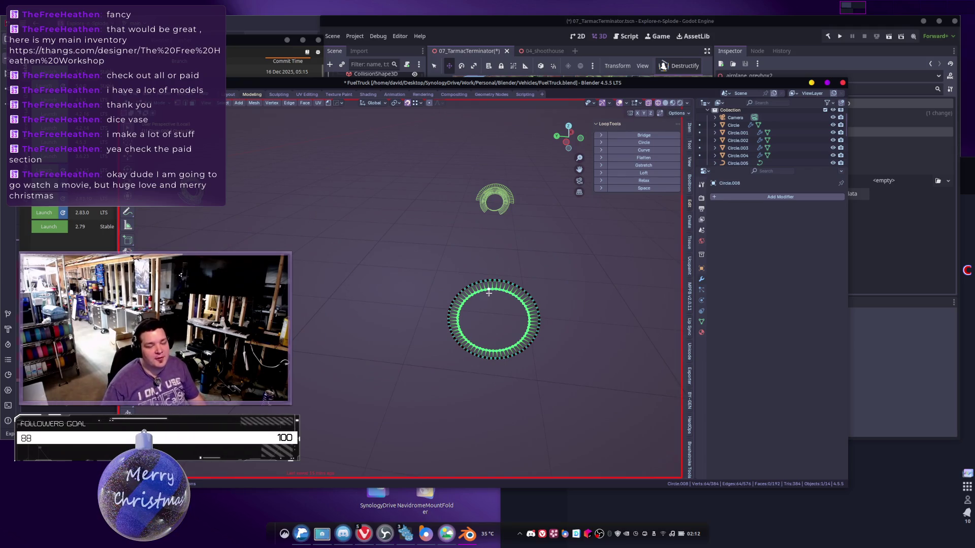
# Zoom, pan and rotate the view to reframe both rings.
pyautogui.scroll(-3, 475, 258)
pyautogui.moveTo(476, 258)
pyautogui.keyDown('shift'); pyautogui.mouseDown(button='middle')
pyautogui.moveTo(508, 265)
pyautogui.moveTo(408, 305)
pyautogui.mouseUp(button='middle'); pyautogui.keyUp('shift')
pyautogui.scroll(3, 408, 306)
pyautogui.scroll(4, 432, 347)
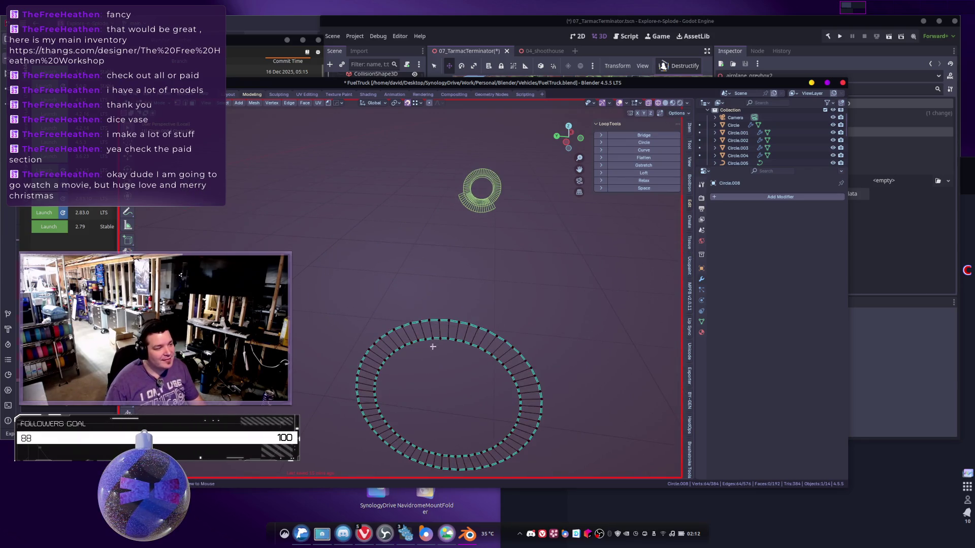
pyautogui.scroll(-3, 433, 336)
pyautogui.moveTo(434, 336); pyautogui.dragTo(614, 411, button='middle')
pyautogui.moveTo(230, 219); pyautogui.dragTo(345, 204, button='middle')
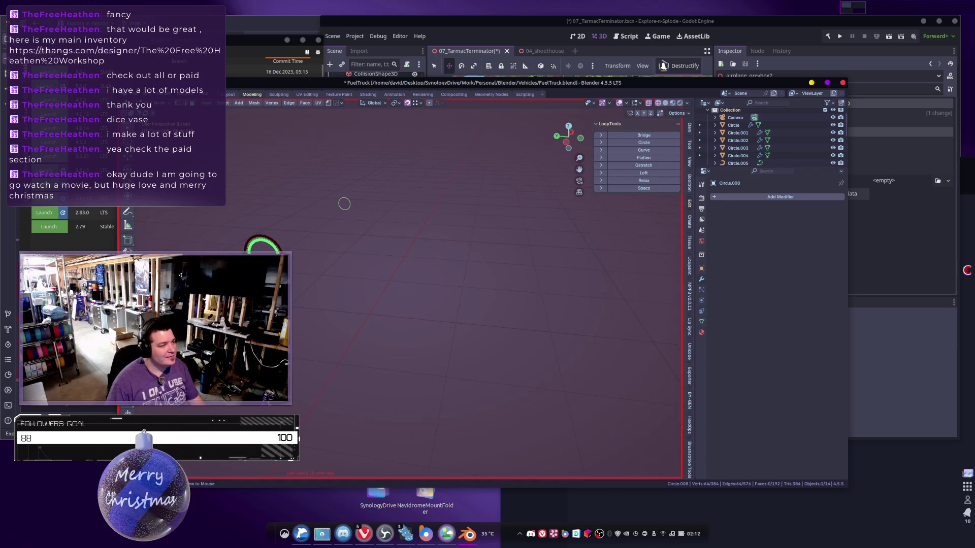
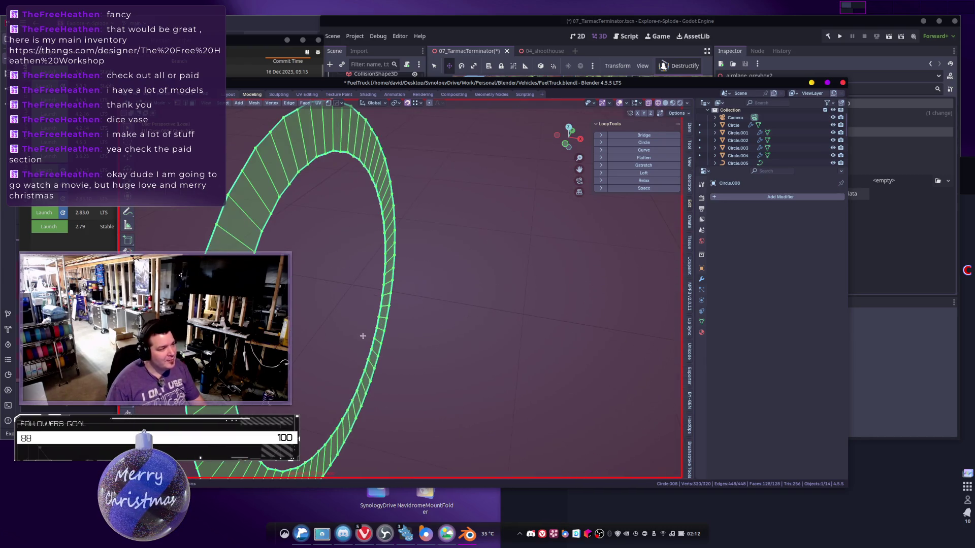
# Select all the rings and save FuelTruck.blend.
pyautogui.hotkey('alt', 'a')
pyautogui.keyDown('alt'); pyautogui.click(328, 152); pyautogui.keyUp('alt')
pyautogui.moveTo(328, 152)
pyautogui.keyDown('ctrl'); pyautogui.mouseDown(button='middle')
pyautogui.moveTo(437, 224)
pyautogui.moveTo(434, 238)
pyautogui.mouseUp(button='middle'); pyautogui.keyUp('ctrl')
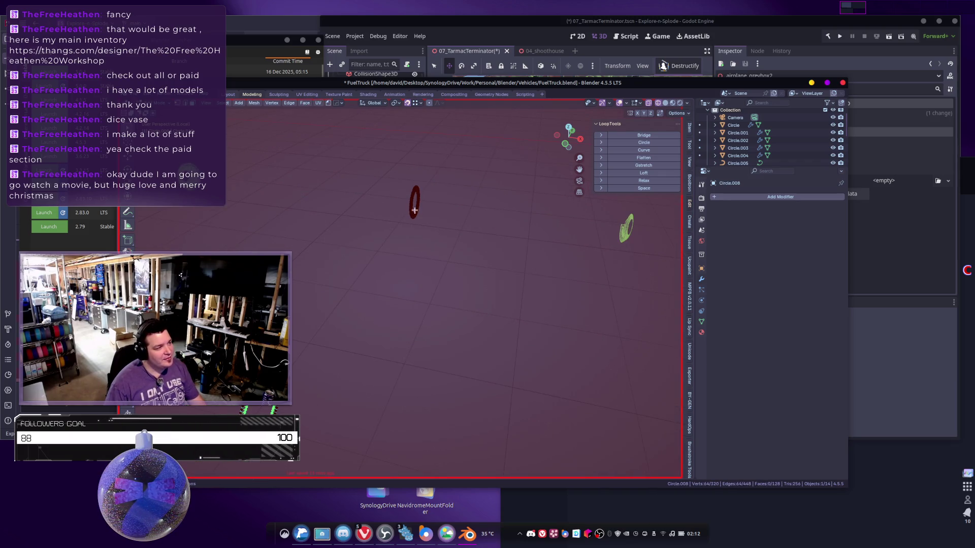
pyautogui.press('a')
pyautogui.scroll(-5, 374, 342)
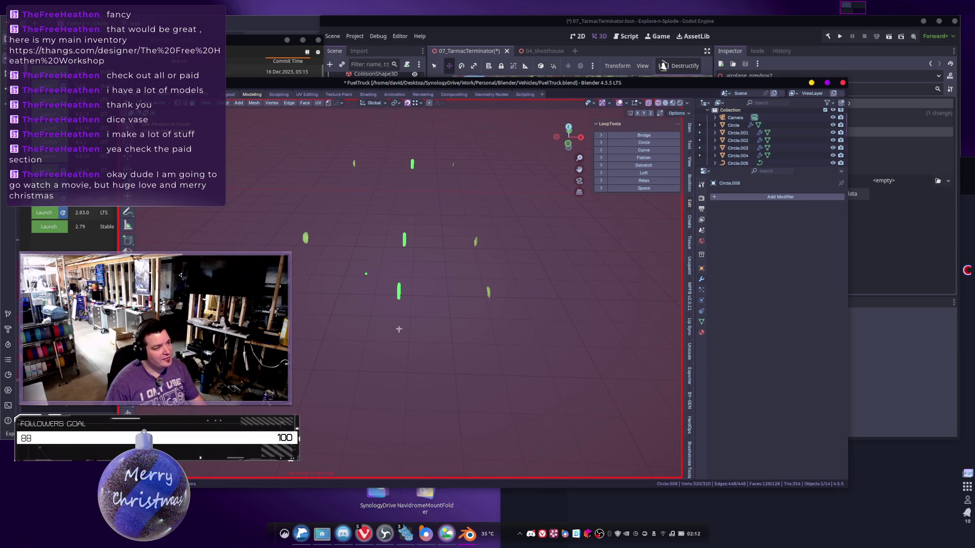
pyautogui.hotkey('ctrl', 's')
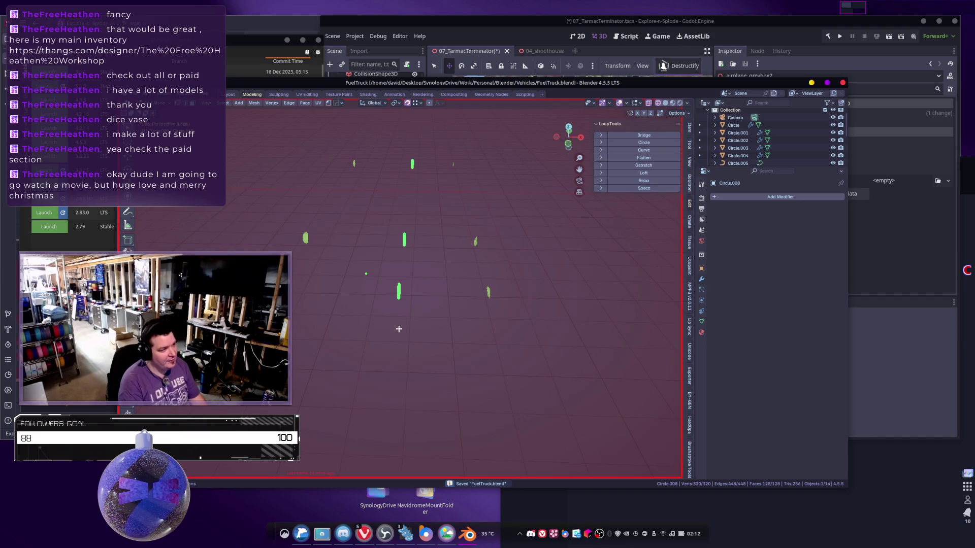
# Scale the selected rings along the X axis.
pyautogui.moveTo(440, 352); pyautogui.dragTo(439, 355, button='middle')
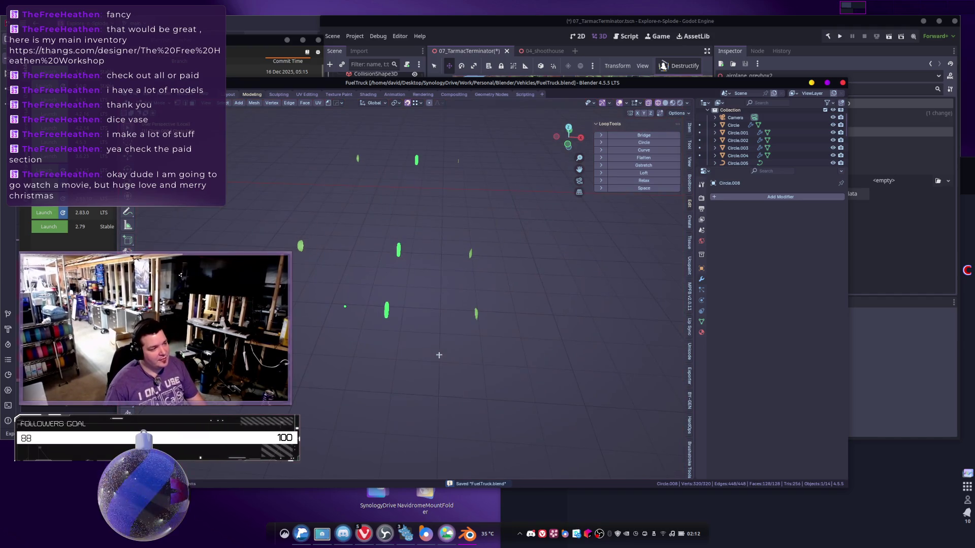
pyautogui.press('s')
pyautogui.press('x')
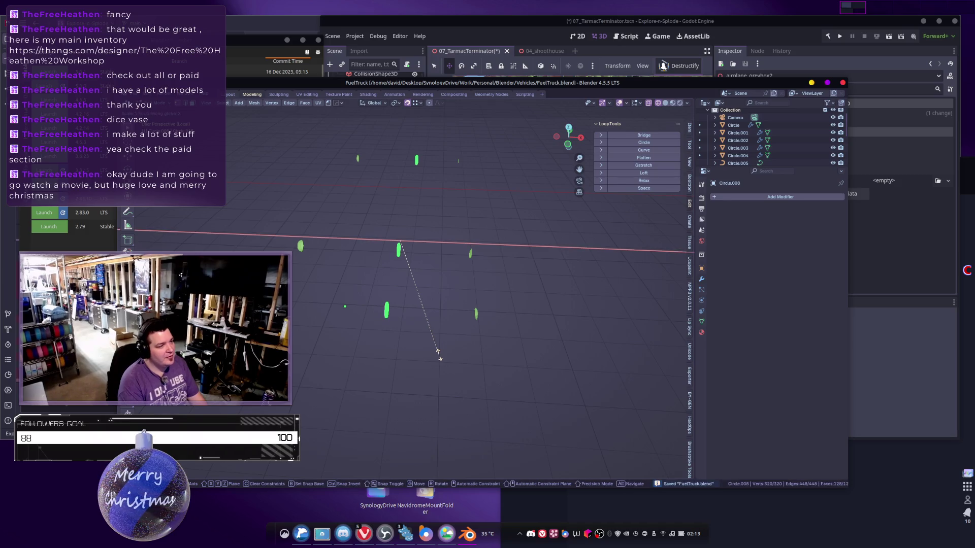
pyautogui.click(439, 355)
pyautogui.moveTo(439, 355)
pyautogui.mouseDown(button='middle')
pyautogui.moveTo(403, 342)
pyautogui.moveTo(396, 290)
pyautogui.moveTo(375, 306)
pyautogui.moveTo(394, 322)
pyautogui.moveTo(353, 314)
pyautogui.mouseUp(button='middle')
# Select two edge loops and delete their vertices, leaving three bare circles.
pyautogui.keyDown('alt'); pyautogui.click(337, 305); pyautogui.keyUp('alt')
pyautogui.moveTo(376, 231)
pyautogui.mouseDown(button='middle')
pyautogui.moveTo(401, 283)
pyautogui.moveTo(407, 276)
pyautogui.moveTo(344, 283)
pyautogui.mouseUp(button='middle')
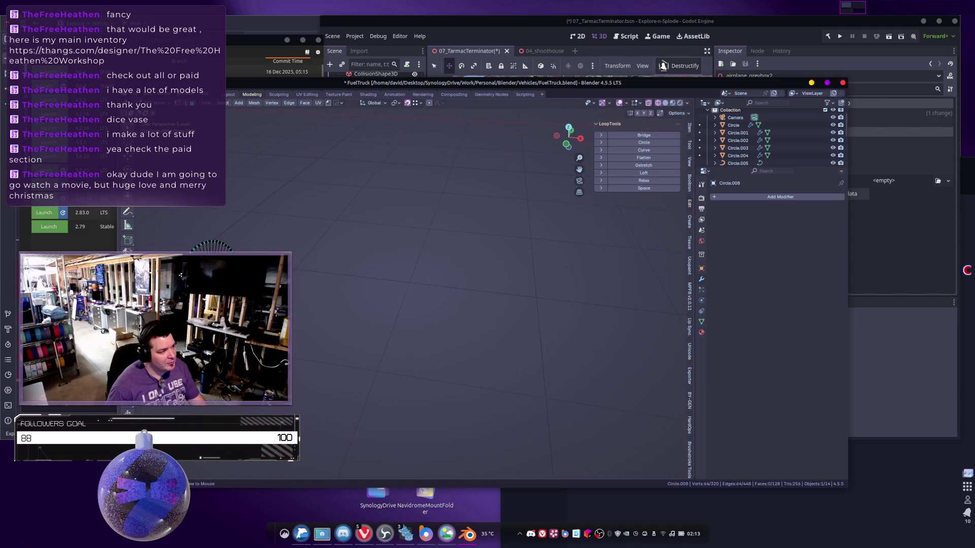
pyautogui.keyDown('alt'); pyautogui.keyDown('shift'); pyautogui.click(213, 247); pyautogui.keyUp('shift'); pyautogui.keyUp('alt')
pyautogui.moveTo(213, 247)
pyautogui.mouseDown(button='middle')
pyautogui.moveTo(338, 261)
pyautogui.moveTo(327, 250)
pyautogui.moveTo(342, 239)
pyautogui.moveTo(365, 344)
pyautogui.moveTo(256, 239)
pyautogui.moveTo(206, 226)
pyautogui.mouseUp(button='middle')
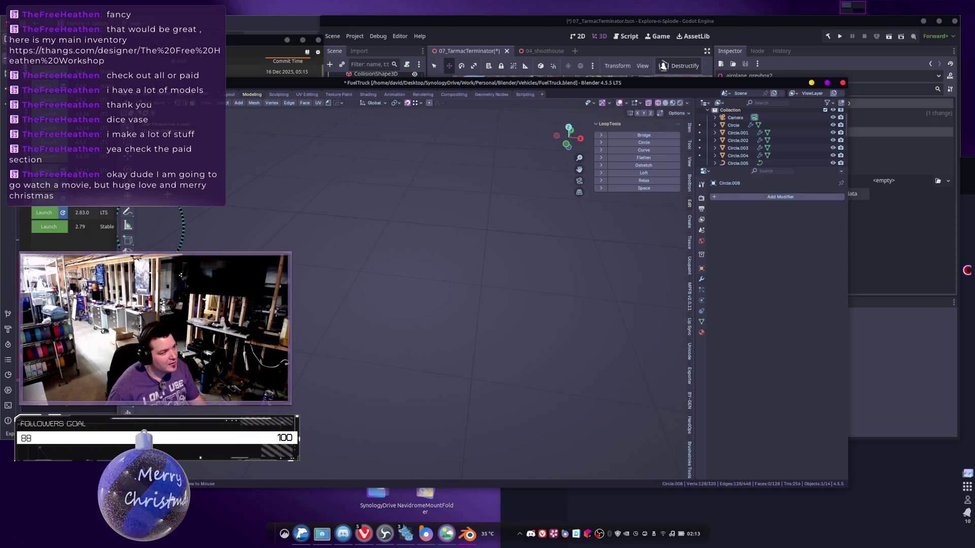
pyautogui.press('x')
pyautogui.click(332, 289)
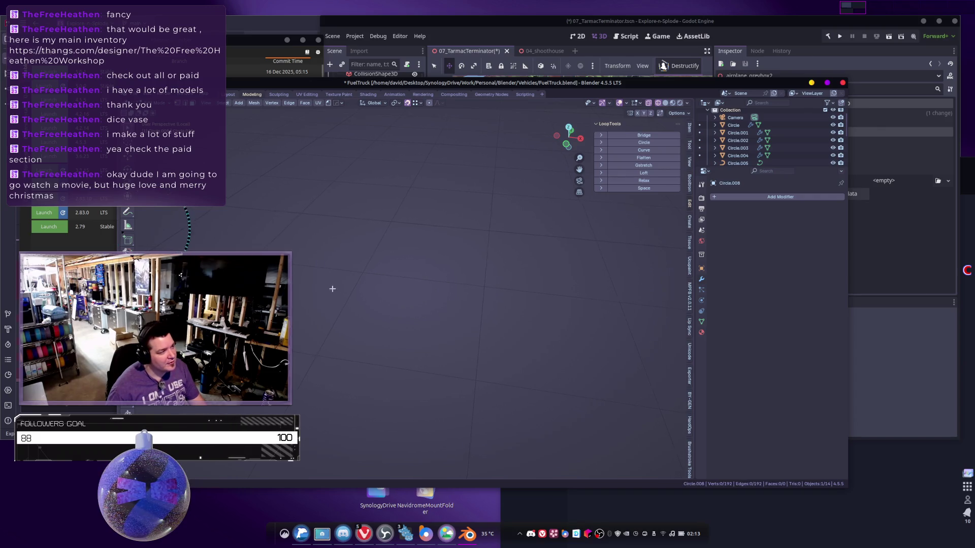
# Select all three rings and merge overlapping vertices with Merge by Distance.
pyautogui.click(182, 245)
pyautogui.hotkey('ctrl', 'l')
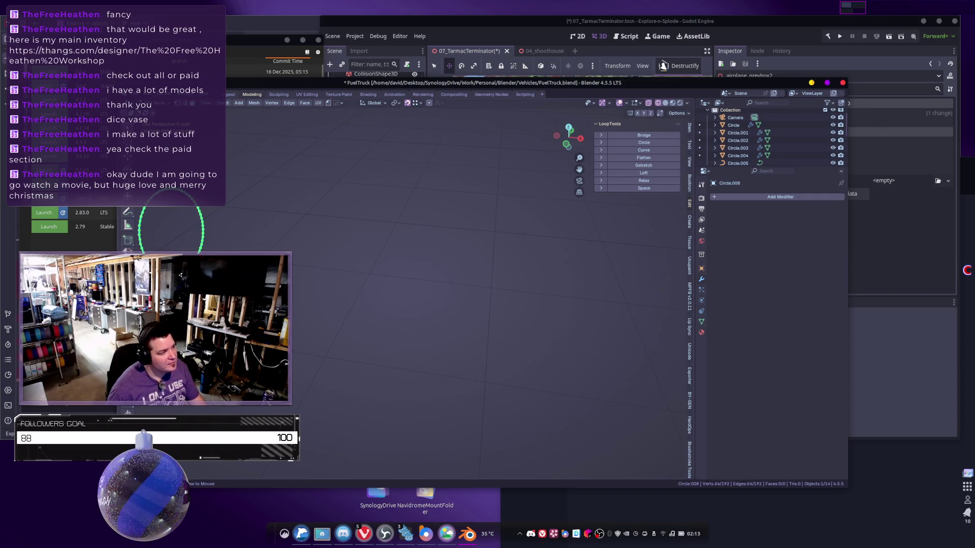
pyautogui.scroll(-5, 315, 247)
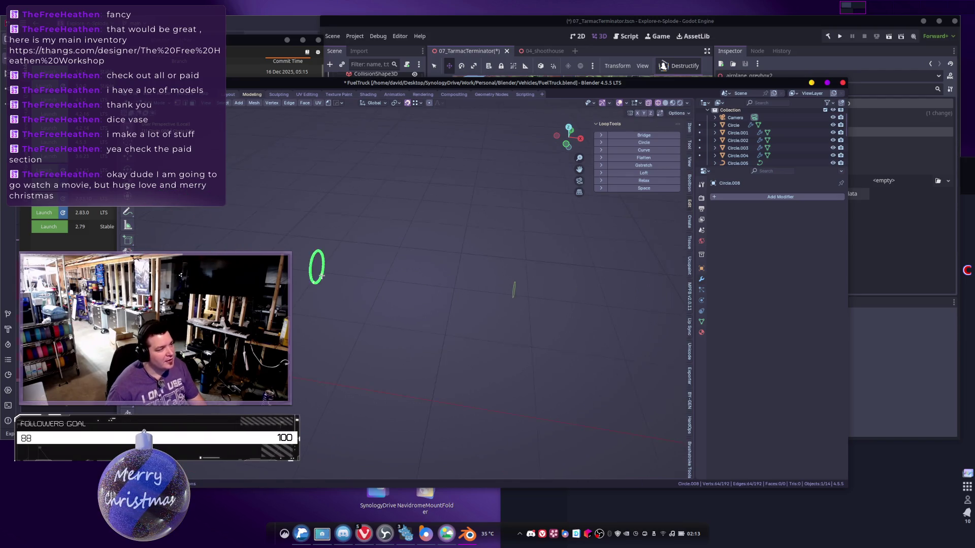
pyautogui.moveTo(358, 302)
pyautogui.mouseDown(button='middle')
pyautogui.moveTo(320, 299)
pyautogui.moveTo(359, 289)
pyautogui.moveTo(398, 261)
pyautogui.moveTo(469, 341)
pyautogui.moveTo(435, 329)
pyautogui.moveTo(473, 240)
pyautogui.mouseUp(button='middle')
pyautogui.click(397, 345)
pyautogui.press('a')
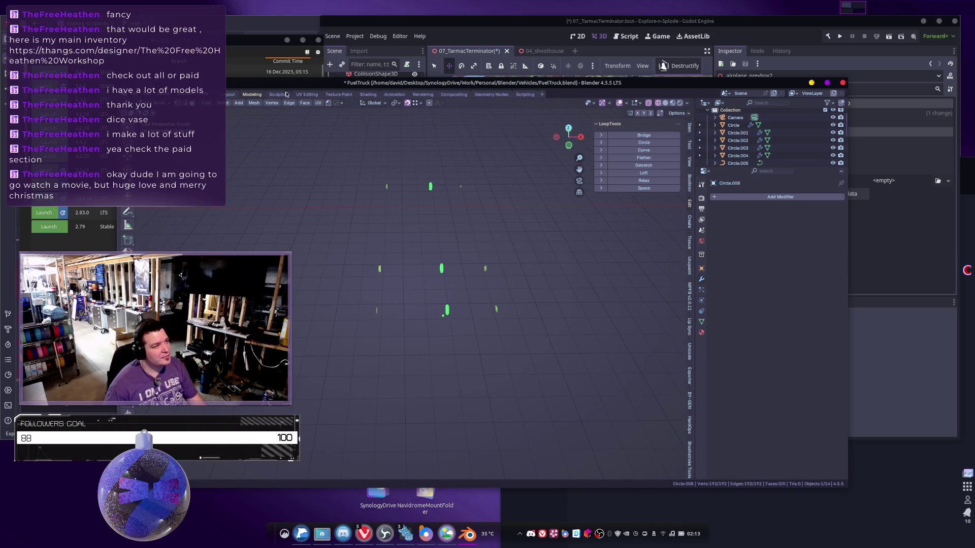
pyautogui.click(254, 102)
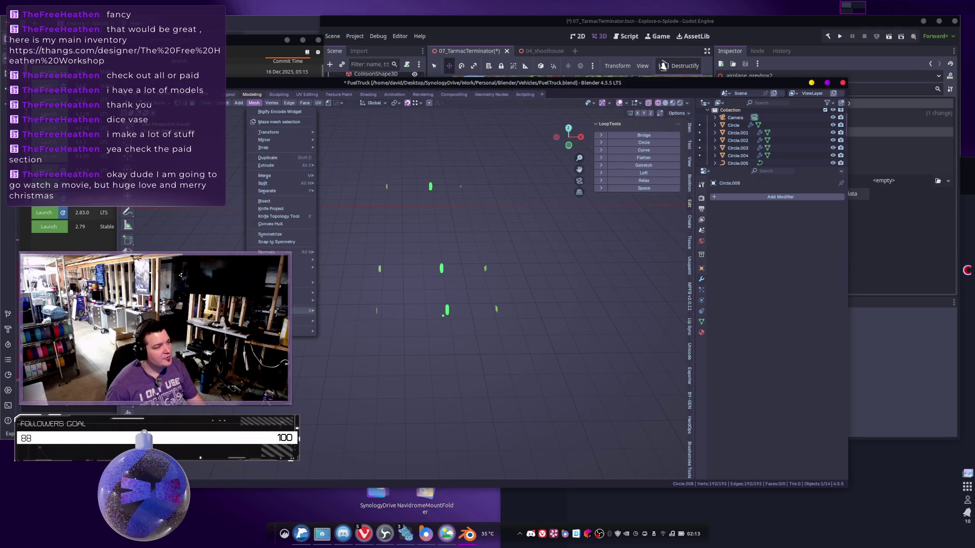
pyautogui.moveTo(294, 300)
pyautogui.click(338, 361)
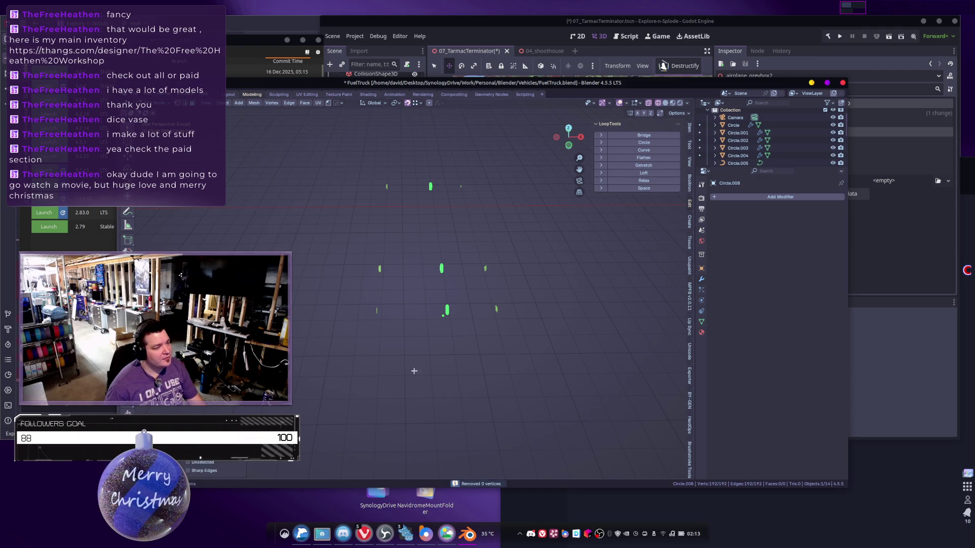
# Extrude the rings into long tubes and select all three tubes.
pyautogui.moveTo(488, 341)
pyautogui.mouseDown(button='middle')
pyautogui.moveTo(472, 349)
pyautogui.moveTo(419, 327)
pyautogui.mouseUp(button='middle')
pyautogui.press('e')
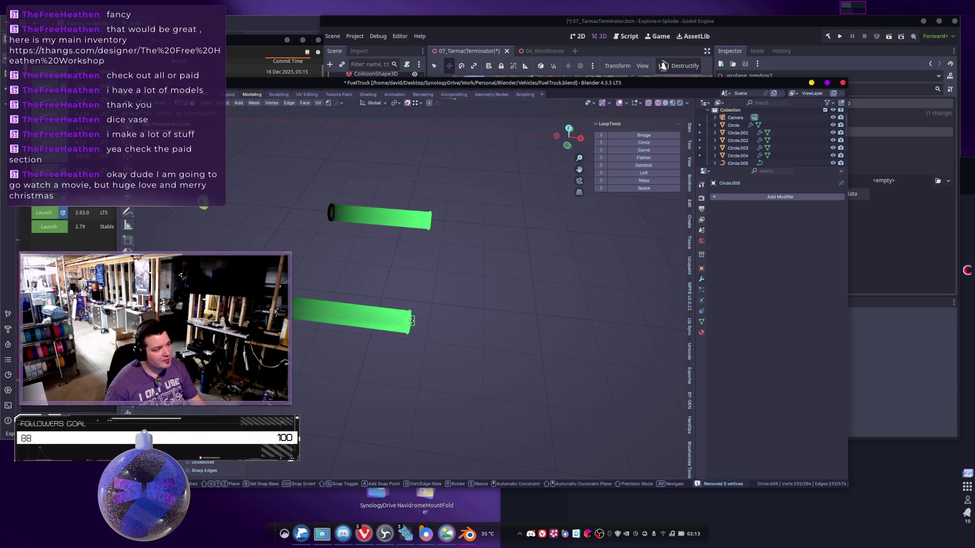
pyautogui.click(387, 312)
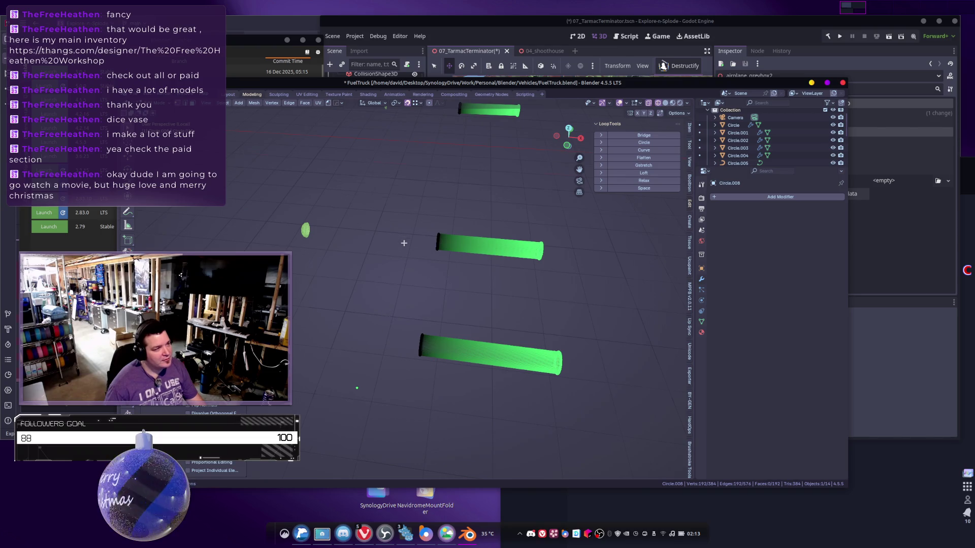
pyautogui.scroll(-3, 404, 242)
pyautogui.moveTo(419, 126)
pyautogui.mouseDown()
pyautogui.moveTo(468, 283)
pyautogui.moveTo(468, 401)
pyautogui.mouseUp()
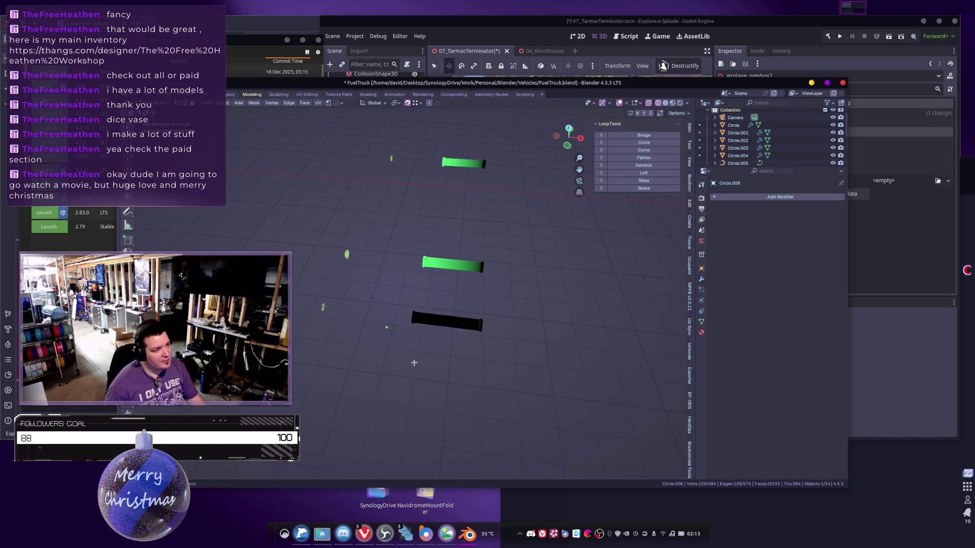
pyautogui.press('l')
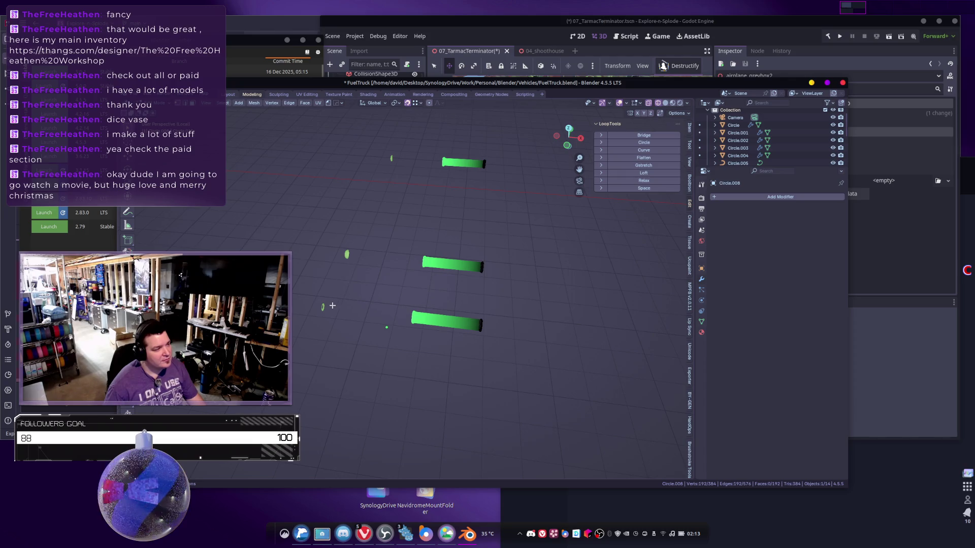
# Move the selected tube ends along the X axis to stretch the tubes.
pyautogui.press('g')
pyautogui.press('y')
pyautogui.press('x')
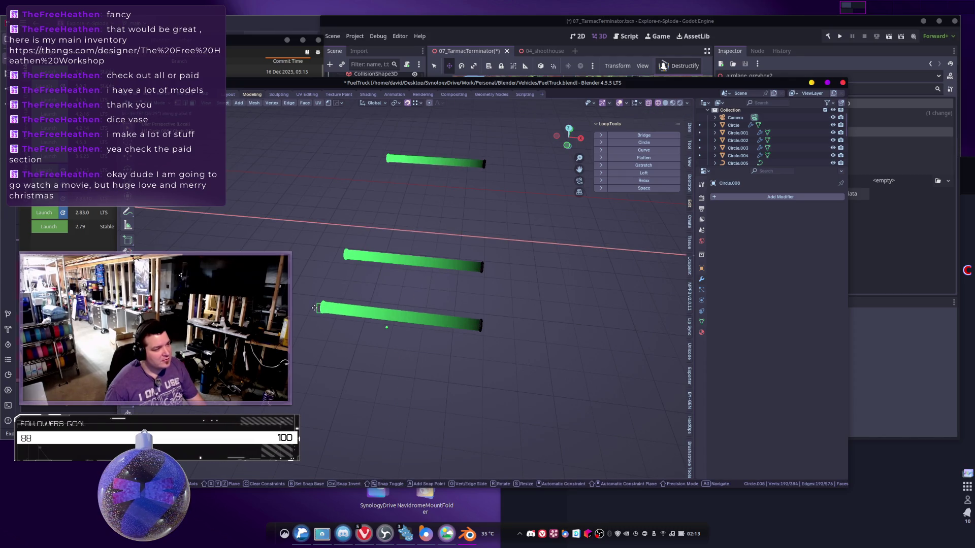
pyautogui.click(398, 329)
pyautogui.moveTo(398, 328)
pyautogui.mouseDown(button='middle')
pyautogui.moveTo(416, 318)
pyautogui.moveTo(405, 340)
pyautogui.moveTo(502, 321)
pyautogui.moveTo(470, 315)
pyautogui.mouseUp(button='middle')
# Select the tubes' right ends in Edit Mode, then return to Object Mode.
pyautogui.press('Tab')
pyautogui.scroll(2, 473, 315)
pyautogui.press('Tab')
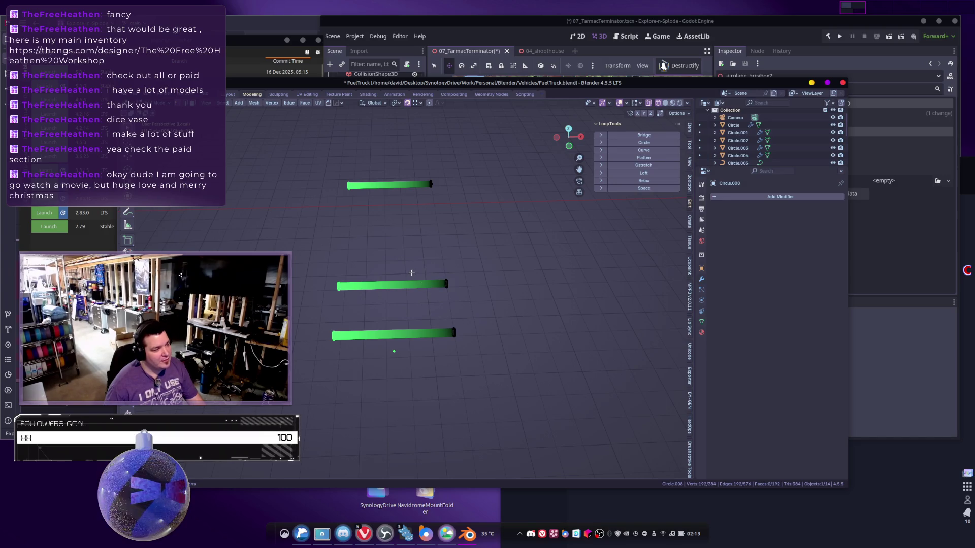
pyautogui.moveTo(406, 157); pyautogui.dragTo(501, 361)
pyautogui.moveTo(401, 334); pyautogui.dragTo(411, 311, button='middle')
pyautogui.press('Tab')
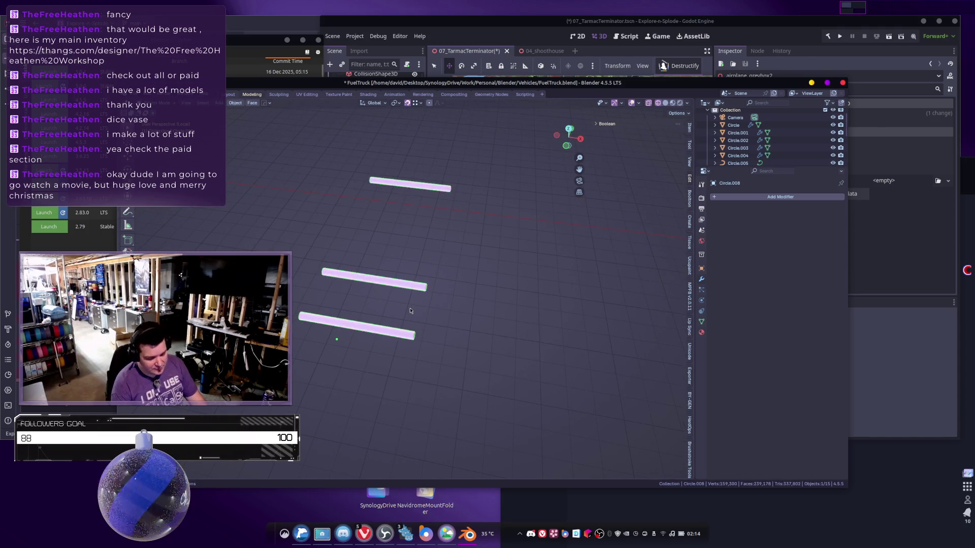
# Isolate the tubes in local view, enter Edit Mode, and try then cancel a bevel.
pyautogui.press('KP_Divide')
pyautogui.press('ctrl+KP_1')
pyautogui.press('KP_Divide')
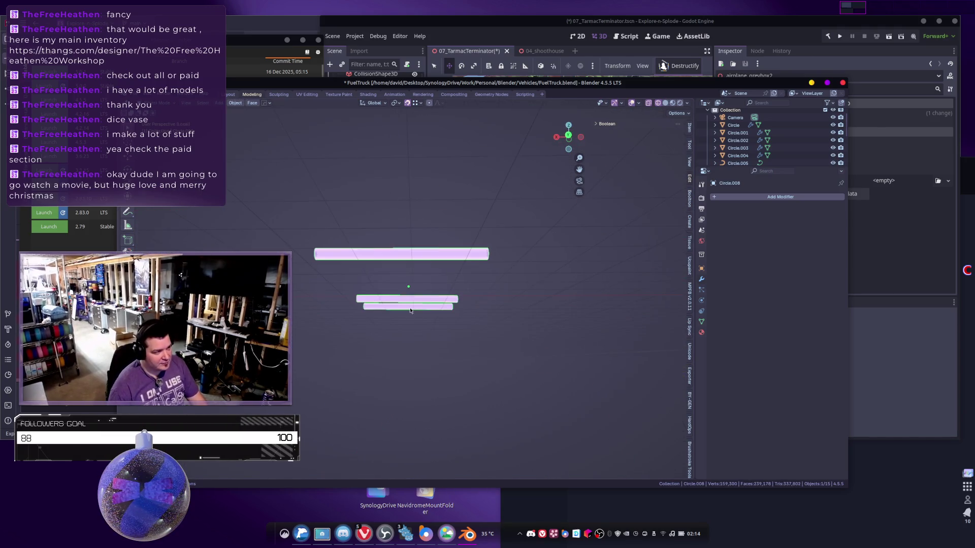
pyautogui.moveTo(398, 361)
pyautogui.mouseDown(button='middle')
pyautogui.moveTo(490, 252)
pyautogui.moveTo(528, 235)
pyautogui.mouseUp(button='middle')
pyautogui.press('Tab')
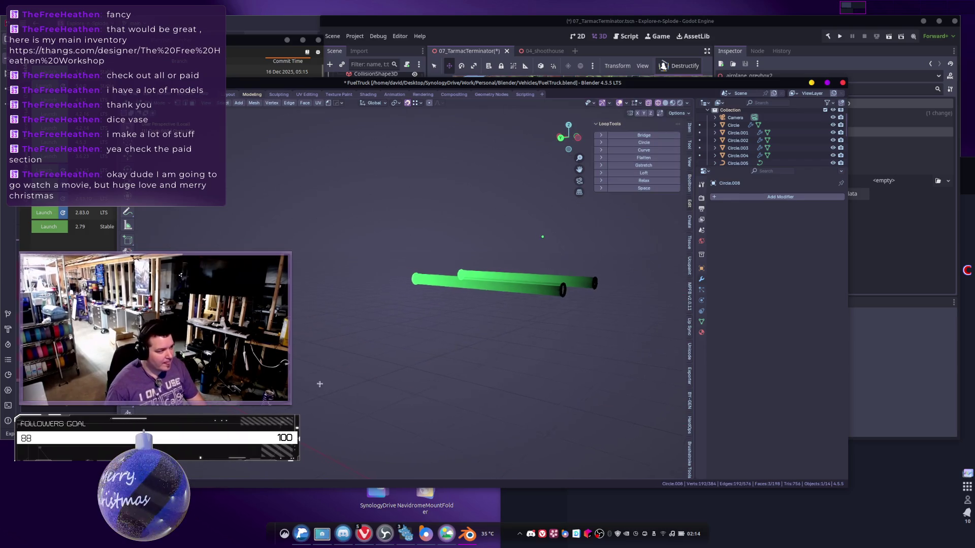
pyautogui.moveTo(319, 385); pyautogui.dragTo(394, 289, button='middle')
pyautogui.click(496, 348)
pyautogui.moveTo(496, 349)
pyautogui.mouseDown(button='middle')
pyautogui.moveTo(393, 353)
pyautogui.moveTo(413, 344)
pyautogui.mouseUp(button='middle')
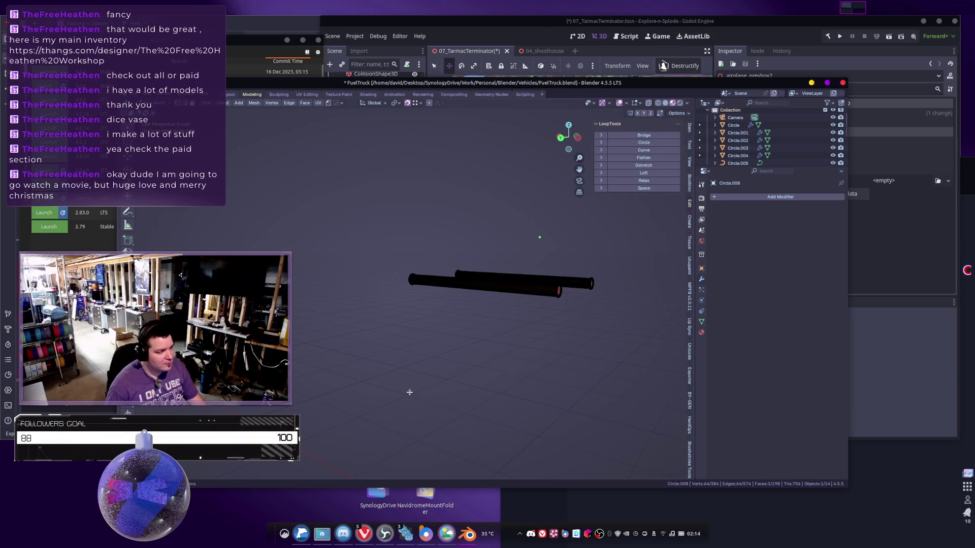
pyautogui.moveTo(495, 331)
pyautogui.mouseDown(button='middle')
pyautogui.moveTo(409, 350)
pyautogui.moveTo(343, 338)
pyautogui.moveTo(453, 351)
pyautogui.moveTo(364, 342)
pyautogui.moveTo(351, 325)
pyautogui.moveTo(309, 352)
pyautogui.moveTo(448, 341)
pyautogui.mouseUp(button='middle')
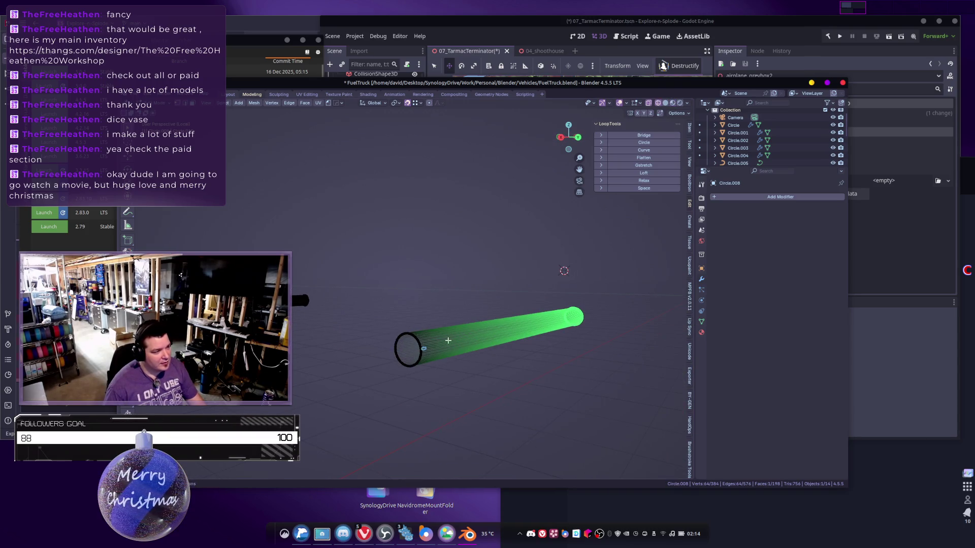
pyautogui.scroll(-3, 433, 343)
pyautogui.hotkey('ctrl', 'b')
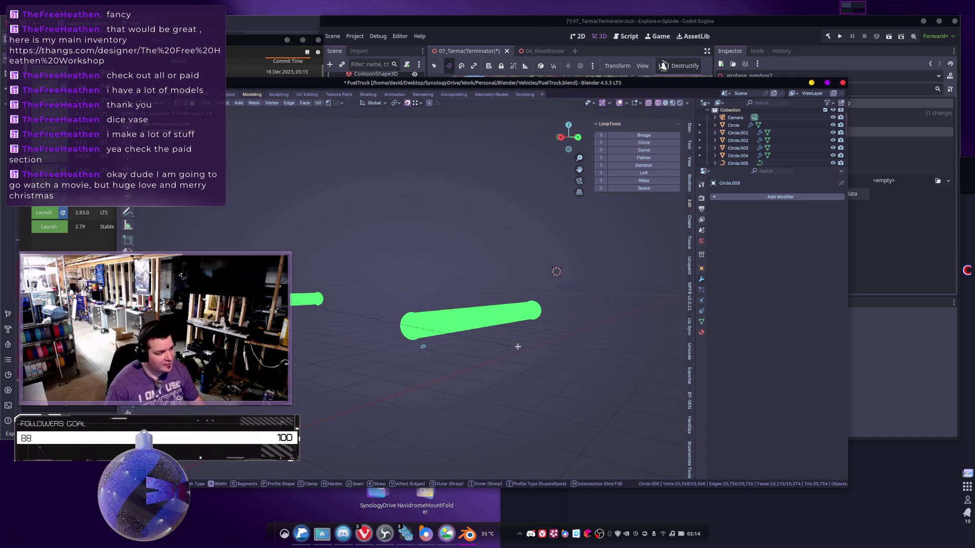
pyautogui.press('Escape')
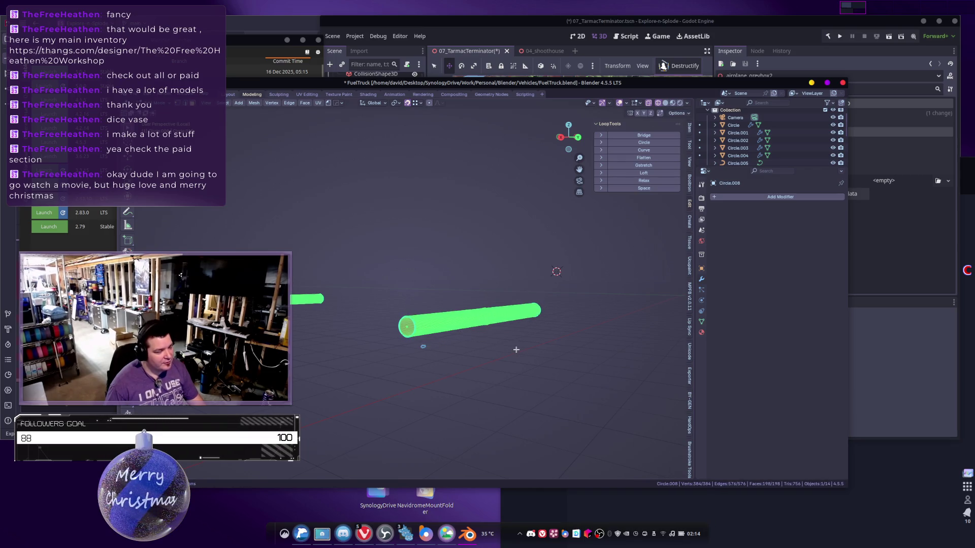
# Select the end rings of all three tubes and frame them in view.
pyautogui.moveTo(373, 294); pyautogui.dragTo(420, 356)
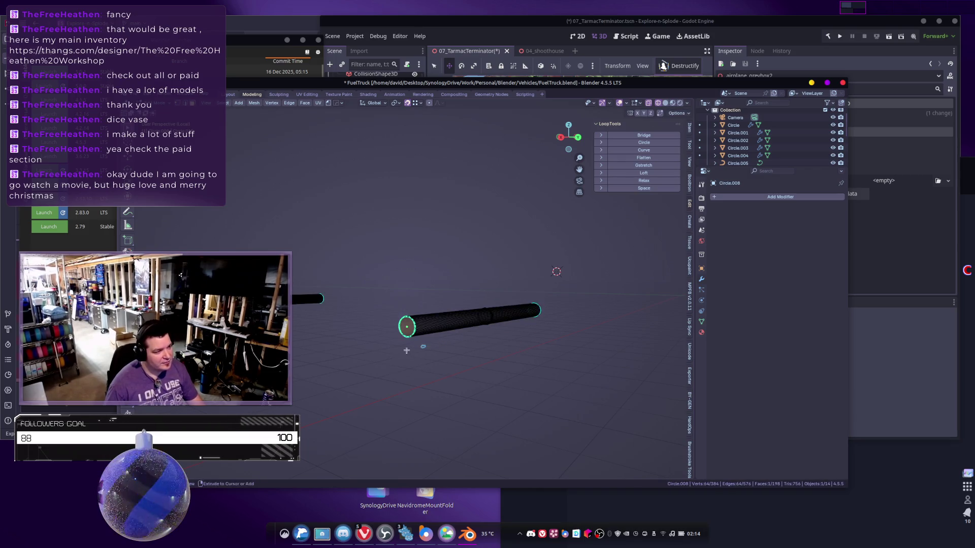
pyautogui.moveTo(406, 350); pyautogui.dragTo(389, 297, button='middle')
pyautogui.keyDown('shift'); pyautogui.click(401, 335); pyautogui.keyUp('shift')
pyautogui.moveTo(429, 360); pyautogui.dragTo(476, 369, button='middle')
pyautogui.scroll(3, 476, 370)
pyautogui.keyDown('shift'); pyautogui.moveTo(413, 322); pyautogui.dragTo(460, 363); pyautogui.keyUp('shift')
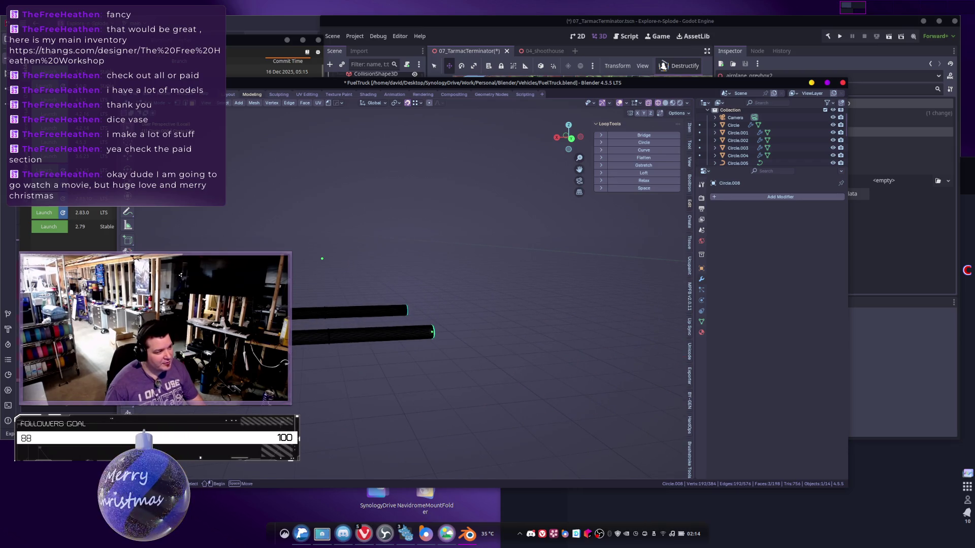
pyautogui.keyDown('shift'); pyautogui.moveTo(382, 280); pyautogui.dragTo(419, 320); pyautogui.keyUp('shift')
pyautogui.press('KP_Decimal')
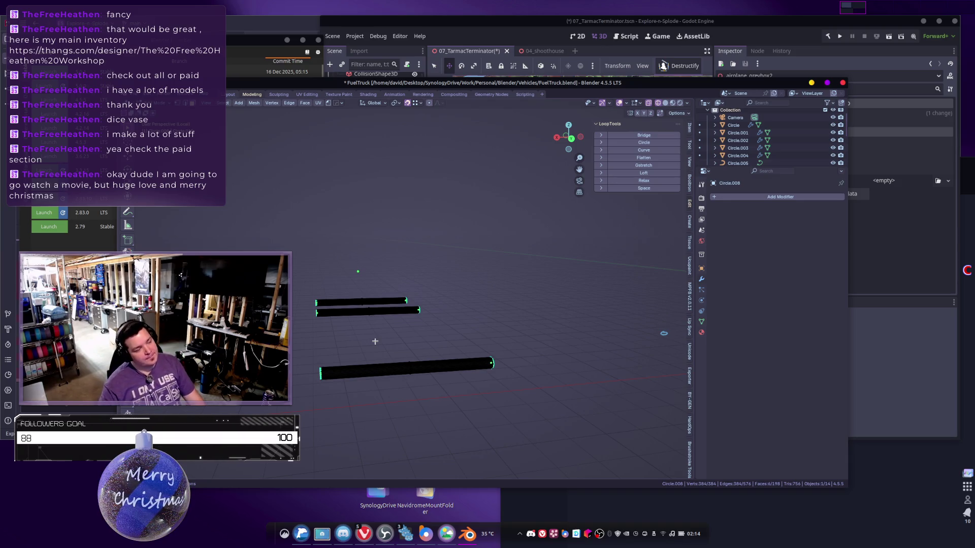
pyautogui.moveTo(375, 341); pyautogui.dragTo(451, 334, button='middle')
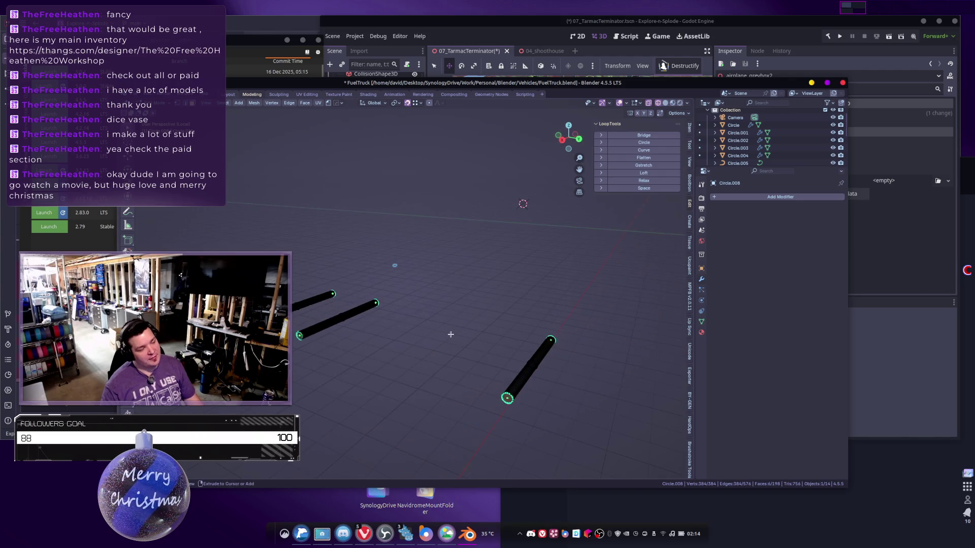
# Exit local view and undo the end caps and extrusion, leaving three bare circles.
pyautogui.press('a')
pyautogui.hotkey('alt', 'a')
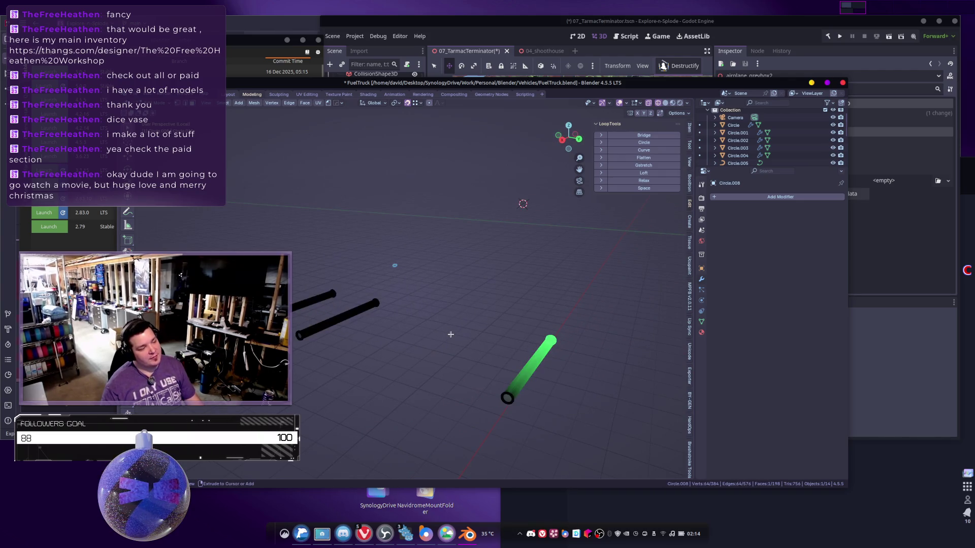
pyautogui.press('a')
pyautogui.press('Tab')
pyautogui.press('KP_Divide')
pyautogui.hotkey('ctrl', 'z')
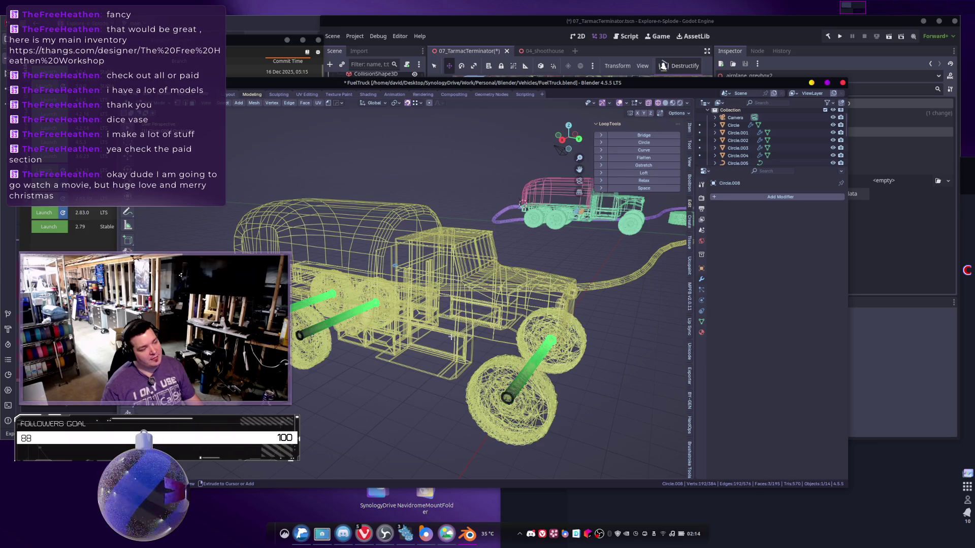
pyautogui.hotkey('ctrl', 'z')
pyautogui.hotkey('ctrl', 'z')
pyautogui.moveTo(451, 337); pyautogui.dragTo(463, 347, button='middle')
# Isolate the axle circles, select the left circle, and return to Object Mode.
pyautogui.press('KP_Divide')
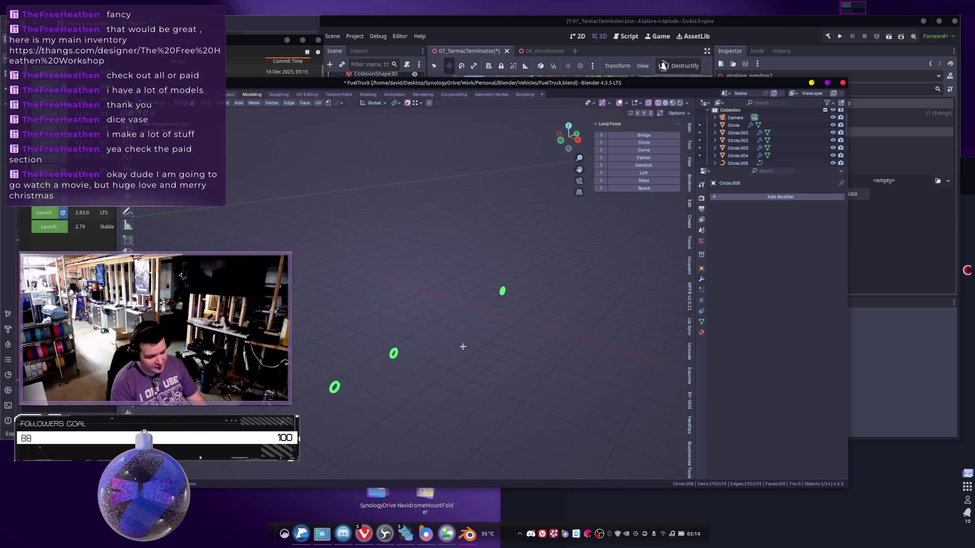
pyautogui.moveTo(533, 285)
pyautogui.mouseDown(button='middle')
pyautogui.moveTo(489, 309)
pyautogui.moveTo(390, 310)
pyautogui.moveTo(420, 304)
pyautogui.moveTo(412, 298)
pyautogui.moveTo(428, 310)
pyautogui.moveTo(448, 303)
pyautogui.mouseUp(button='middle')
pyautogui.moveTo(540, 269); pyautogui.dragTo(612, 325)
pyautogui.moveTo(478, 331); pyautogui.dragTo(521, 327, button='middle')
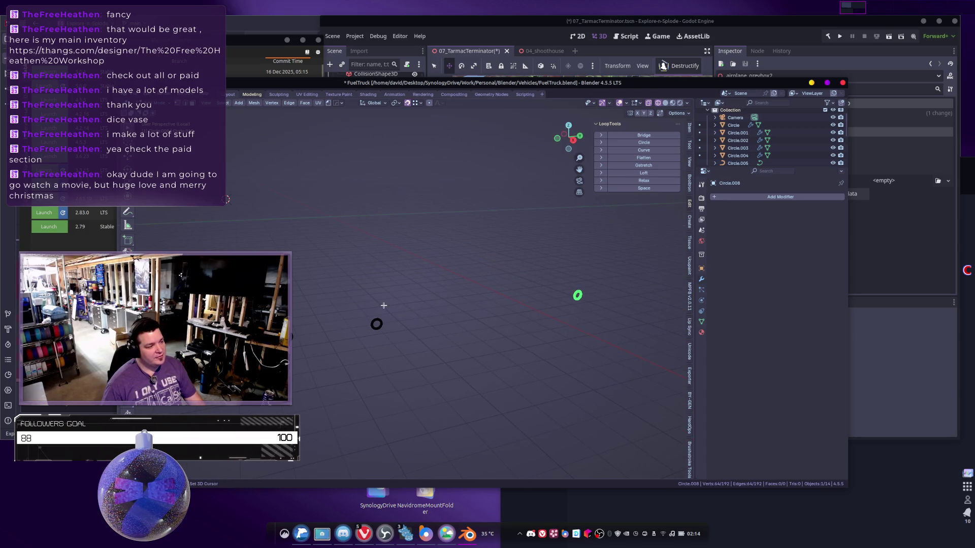
pyautogui.moveTo(274, 315); pyautogui.dragTo(333, 370)
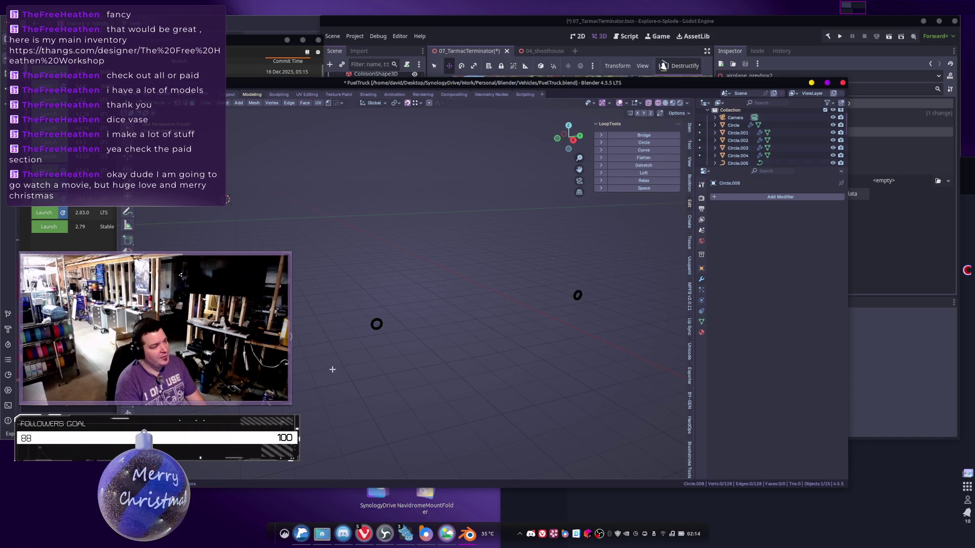
pyautogui.press('Tab')
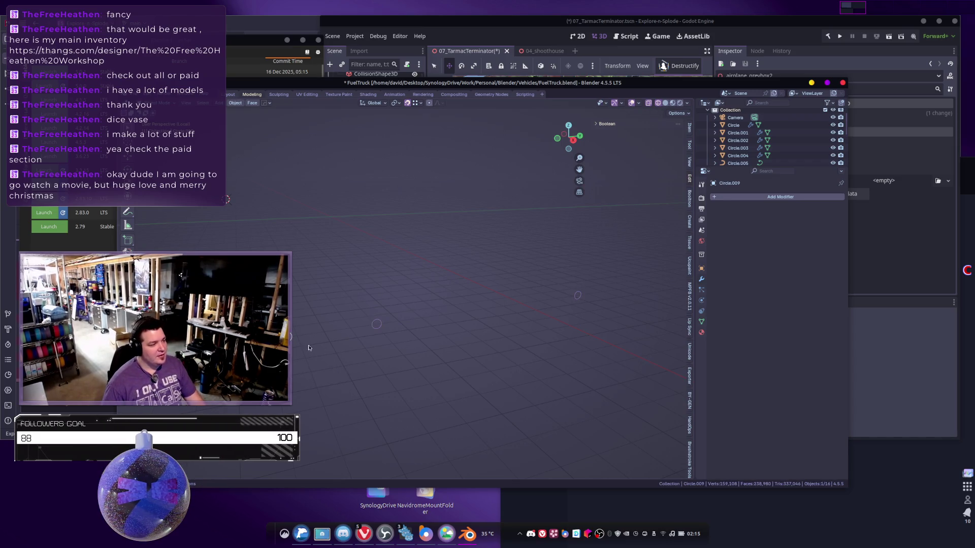
# Make a linked duplicate of the circle and drop it in place.
pyautogui.hotkey('alt', 'd')
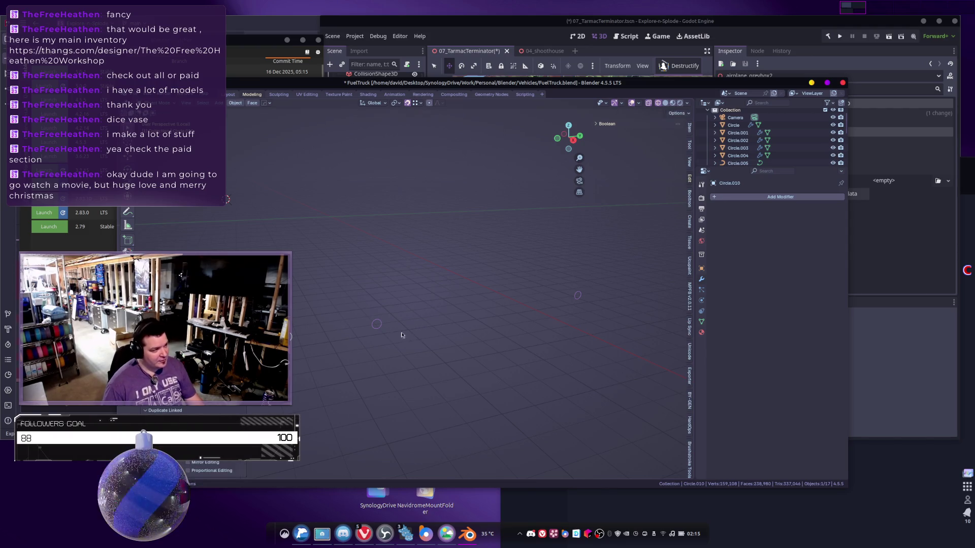
pyautogui.press('g')
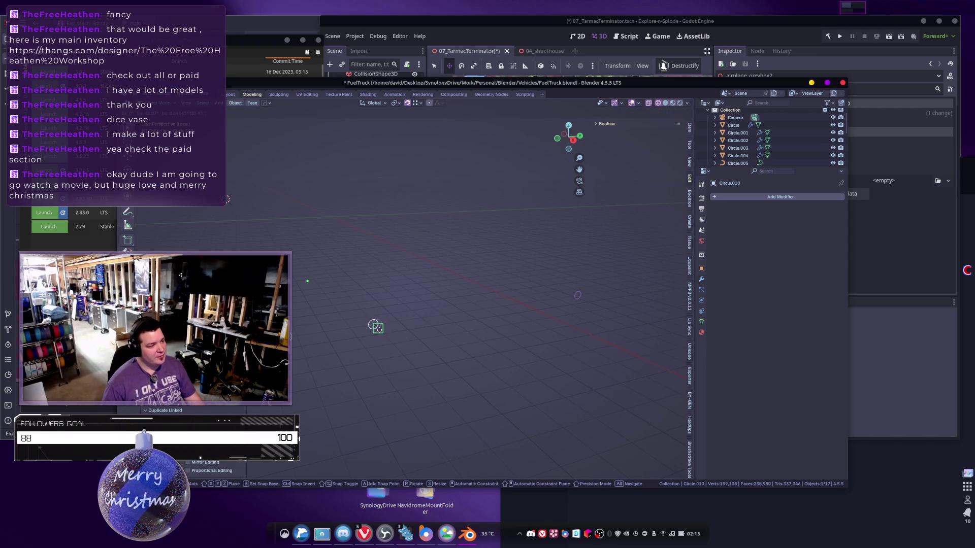
pyautogui.click(427, 342)
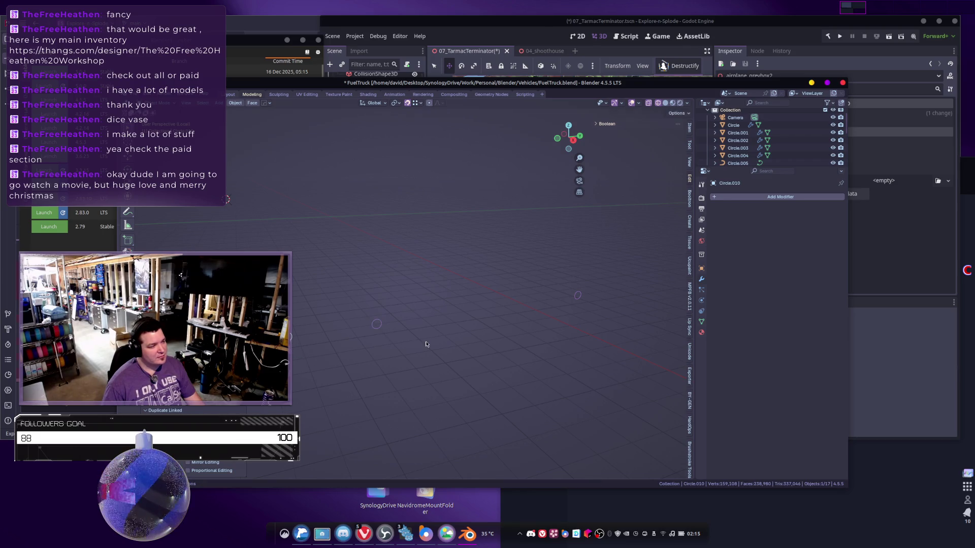
pyautogui.moveTo(370, 344); pyautogui.dragTo(412, 326, button='middle')
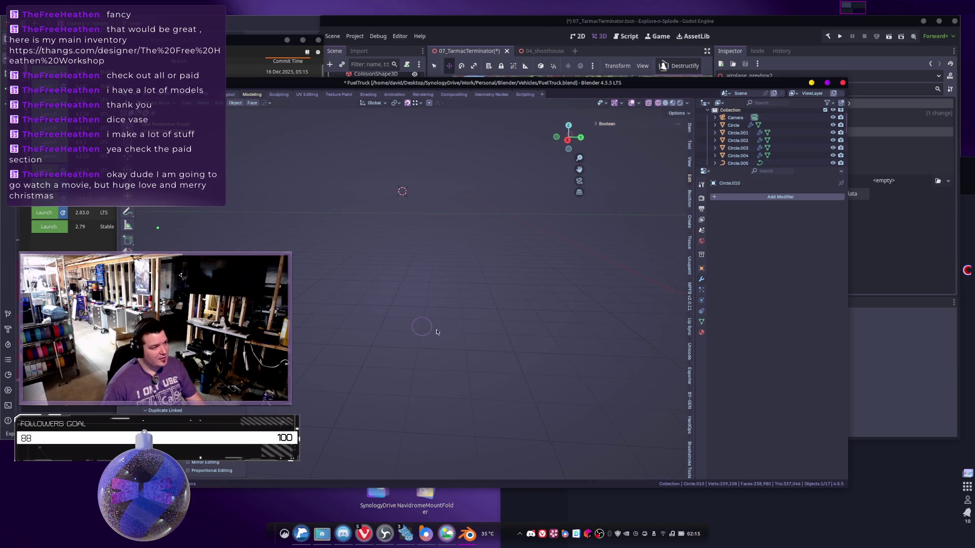
# Set the circle's origin to its geometry centre.
pyautogui.rightClick(346, 318)
pyautogui.moveTo(372, 357)
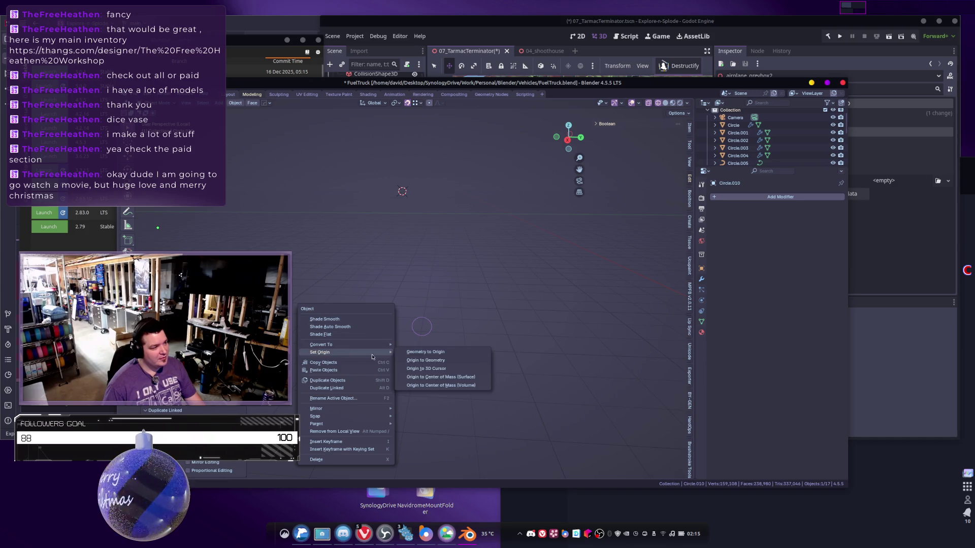
pyautogui.click(440, 377)
pyautogui.rightClick(330, 343)
pyautogui.moveTo(330, 343)
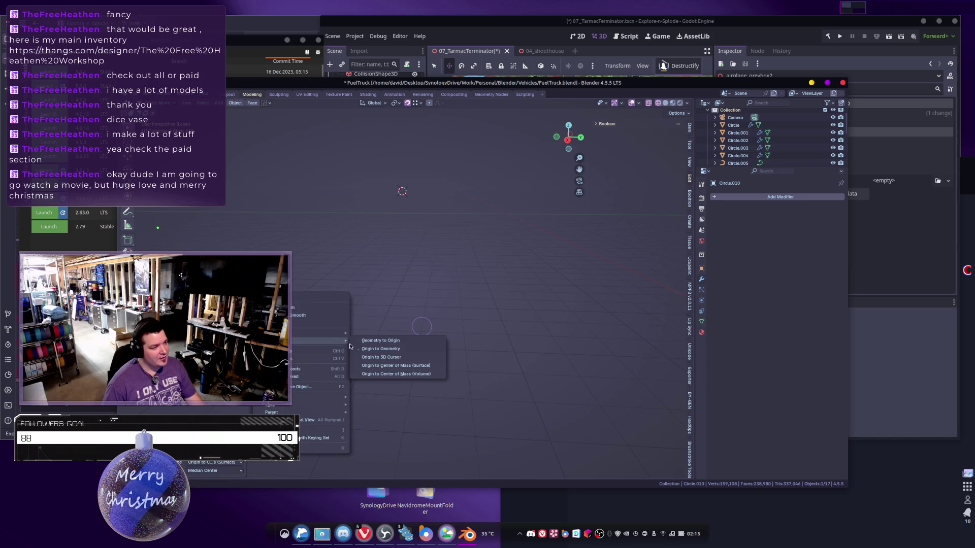
pyautogui.click(397, 349)
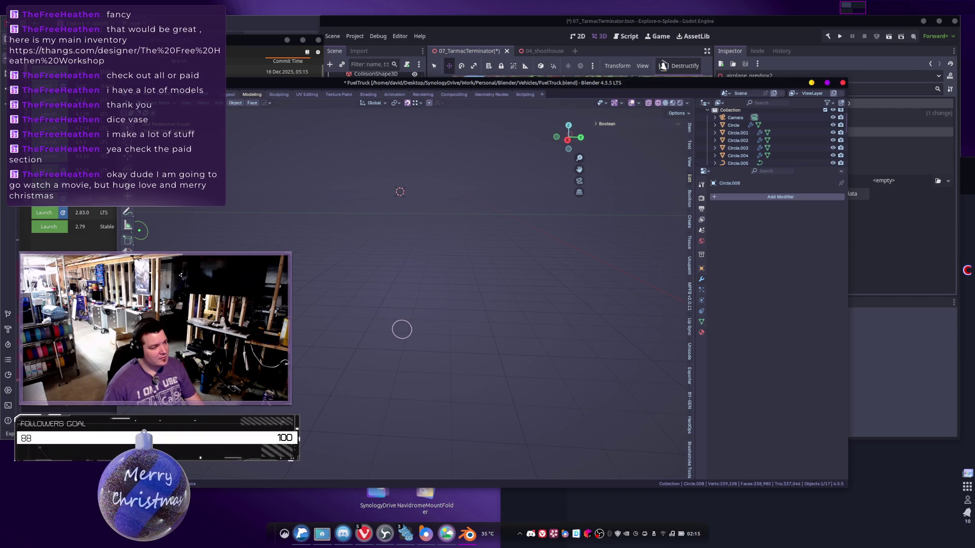
# Move the circle along Y and place a linked copy further along the Y axis.
pyautogui.press('g')
pyautogui.press('y')
pyautogui.click(407, 337)
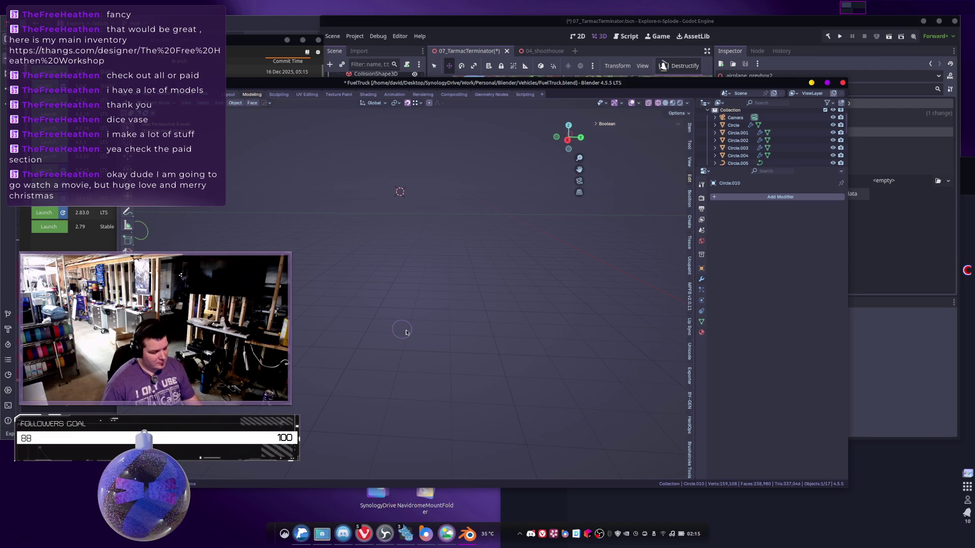
pyautogui.hotkey('alt', 'd')
pyautogui.press('y')
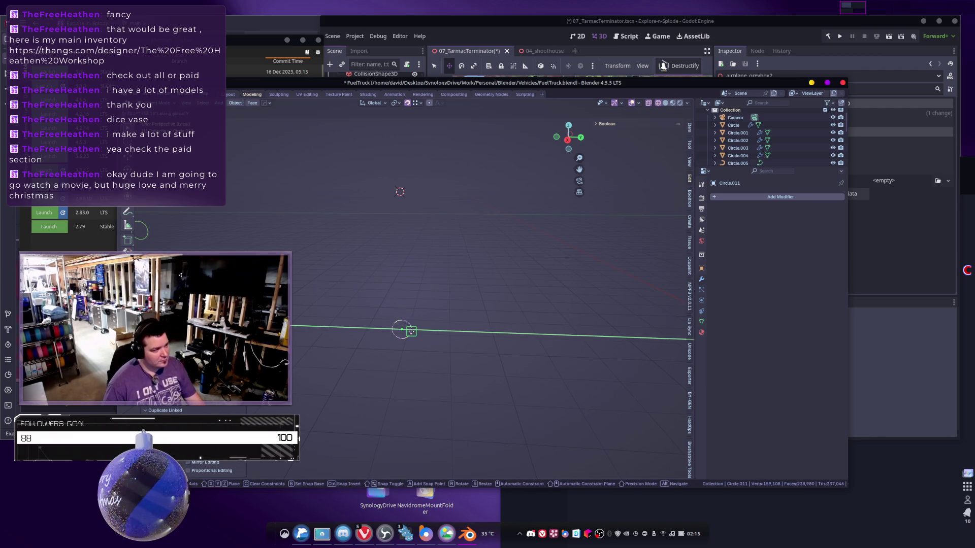
pyautogui.click(401, 330)
pyautogui.press('g')
pyautogui.click(446, 321)
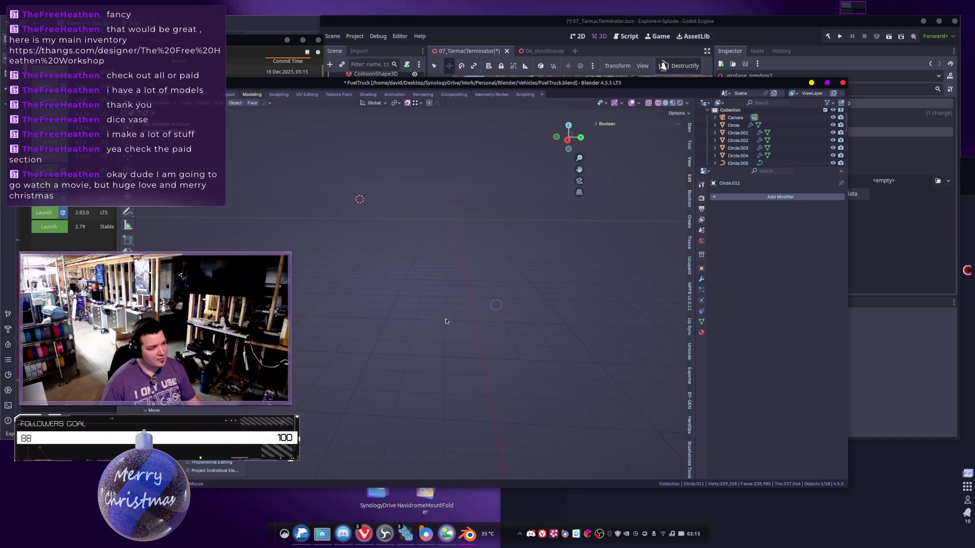
# Add another linked copy, reposition it, undo the last move, and reselect it.
pyautogui.hotkey('alt', 'd')
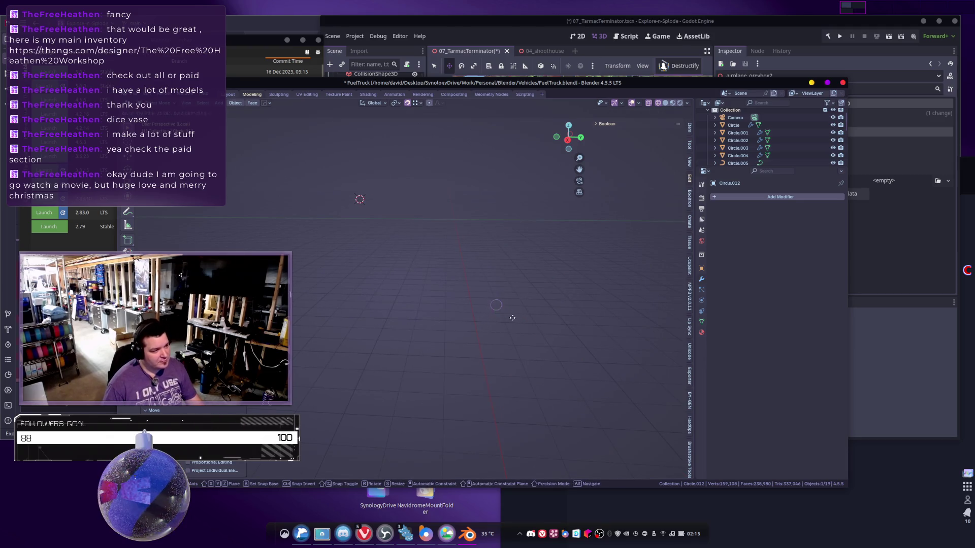
pyautogui.click(508, 308)
pyautogui.moveTo(509, 308)
pyautogui.mouseDown(button='middle')
pyautogui.moveTo(488, 325)
pyautogui.moveTo(355, 350)
pyautogui.moveTo(422, 305)
pyautogui.mouseUp(button='middle')
pyautogui.press('g')
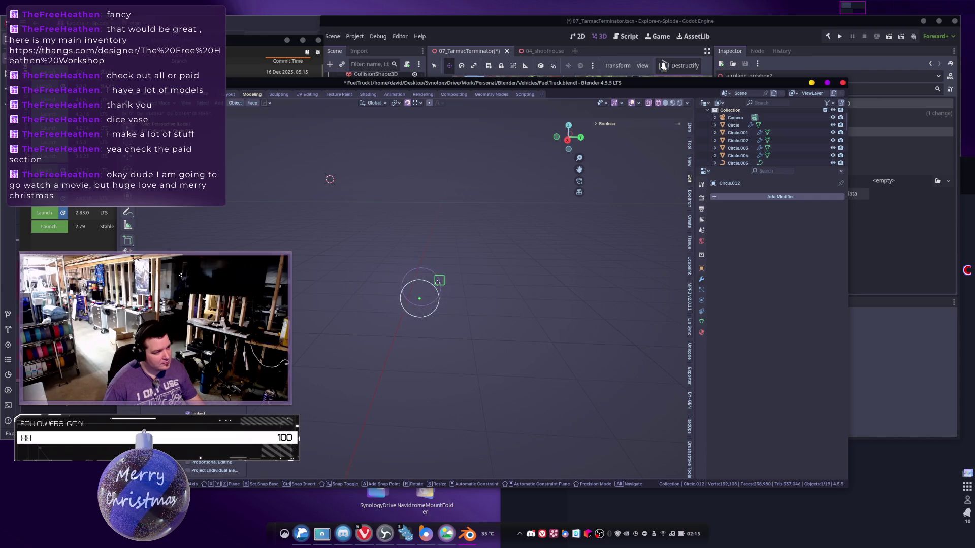
pyautogui.click(507, 248)
pyautogui.press('g')
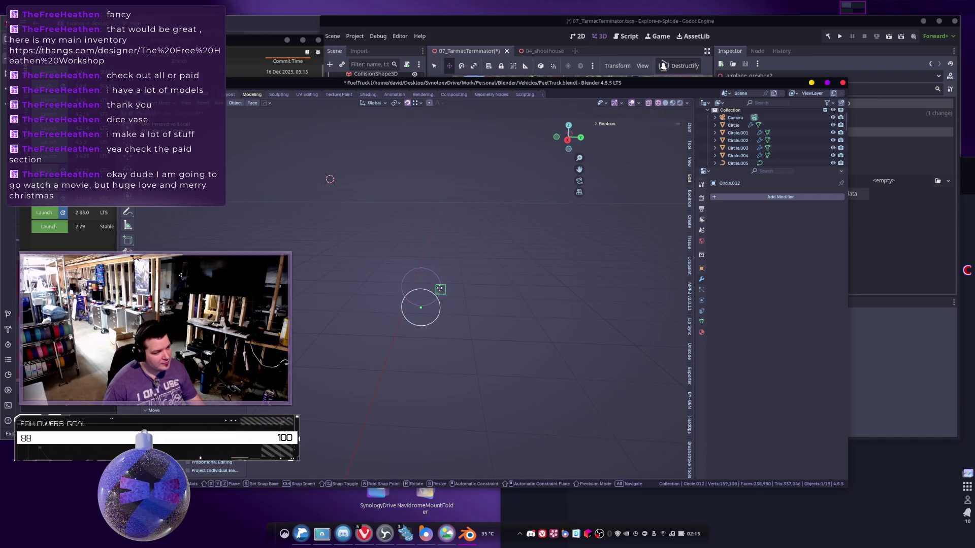
pyautogui.click(437, 274)
pyautogui.hotkey('ctrl', 'z')
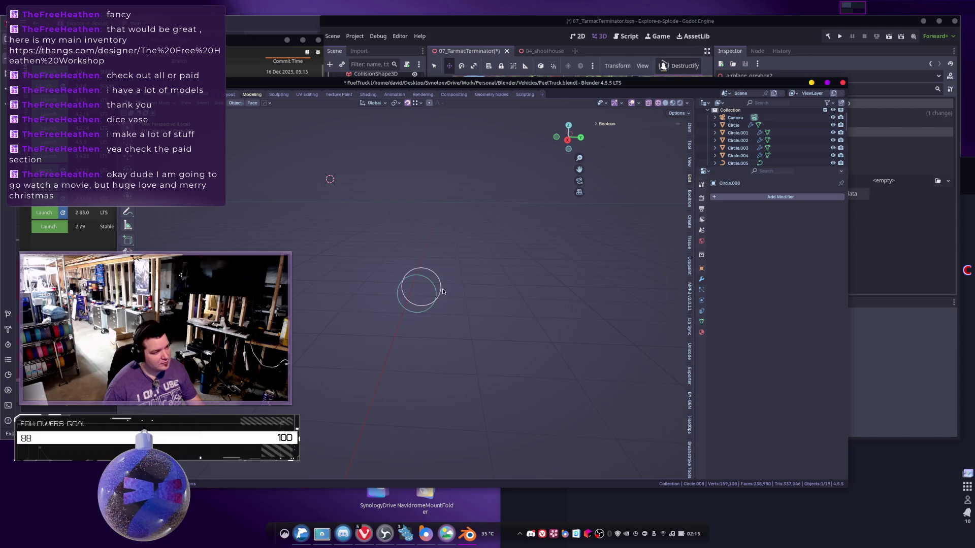
pyautogui.click(432, 290)
# Slide the newest circle copy along the Y axis into its new position.
pyautogui.press('g')
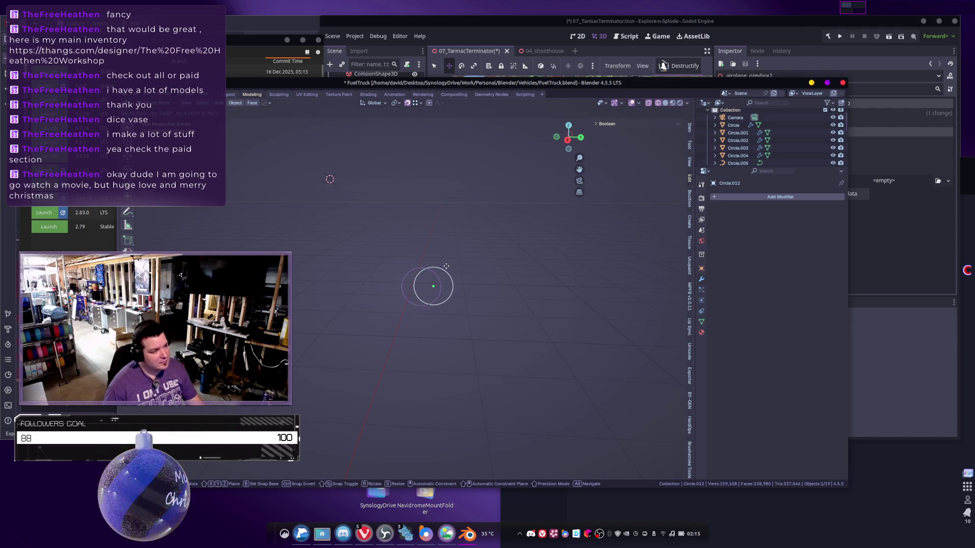
pyautogui.press('y')
pyautogui.press('y')
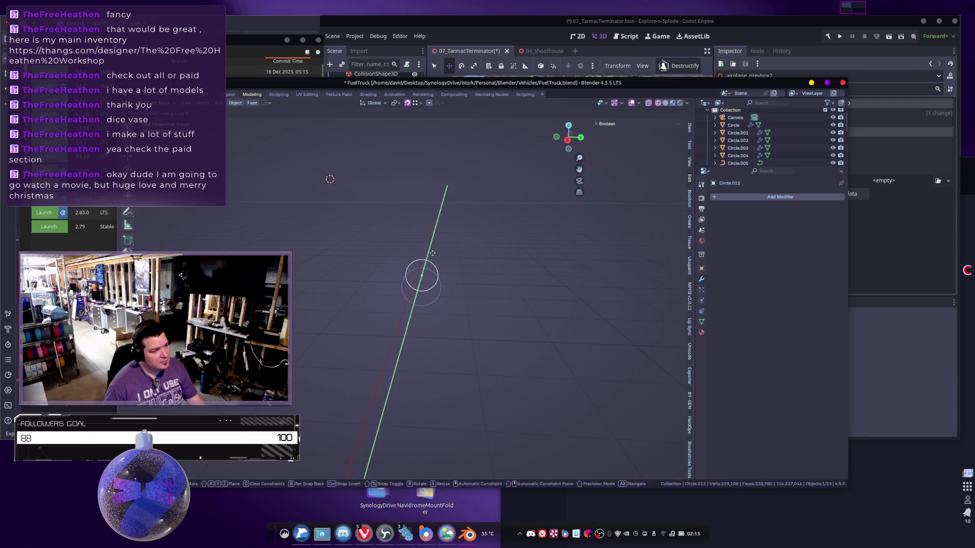
pyautogui.press('ctrl')
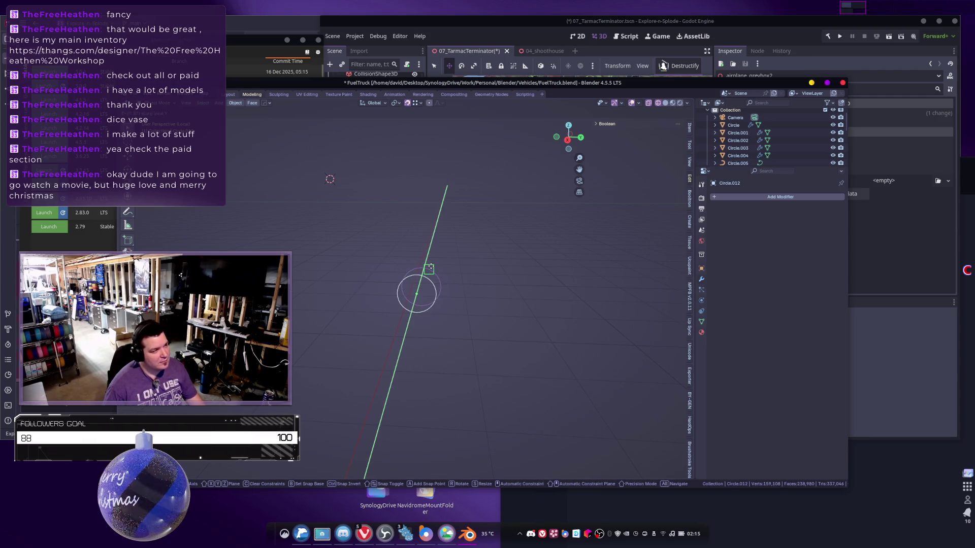
pyautogui.press('y')
pyautogui.press('x')
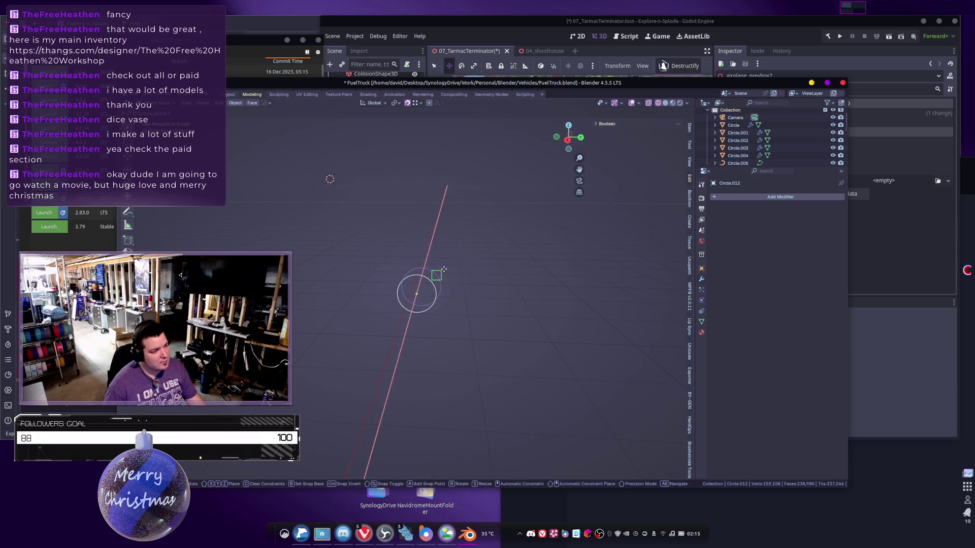
pyautogui.press('y')
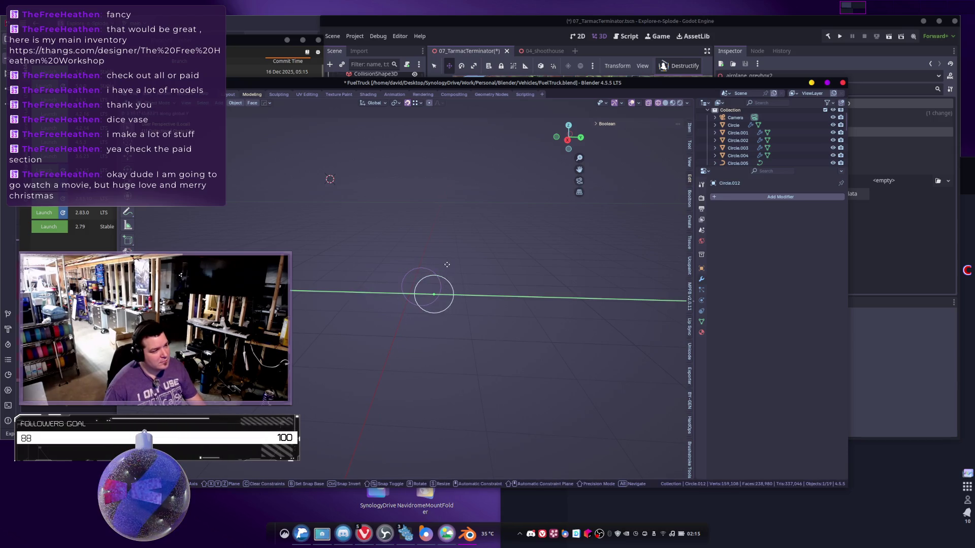
pyautogui.press('y')
pyautogui.press('z')
pyautogui.click(440, 277)
# Nudge the circle along Y once more, then cancel further Y and Z moves.
pyautogui.press('g')
pyautogui.press('y')
pyautogui.click(467, 300)
pyautogui.scroll(3, 446, 304)
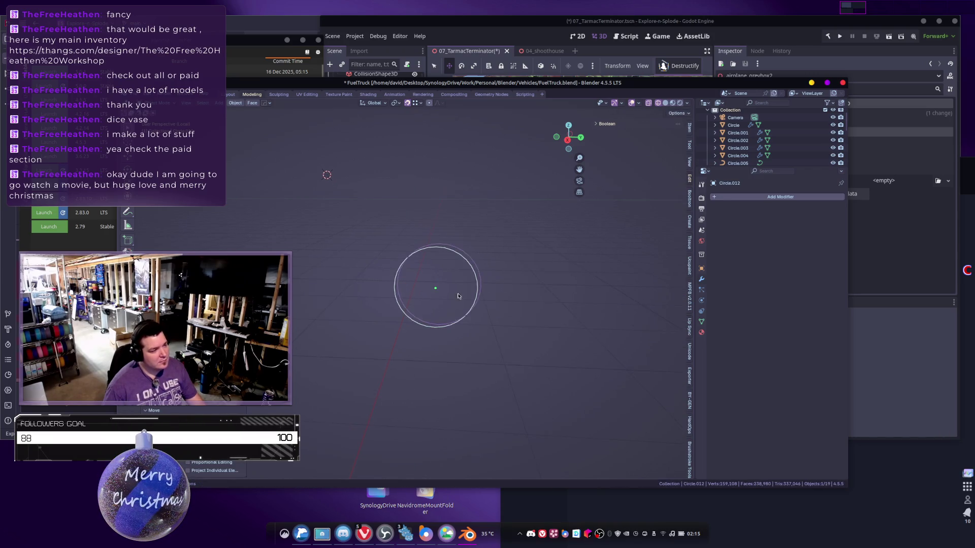
pyautogui.press('g')
pyautogui.press('y')
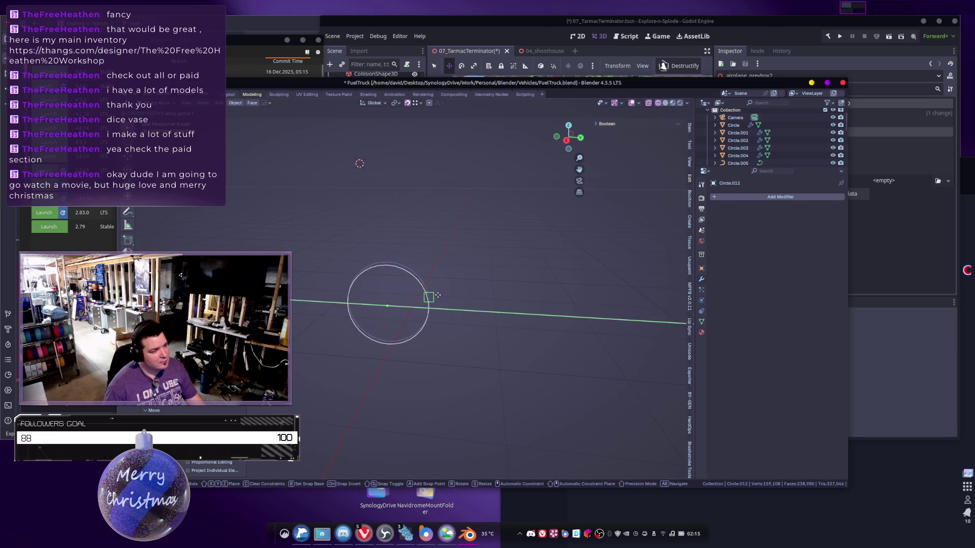
pyautogui.press('Escape')
pyautogui.press('g')
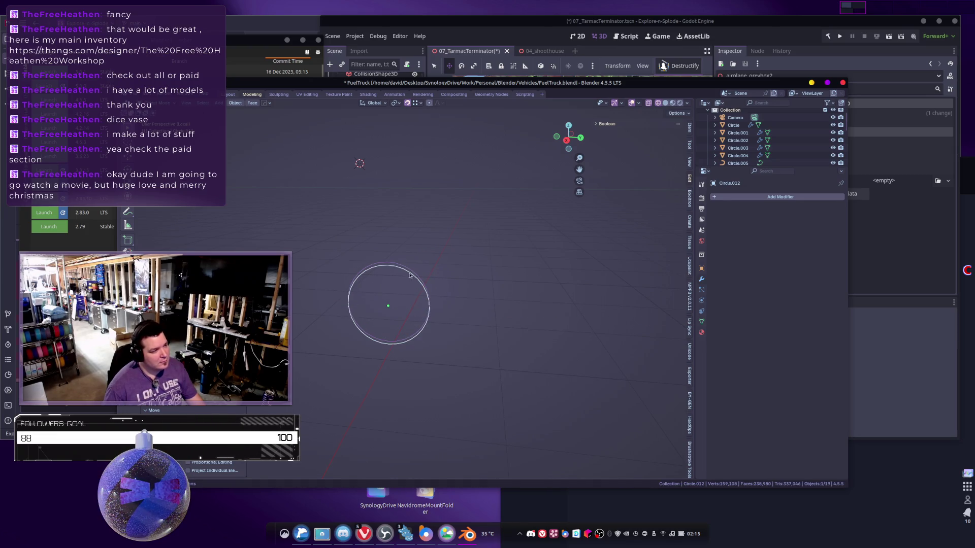
pyautogui.press('z')
pyautogui.press('Escape')
# Cancel the circle move and leave Local View to show the whole truck again.
pyautogui.press('h')
pyautogui.keyDown('shift'); pyautogui.rightClick(427, 177); pyautogui.keyUp('shift')
pyautogui.moveTo(365, 278)
pyautogui.keyDown('shift'); pyautogui.mouseDown(button='middle')
pyautogui.moveTo(309, 283)
pyautogui.moveTo(346, 281)
pyautogui.moveTo(347, 312)
pyautogui.moveTo(355, 305)
pyautogui.moveTo(338, 310)
pyautogui.mouseUp(button='middle'); pyautogui.keyUp('shift')
pyautogui.keyDown('shift'); pyautogui.moveTo(402, 328); pyautogui.dragTo(351, 297, button='middle'); pyautogui.keyUp('shift')
pyautogui.press('KP_Divide')
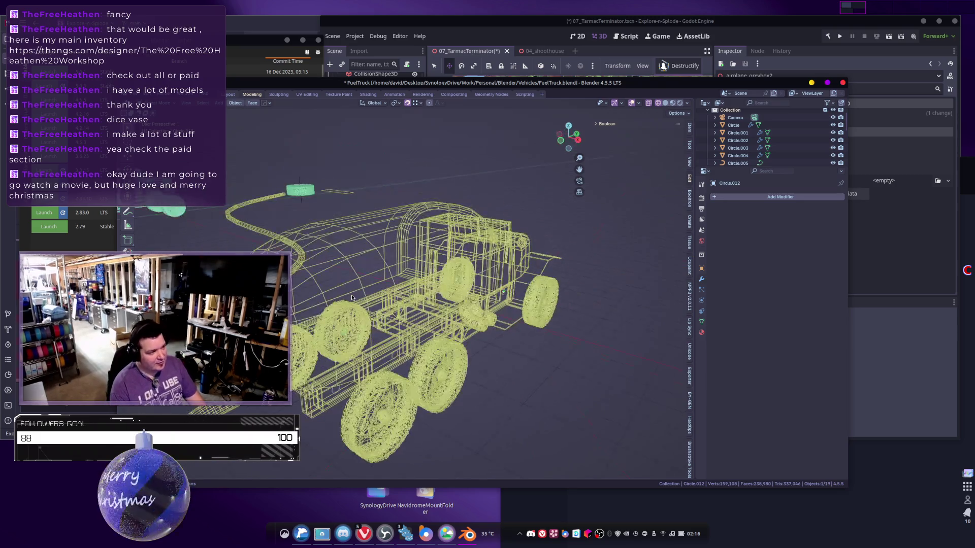
pyautogui.scroll(5, 408, 278)
pyautogui.moveTo(408, 277)
pyautogui.mouseDown(button='middle')
pyautogui.moveTo(523, 228)
pyautogui.moveTo(461, 370)
pyautogui.mouseUp(button='middle')
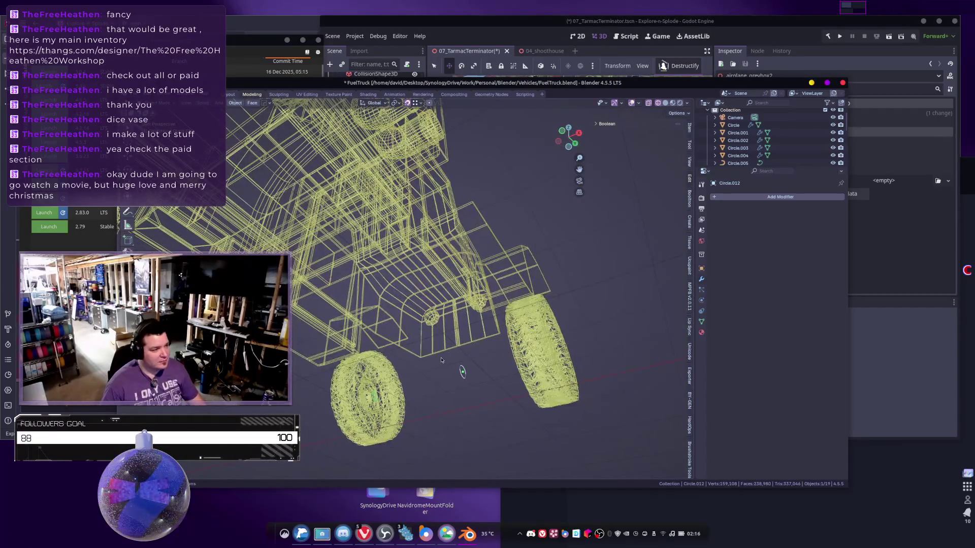
# Add another small object to the selection and move it lower down.
pyautogui.keyDown('shift'); pyautogui.click(492, 403); pyautogui.keyUp('shift')
pyautogui.press('g')
pyautogui.click(446, 369)
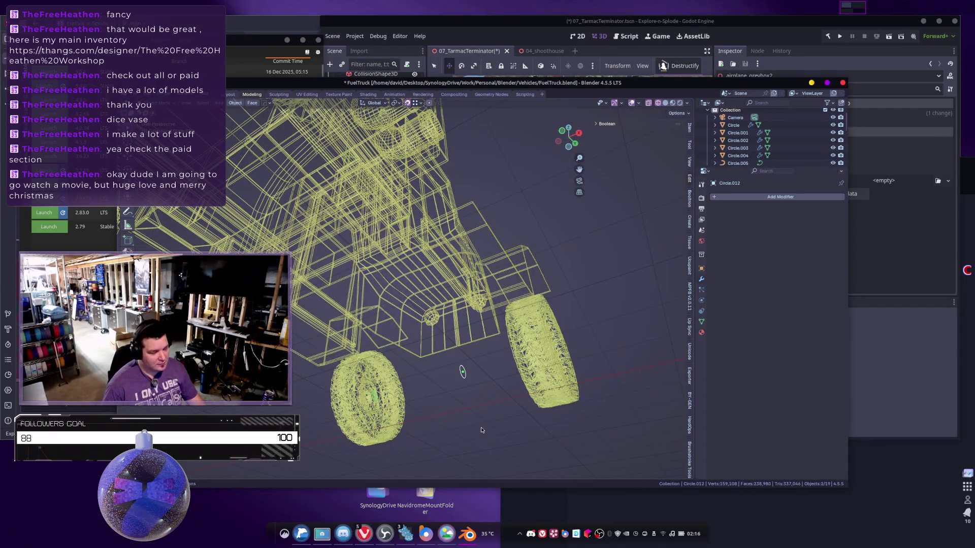
pyautogui.moveTo(494, 422); pyautogui.dragTo(309, 400, button='middle')
pyautogui.scroll(3, 436, 414)
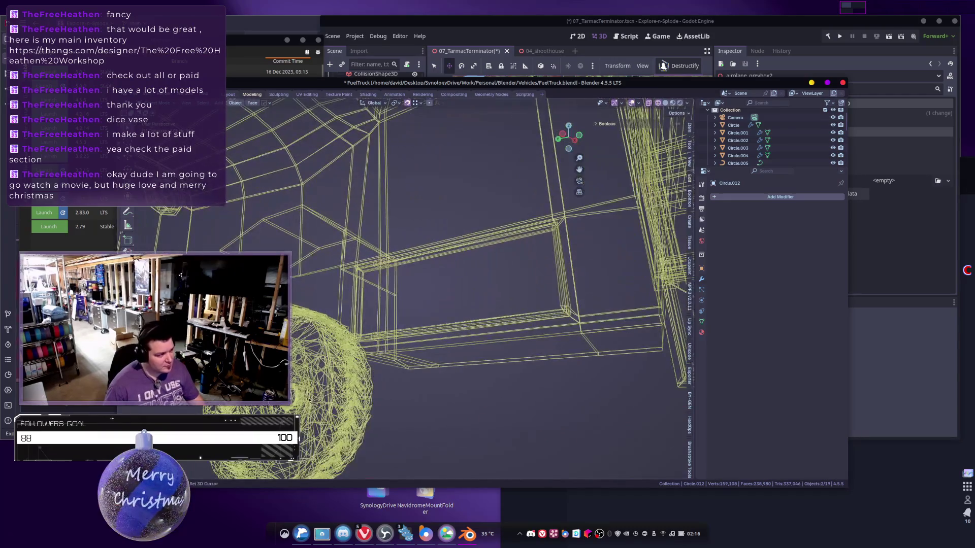
# Select Circle.004 and Circle.007 and isolate them in Local View.
pyautogui.click(294, 398)
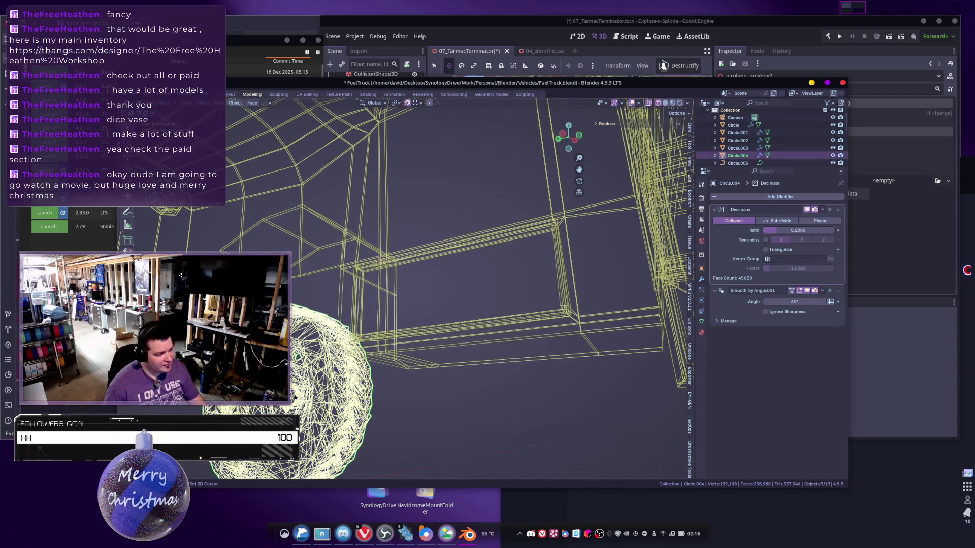
pyautogui.moveTo(294, 397)
pyautogui.mouseDown(button='middle')
pyautogui.moveTo(414, 369)
pyautogui.moveTo(312, 363)
pyautogui.mouseUp(button='middle')
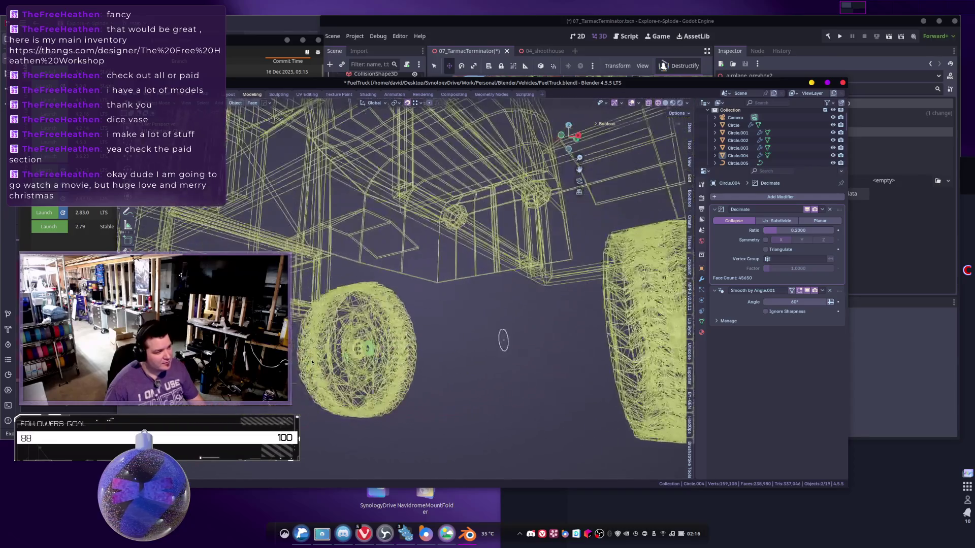
pyautogui.keyDown('shift'); pyautogui.click(368, 348); pyautogui.keyUp('shift')
pyautogui.scroll(-5, 386, 330)
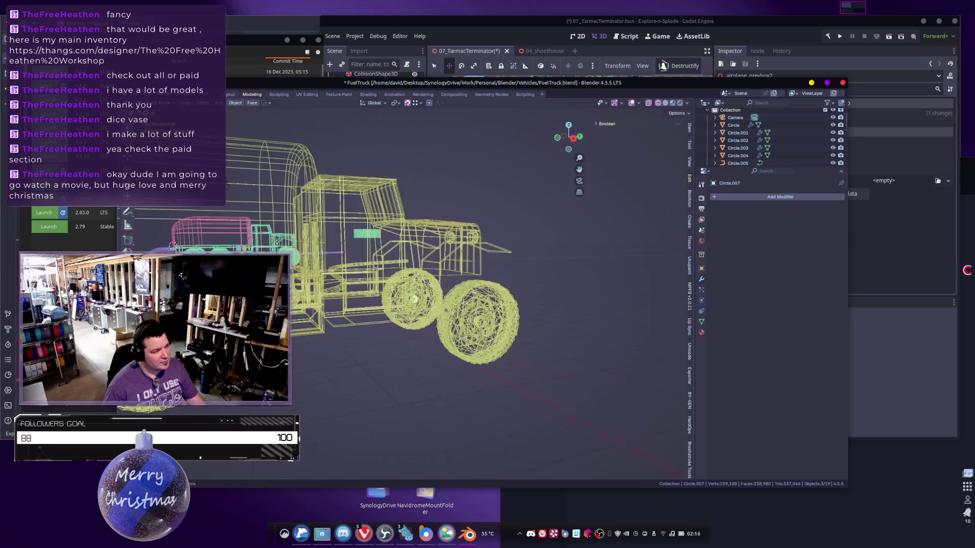
pyautogui.press('KP_Divide')
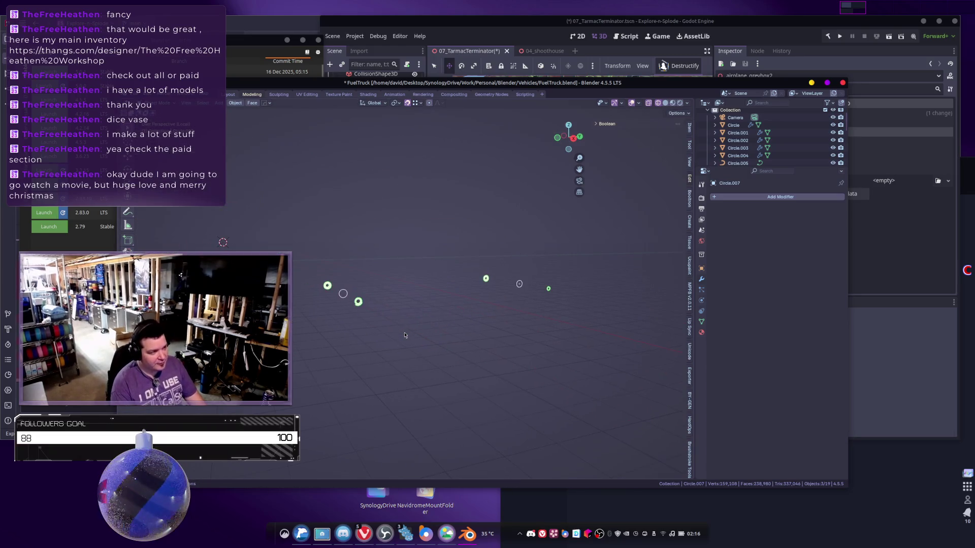
# Deselect all, enter Edit Mode and extrude the circles along the X axis into tubes.
pyautogui.click(525, 287)
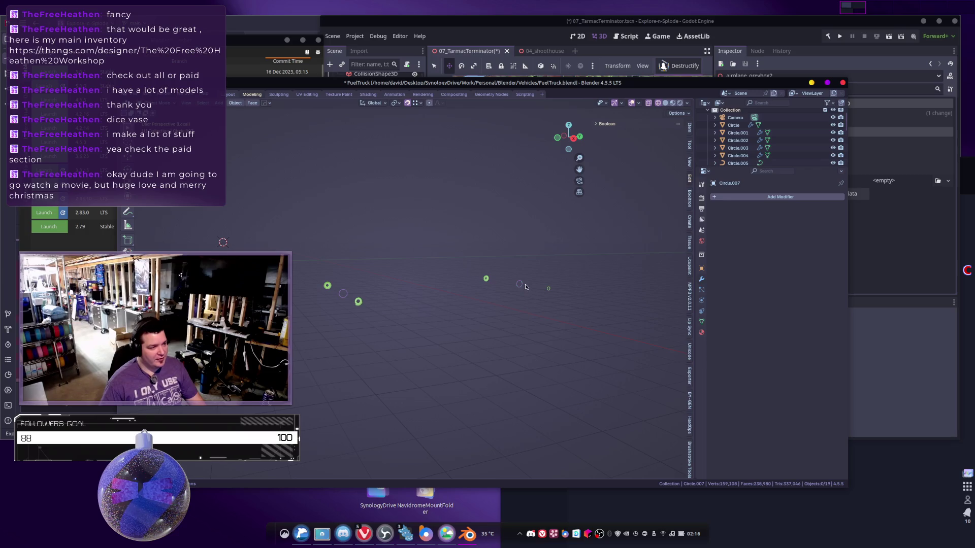
pyautogui.moveTo(539, 312)
pyautogui.mouseDown(button='middle')
pyautogui.moveTo(516, 334)
pyautogui.moveTo(503, 315)
pyautogui.moveTo(527, 332)
pyautogui.moveTo(519, 315)
pyautogui.moveTo(459, 348)
pyautogui.mouseUp(button='middle')
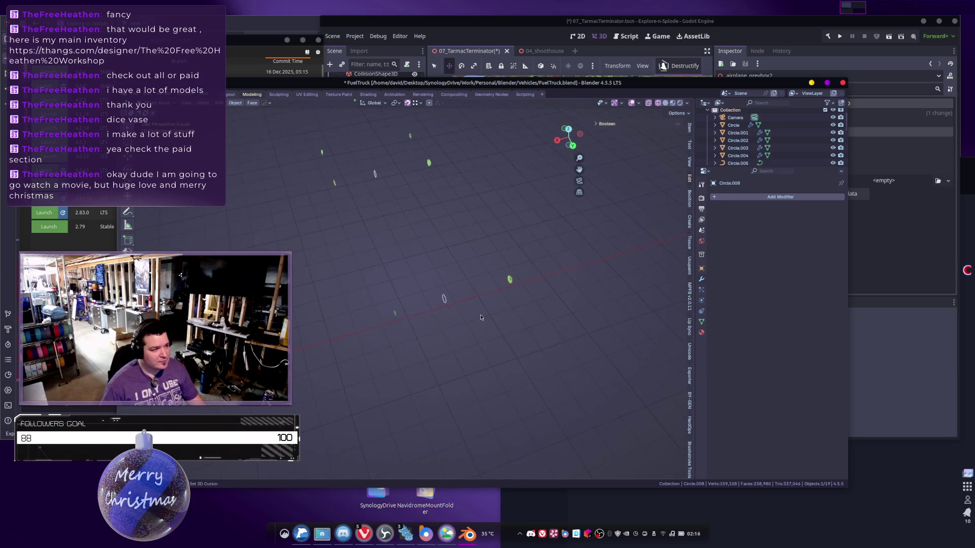
pyautogui.press('Tab')
pyautogui.scroll(3, 470, 315)
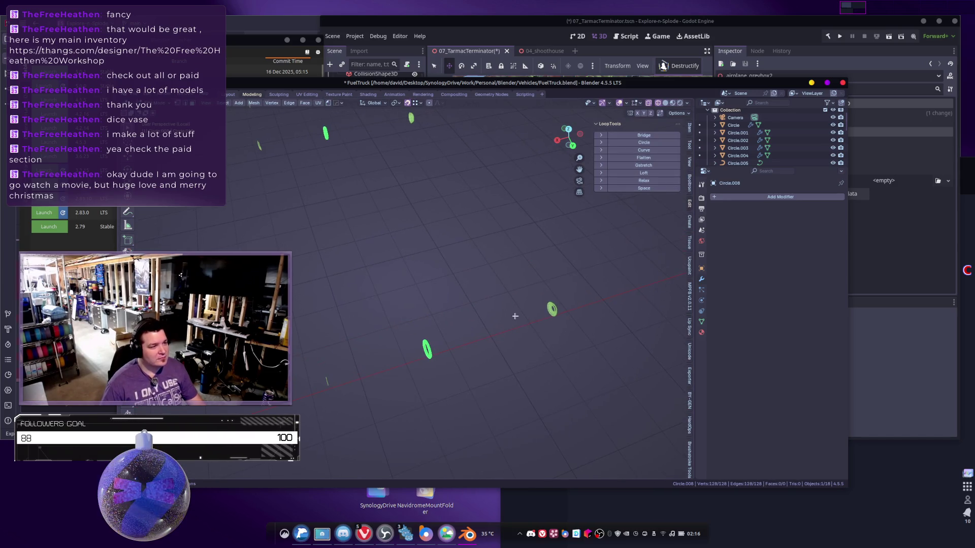
pyautogui.moveTo(565, 312); pyautogui.dragTo(509, 303, button='middle')
pyautogui.press('e')
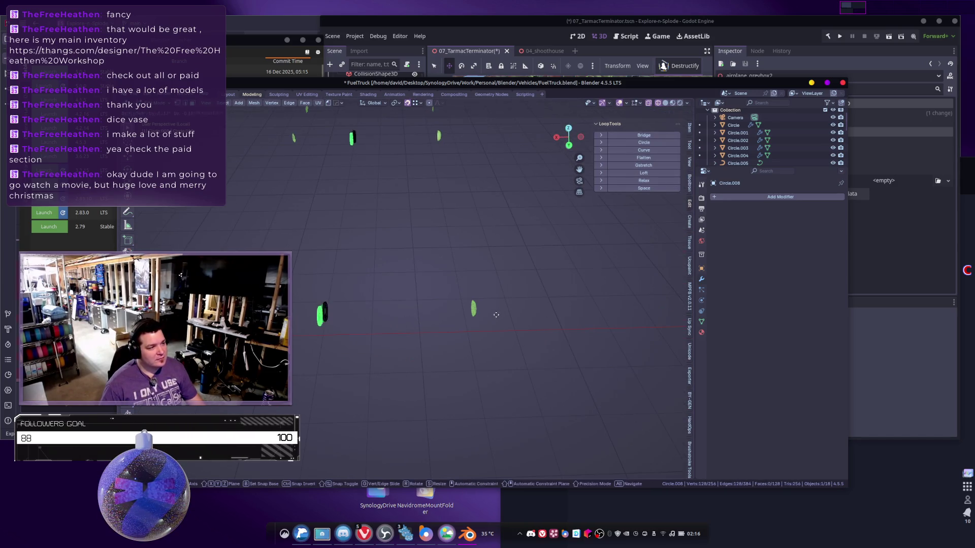
pyautogui.press('ctrl')
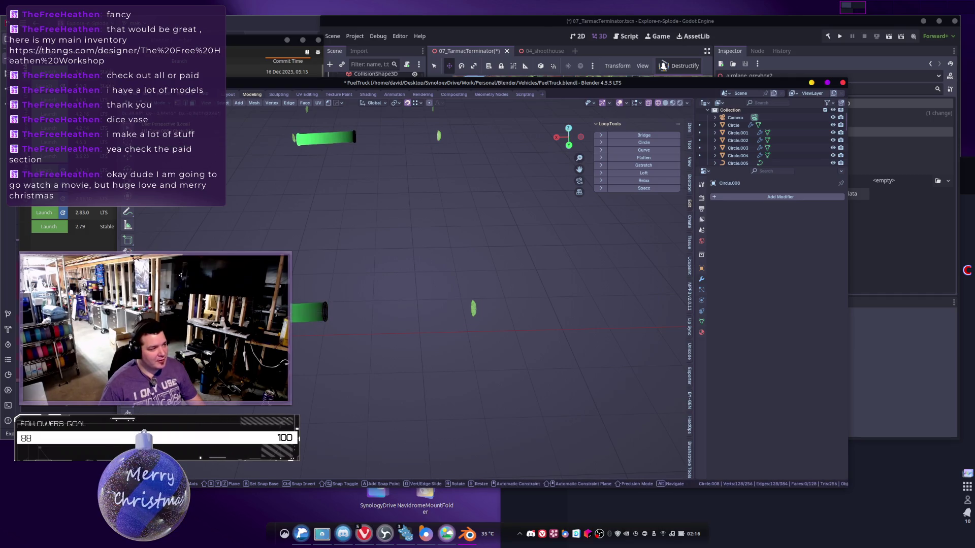
pyautogui.press('x')
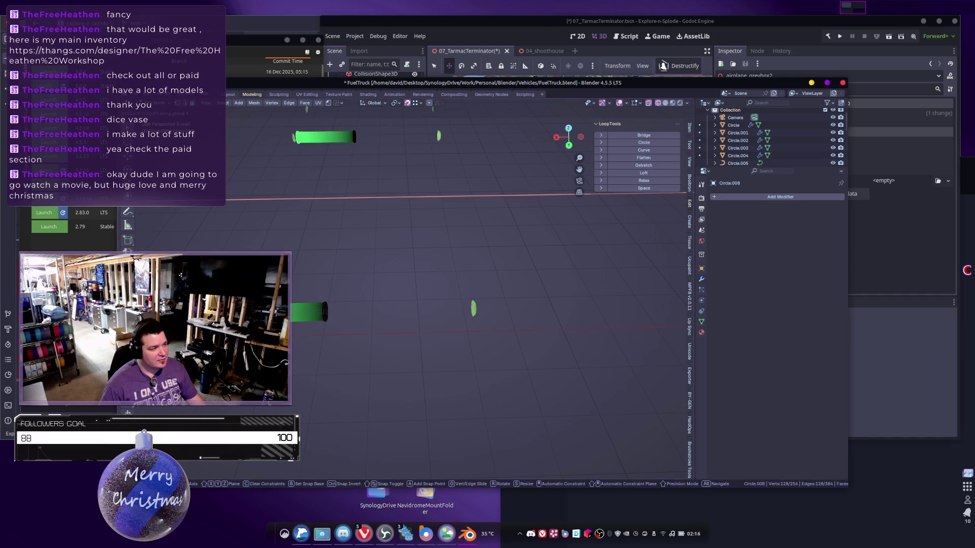
# Lengthen the lower tube by moving its end, then return to Object Mode.
pyautogui.click(351, 309)
pyautogui.click(328, 304)
pyautogui.press('g')
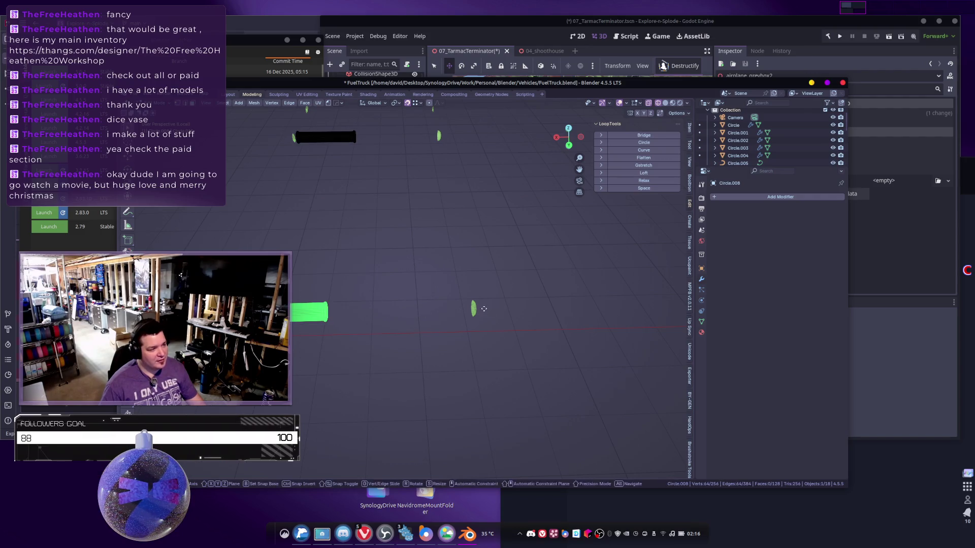
pyautogui.click(489, 309)
pyautogui.moveTo(351, 309)
pyautogui.keyDown('shift'); pyautogui.mouseDown(button='middle')
pyautogui.moveTo(465, 301)
pyautogui.moveTo(409, 315)
pyautogui.moveTo(492, 270)
pyautogui.moveTo(498, 251)
pyautogui.moveTo(394, 303)
pyautogui.moveTo(486, 321)
pyautogui.moveTo(522, 254)
pyautogui.mouseUp(button='middle'); pyautogui.keyUp('shift')
pyautogui.press('Tab')
pyautogui.scroll(5, 521, 238)
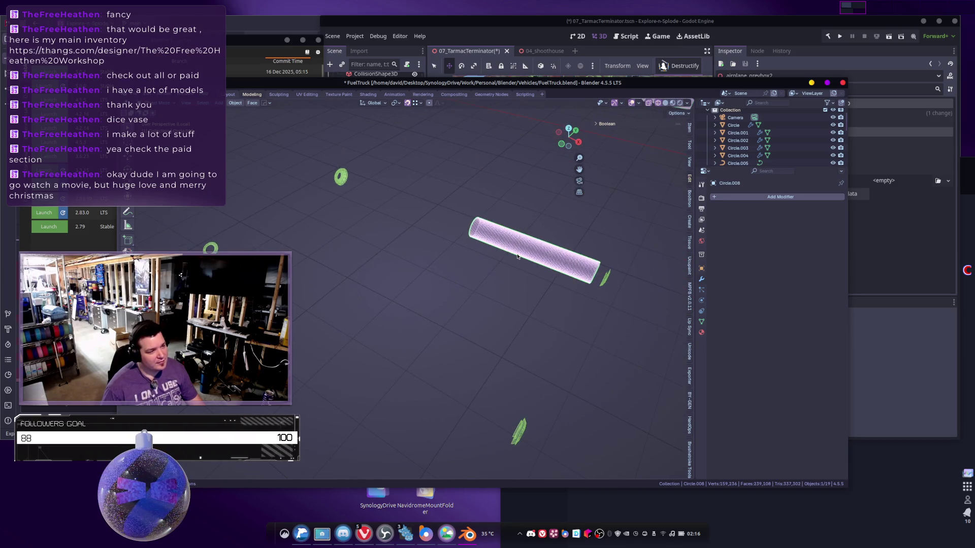
# Undo the extrusion and re-extrude the rings along X into tubes.
pyautogui.scroll(-4, 518, 256)
pyautogui.moveTo(524, 261)
pyautogui.keyDown('shift'); pyautogui.mouseDown(button='middle')
pyautogui.moveTo(511, 317)
pyautogui.moveTo(512, 285)
pyautogui.mouseUp(button='middle'); pyautogui.keyUp('shift')
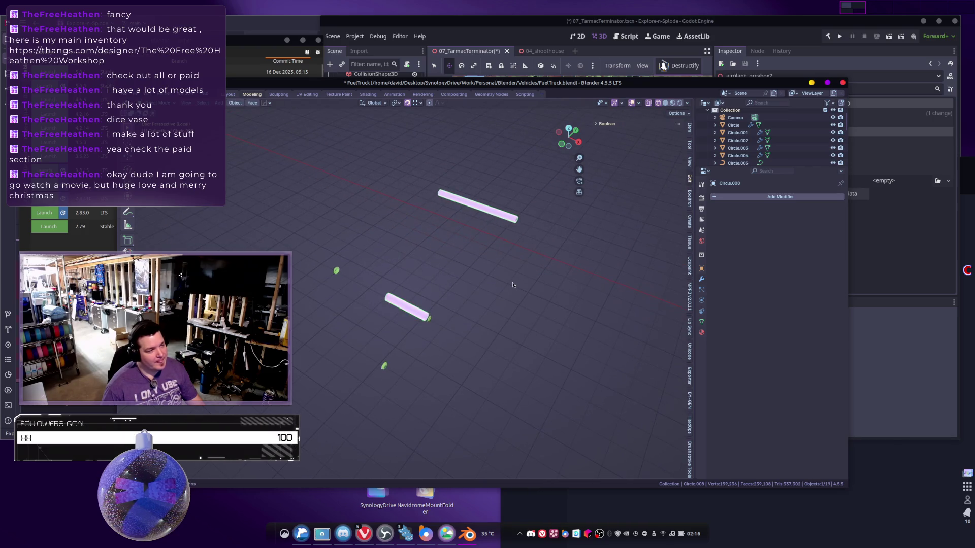
pyautogui.press('Tab')
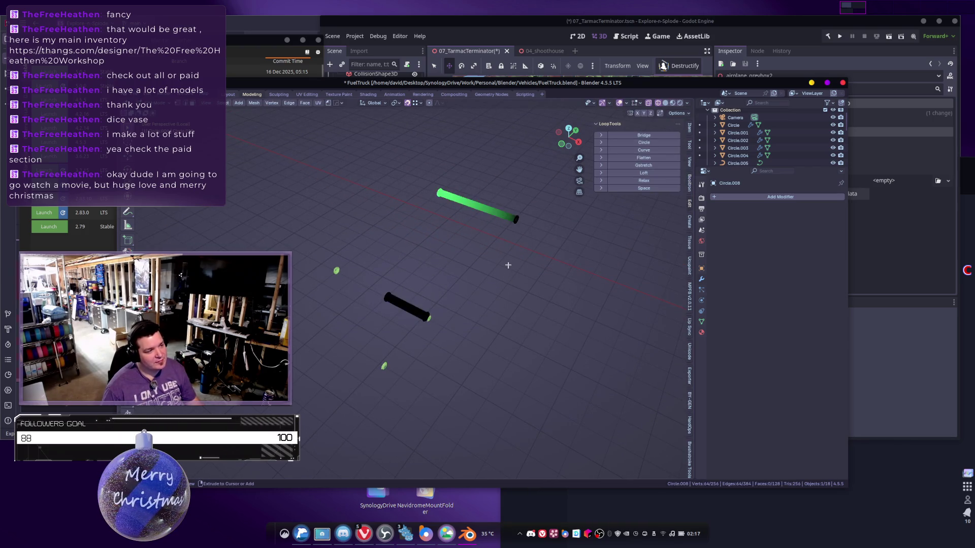
pyautogui.hotkey('ctrl', 'z')
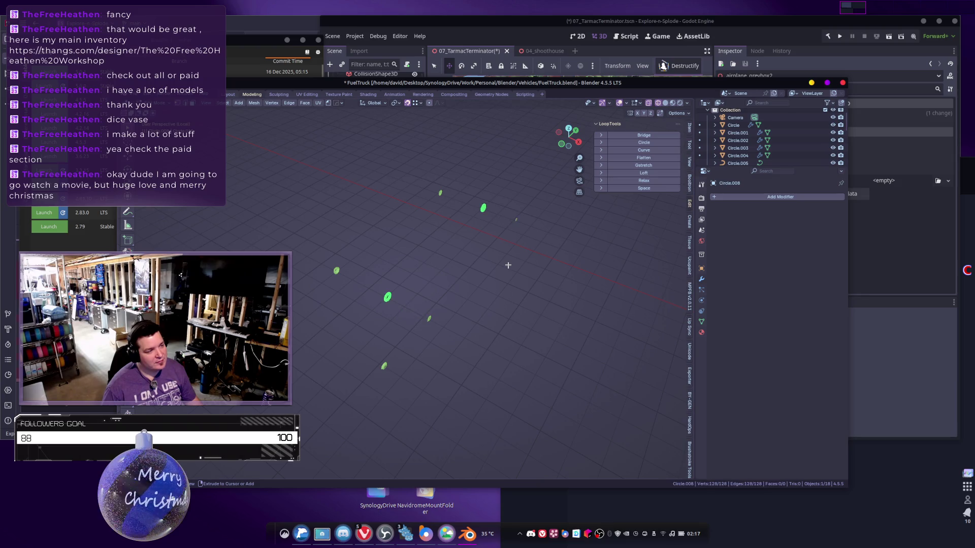
pyautogui.moveTo(512, 249); pyautogui.dragTo(524, 319, button='middle')
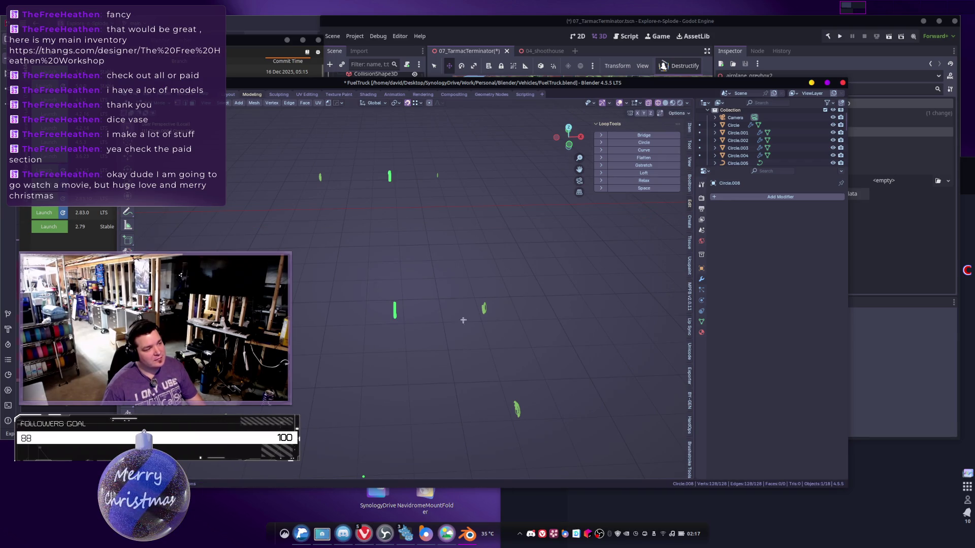
pyautogui.moveTo(502, 314); pyautogui.dragTo(494, 319, button='middle')
pyautogui.press('e')
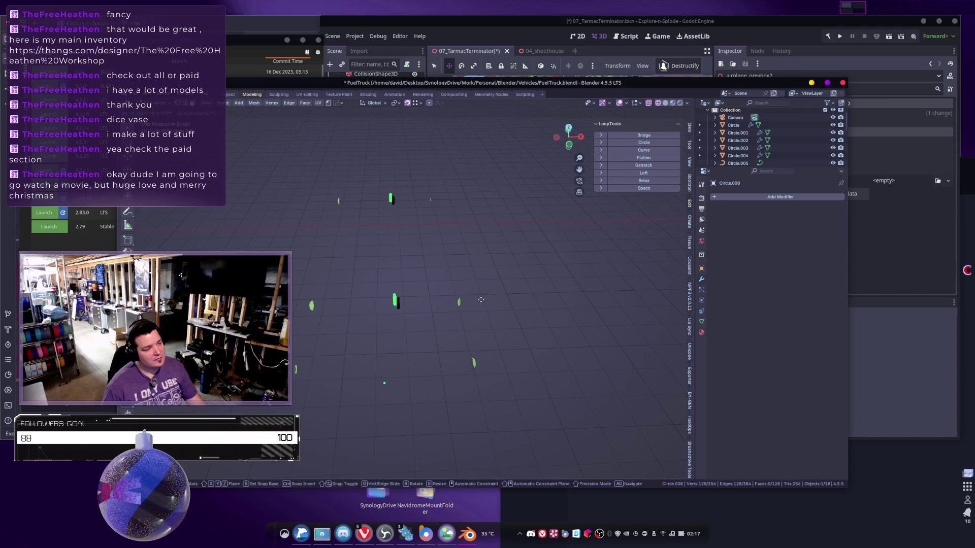
pyautogui.press('x')
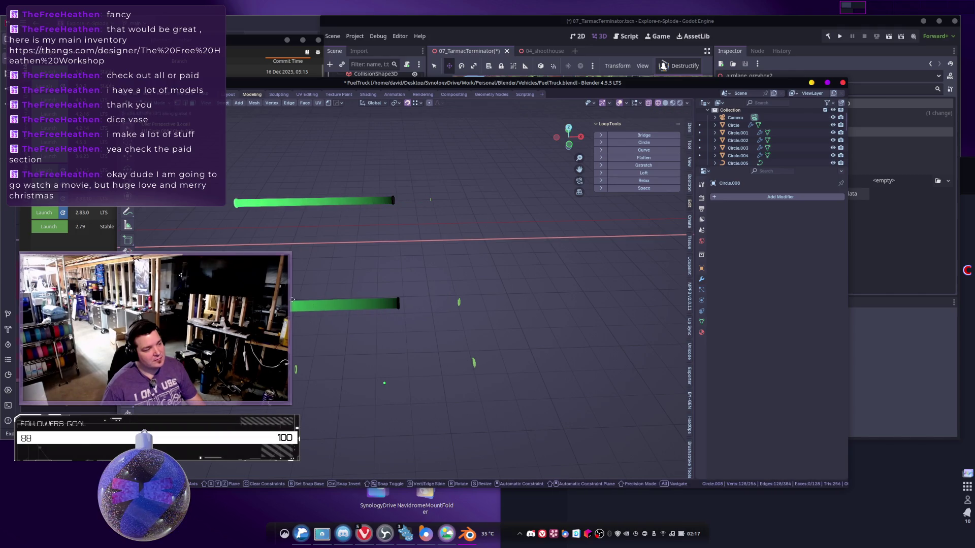
pyautogui.click(303, 303)
# Select the upper tube's right-end rings, cancel a trial move and leave Edit Mode.
pyautogui.moveTo(371, 194); pyautogui.dragTo(434, 330)
pyautogui.moveTo(364, 275); pyautogui.dragTo(422, 326)
pyautogui.moveTo(385, 180); pyautogui.dragTo(431, 236)
pyautogui.press('g')
pyautogui.rightClick(433, 198)
pyautogui.press('Tab')
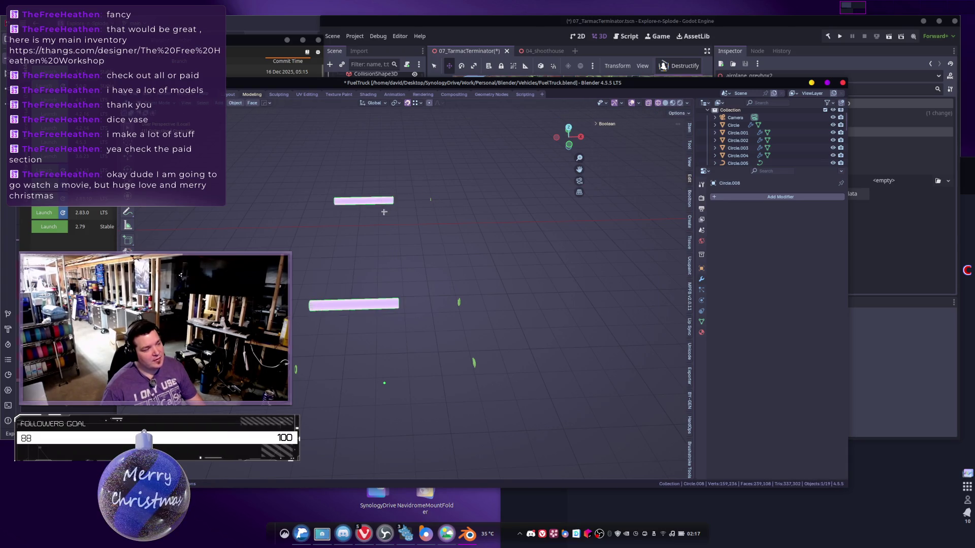
# Lengthen both tubes by moving their ends along the X axis.
pyautogui.press('Tab')
pyautogui.moveTo(383, 182)
pyautogui.mouseDown()
pyautogui.moveTo(405, 271)
pyautogui.moveTo(451, 320)
pyautogui.mouseUp()
pyautogui.press('g')
pyautogui.press('x')
pyautogui.click(463, 300)
pyautogui.moveTo(492, 300)
pyautogui.mouseDown(button='middle')
pyautogui.moveTo(496, 279)
pyautogui.moveTo(441, 279)
pyautogui.mouseUp(button='middle')
pyautogui.press('Tab')
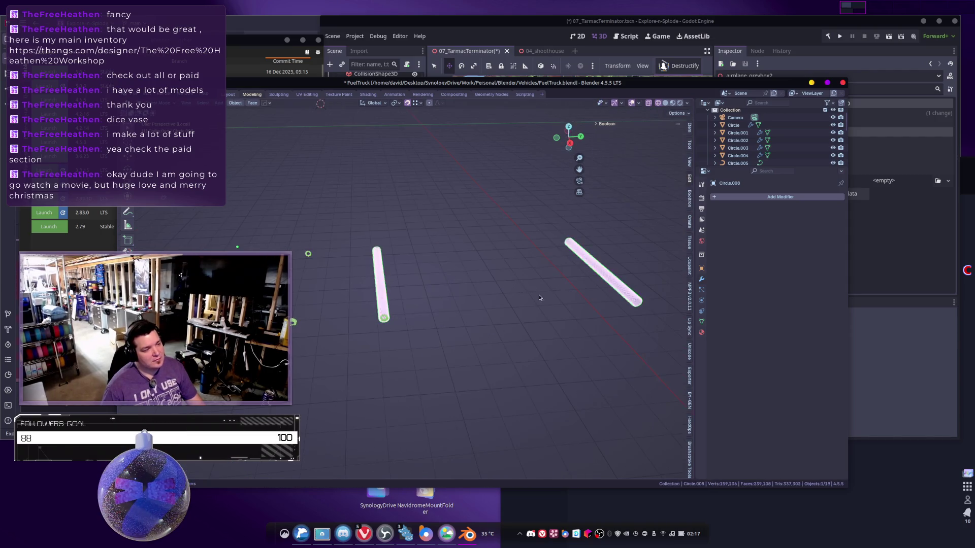
# Select Circle.012, then reselect the tube object Circle.008.
pyautogui.keyDown('shift'); pyautogui.moveTo(540, 298); pyautogui.dragTo(420, 279, button='middle'); pyautogui.keyUp('shift')
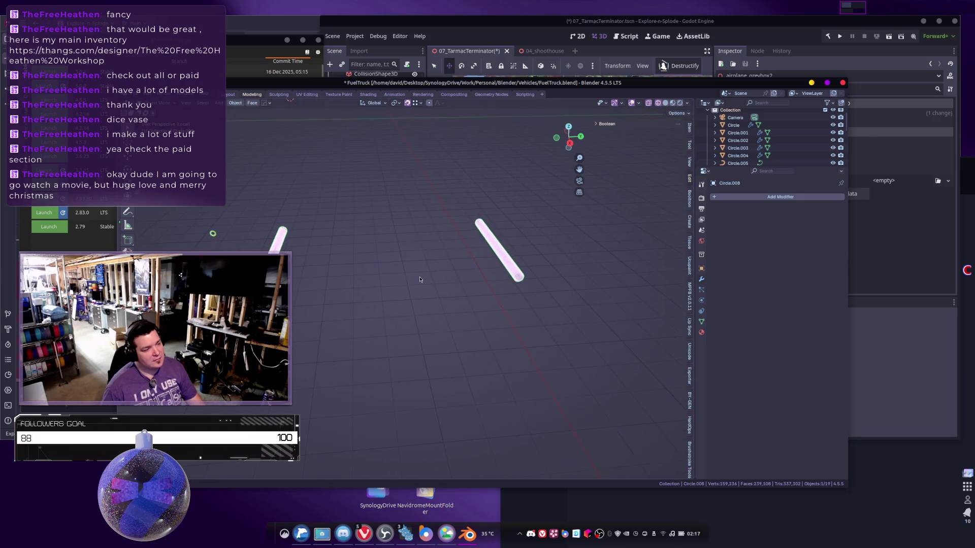
pyautogui.click(497, 259)
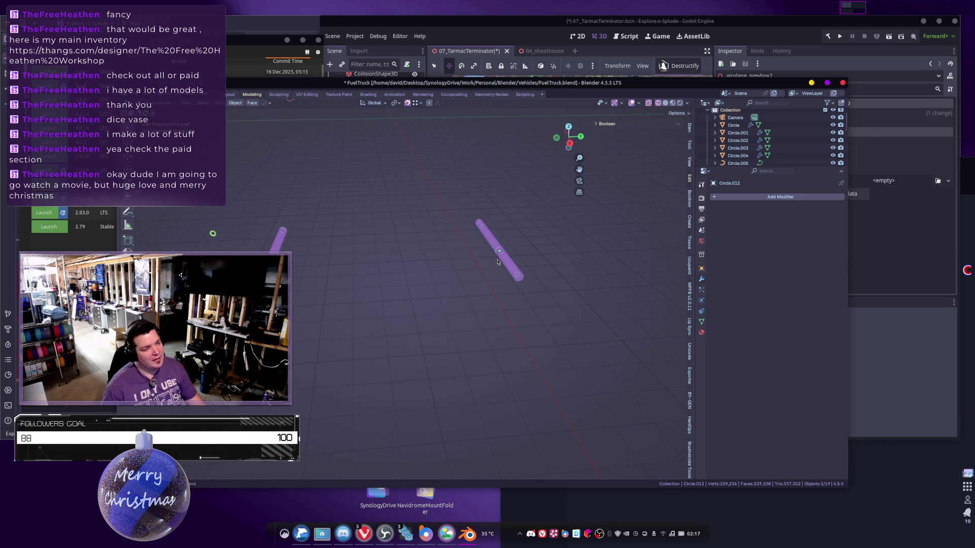
pyautogui.click(511, 255)
pyautogui.click(516, 255)
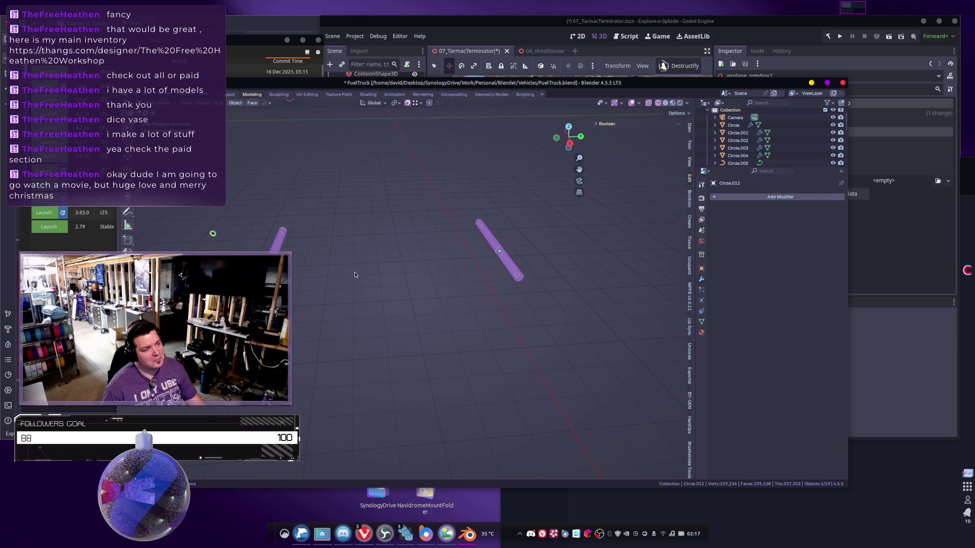
pyautogui.click(497, 249)
pyautogui.moveTo(349, 303)
pyautogui.mouseDown(button='middle')
pyautogui.moveTo(413, 283)
pyautogui.moveTo(316, 246)
pyautogui.mouseUp(button='middle')
# Select the left tube's geometry and add a centred loop cut around it.
pyautogui.press('Tab')
pyautogui.moveTo(275, 213); pyautogui.dragTo(447, 357)
pyautogui.moveTo(446, 356); pyautogui.dragTo(435, 344, button='middle')
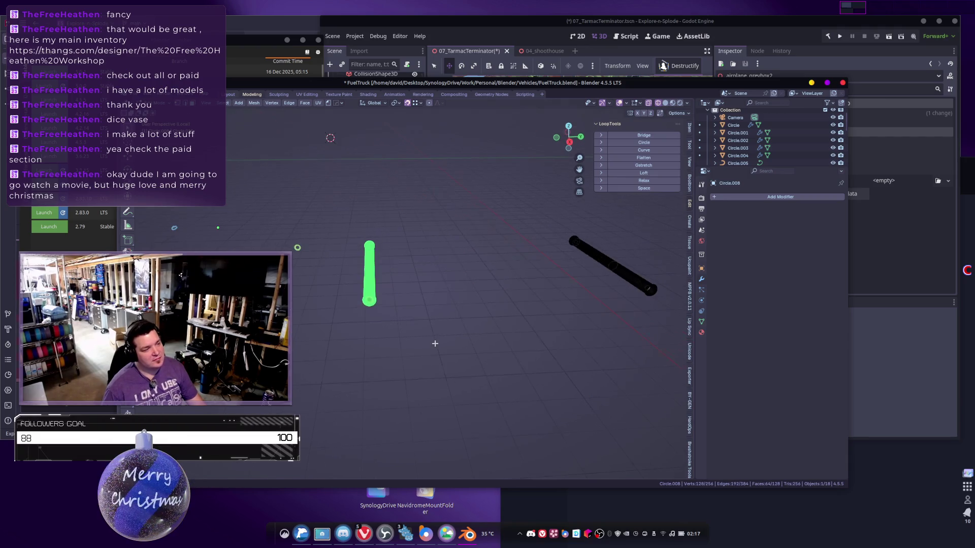
pyautogui.rightClick(434, 339)
pyautogui.moveTo(322, 239)
pyautogui.mouseDown(button='middle')
pyautogui.moveTo(480, 272)
pyautogui.moveTo(460, 308)
pyautogui.mouseUp(button='middle')
pyautogui.hotkey('ctrl', 'r')
pyautogui.click(460, 308)
pyautogui.rightClick(459, 308)
# Delete everything except the middle loops, then undo to restore the tubes.
pyautogui.hotkey('ctrl', 'i')
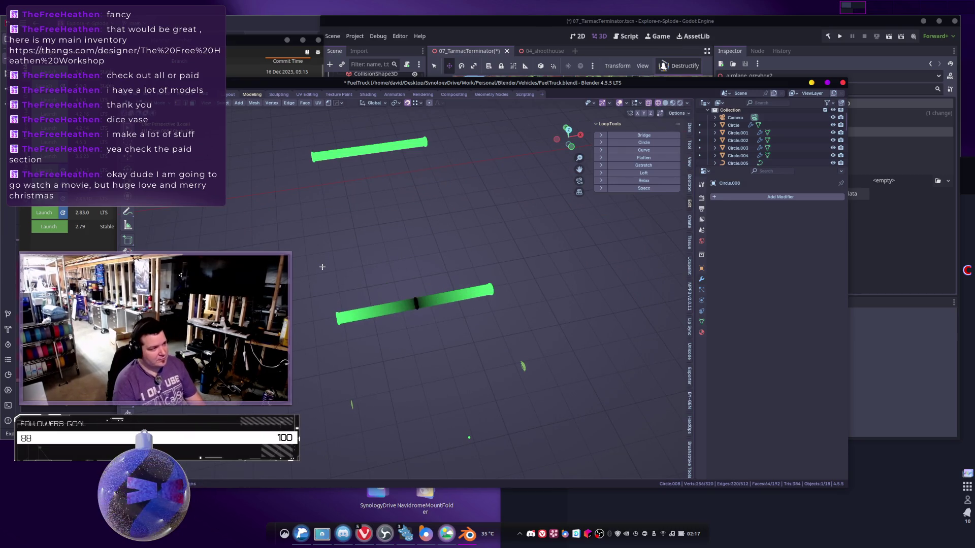
pyautogui.press('x')
pyautogui.click(347, 260)
pyautogui.moveTo(347, 259)
pyautogui.mouseDown(button='middle')
pyautogui.moveTo(404, 193)
pyautogui.moveTo(389, 274)
pyautogui.mouseUp(button='middle')
pyautogui.press('Tab')
pyautogui.hotkey('ctrl', 'z')
pyautogui.hotkey('ctrl', 'z')
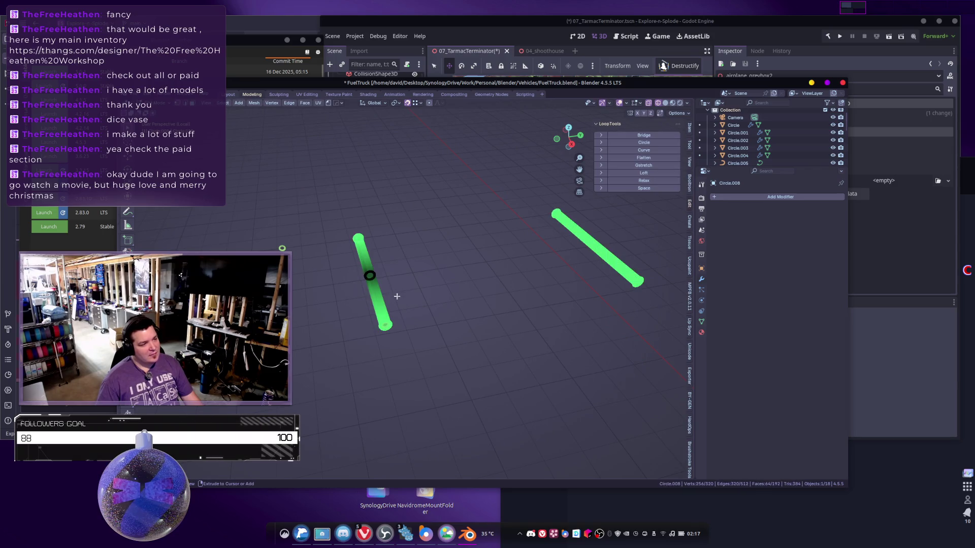
# Duplicate the tubes with Shift+D, then undo the accidental duplicate.
pyautogui.moveTo(445, 317)
pyautogui.mouseDown(button='middle')
pyautogui.moveTo(496, 309)
pyautogui.moveTo(544, 320)
pyautogui.moveTo(508, 316)
pyautogui.mouseUp(button='middle')
pyautogui.press('Tab')
pyautogui.hotkey('shift', 'd')
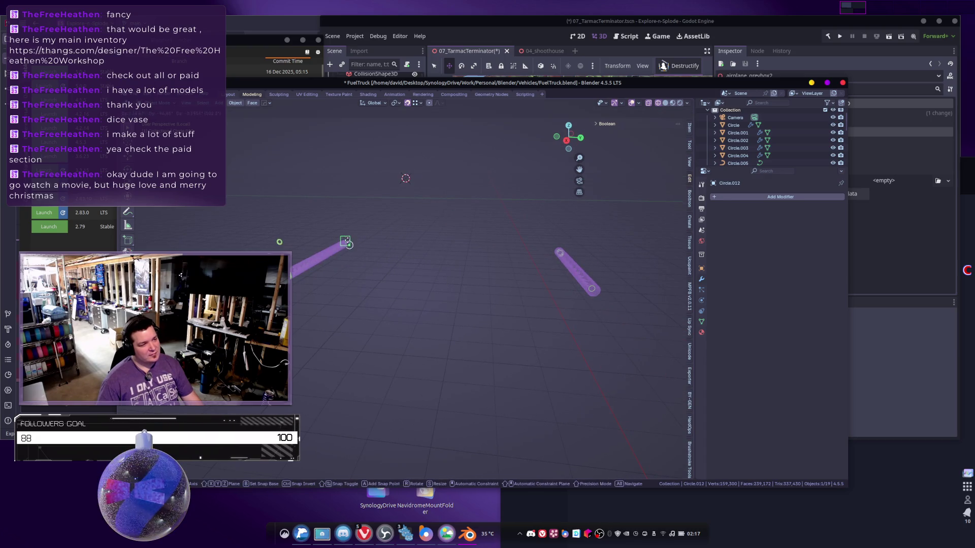
pyautogui.click(350, 242)
pyautogui.hotkey('ctrl', 'z')
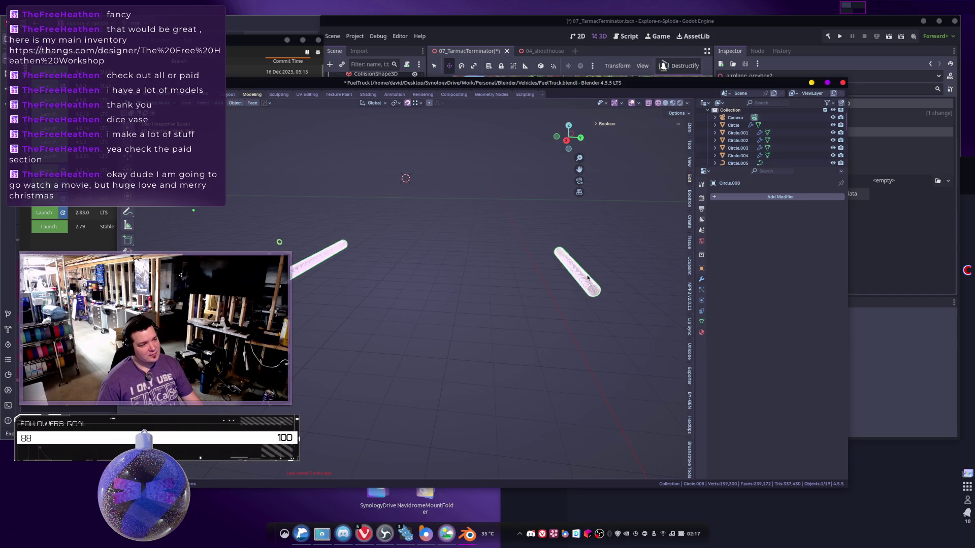
pyautogui.press('g')
pyautogui.press('Escape')
# Select one rod island with L, move it, then deselect all and exit Edit Mode.
pyautogui.moveTo(336, 224); pyautogui.dragTo(435, 321, button='middle')
pyautogui.moveTo(496, 339)
pyautogui.mouseDown(button='middle')
pyautogui.moveTo(461, 323)
pyautogui.moveTo(464, 333)
pyautogui.mouseUp(button='middle')
pyautogui.press('Tab')
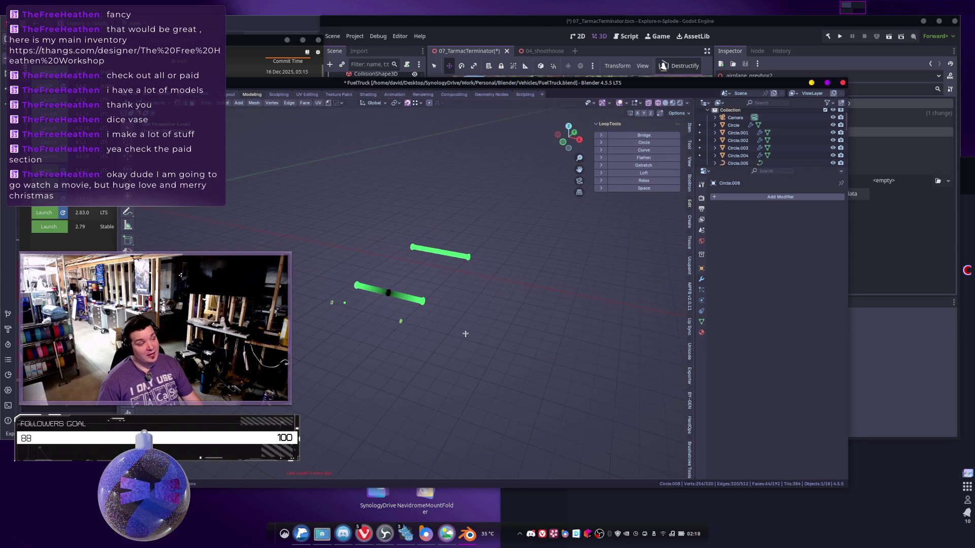
pyautogui.click(395, 287)
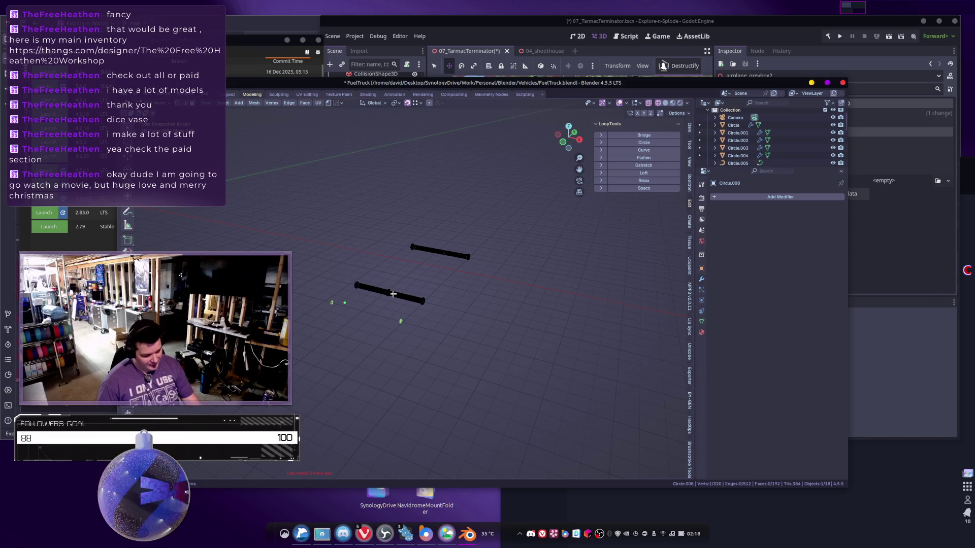
pyautogui.press('l')
pyautogui.press('g')
pyautogui.click(515, 227)
pyautogui.moveTo(514, 226); pyautogui.dragTo(558, 257, button='middle')
pyautogui.hotkey('alt', 'a')
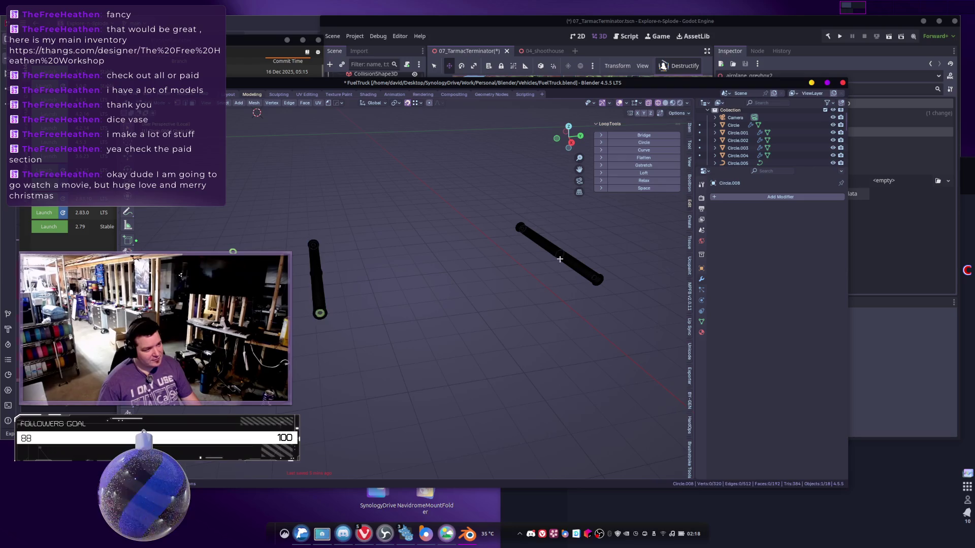
pyautogui.hotkey('ctrl', '-')
# Select all of the ring object's vertices, then select the rod object Circle.008.
pyautogui.press('Tab')
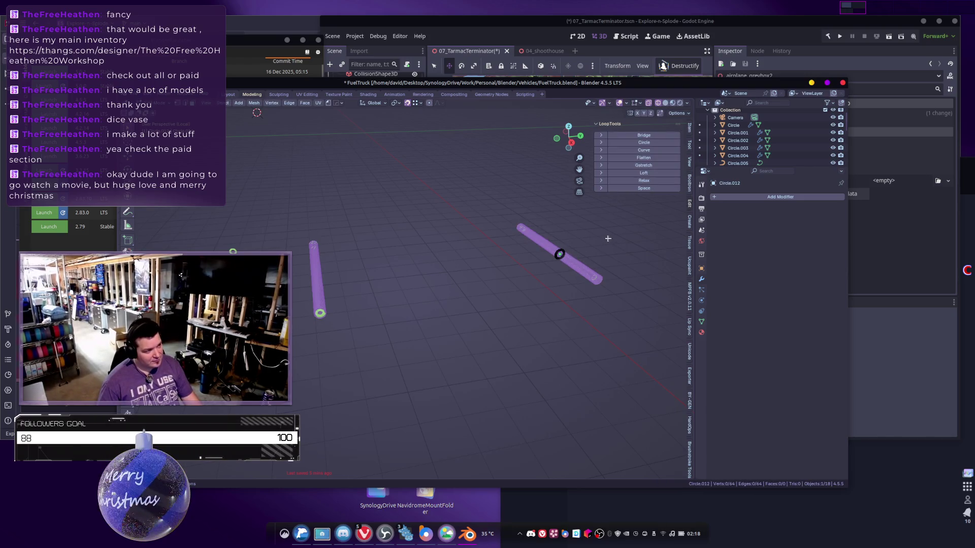
pyautogui.press('a')
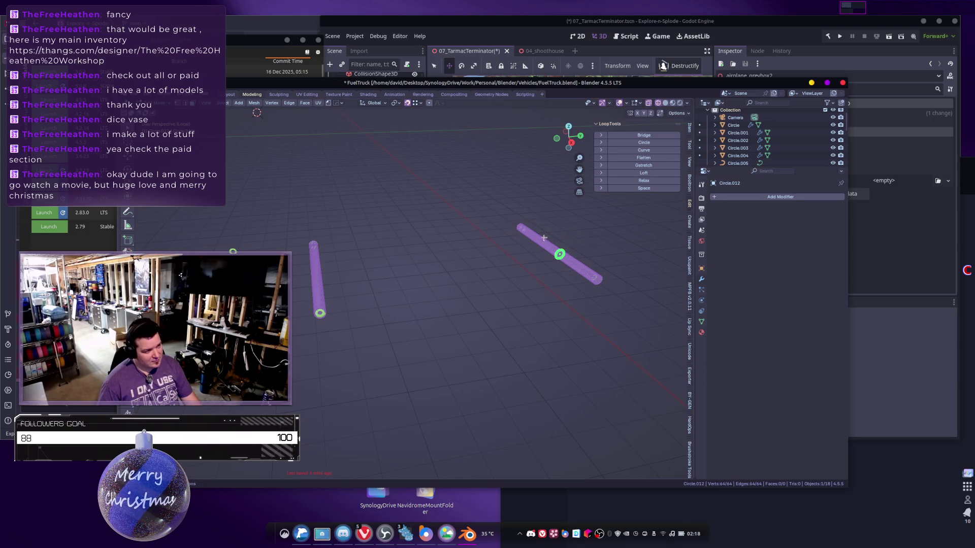
pyautogui.rightClick(582, 274)
pyautogui.click(577, 270)
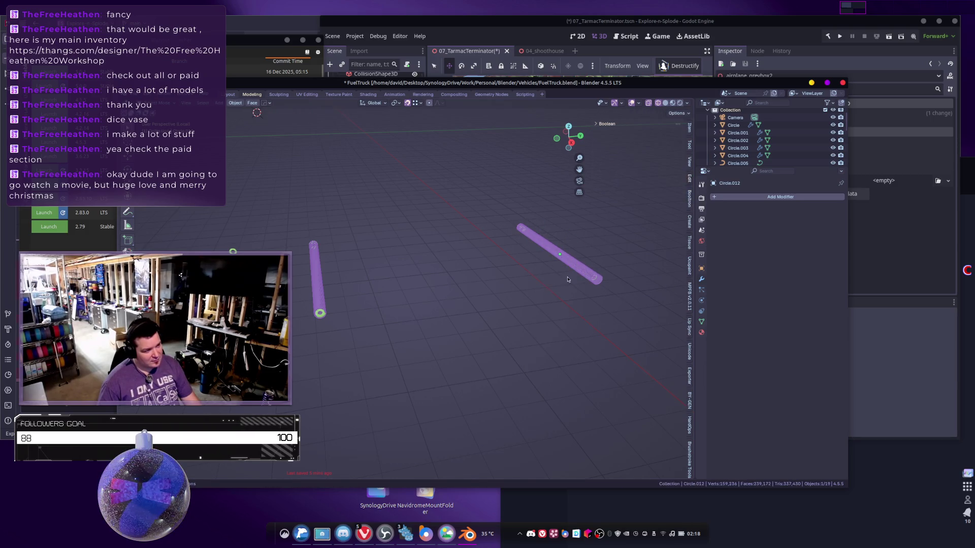
# Delete the extra rod's vertices from Circle.008, then make a linked duplicate in place.
pyautogui.press('Tab')
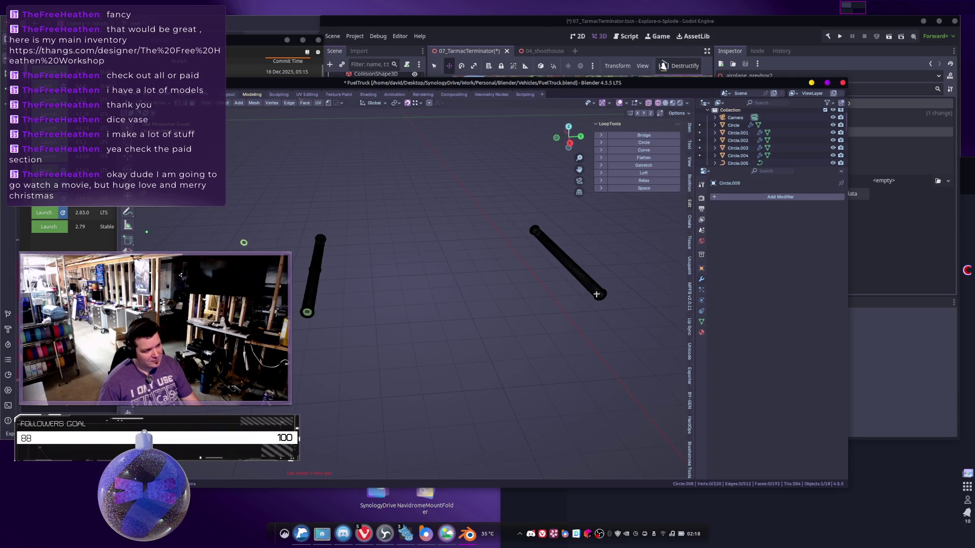
pyautogui.press('l')
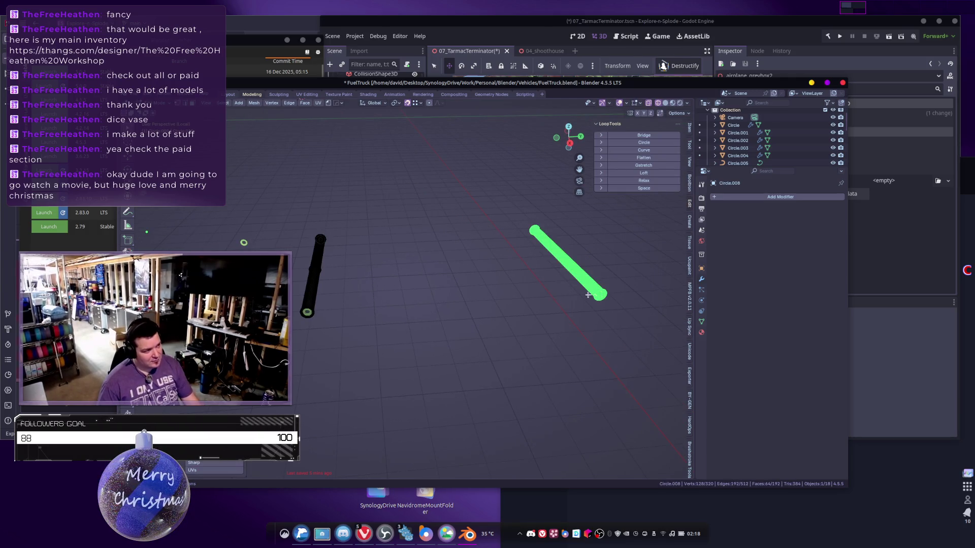
pyautogui.press('g')
pyautogui.press('Escape')
pyautogui.press('x')
pyautogui.click(499, 327)
pyautogui.press('Tab')
pyautogui.press('KP_Decimal')
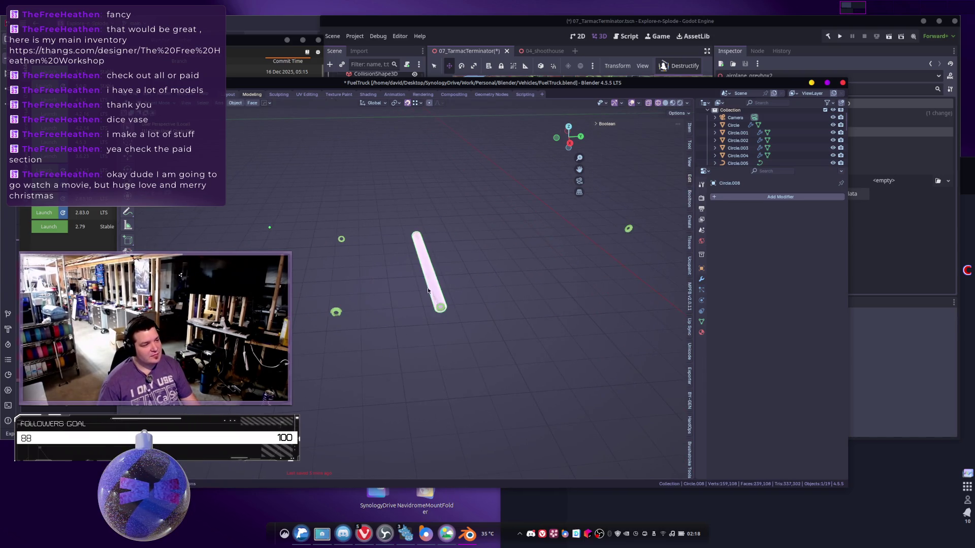
pyautogui.hotkey('alt', 'd')
pyautogui.press('Escape')
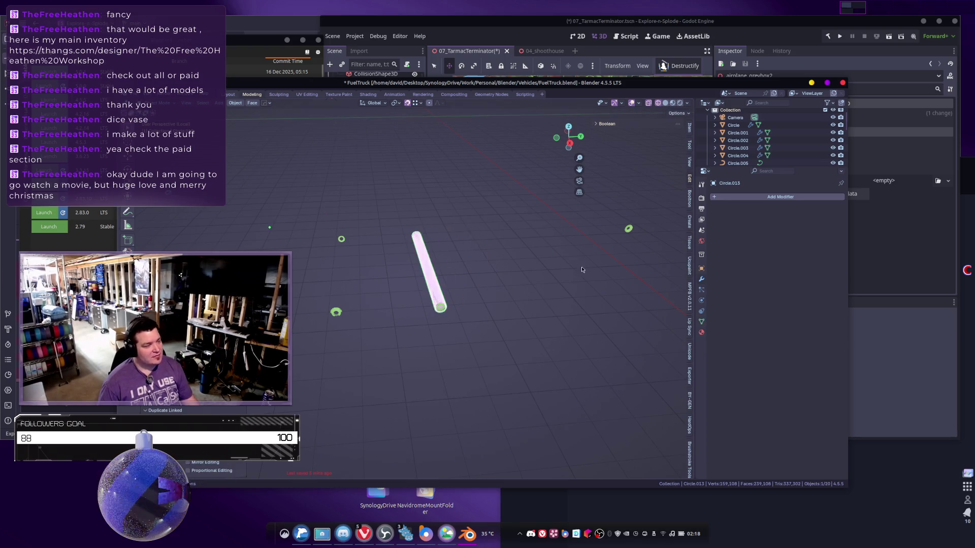
# In Right Ortho view, slide the rod copy along Y to another wheel position.
pyautogui.keyDown('shift'); pyautogui.moveTo(568, 284); pyautogui.dragTo(484, 298, button='middle'); pyautogui.keyUp('shift')
pyautogui.keyDown('shift'); pyautogui.rightClick(574, 292); pyautogui.keyUp('shift')
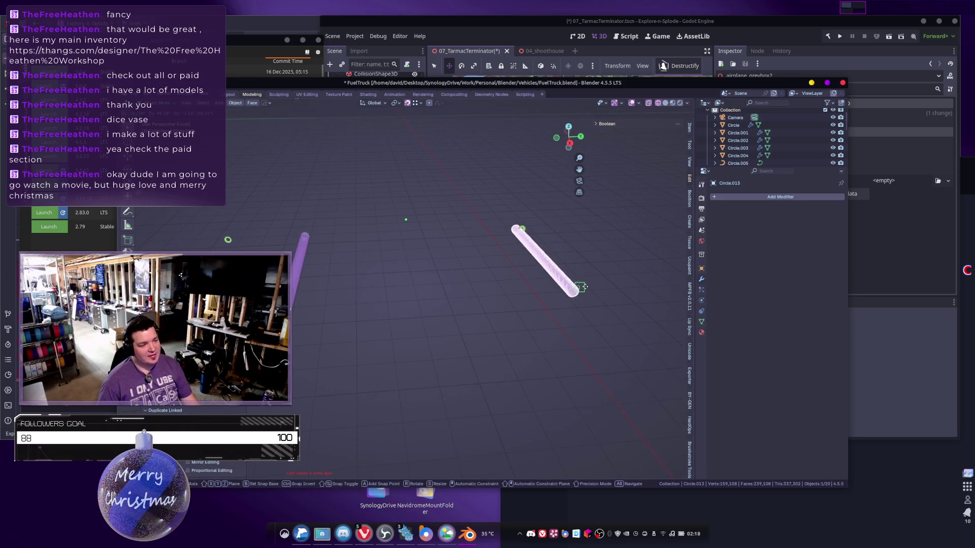
pyautogui.keyDown('shift'); pyautogui.moveTo(571, 292); pyautogui.dragTo(503, 292, button='middle'); pyautogui.keyUp('shift')
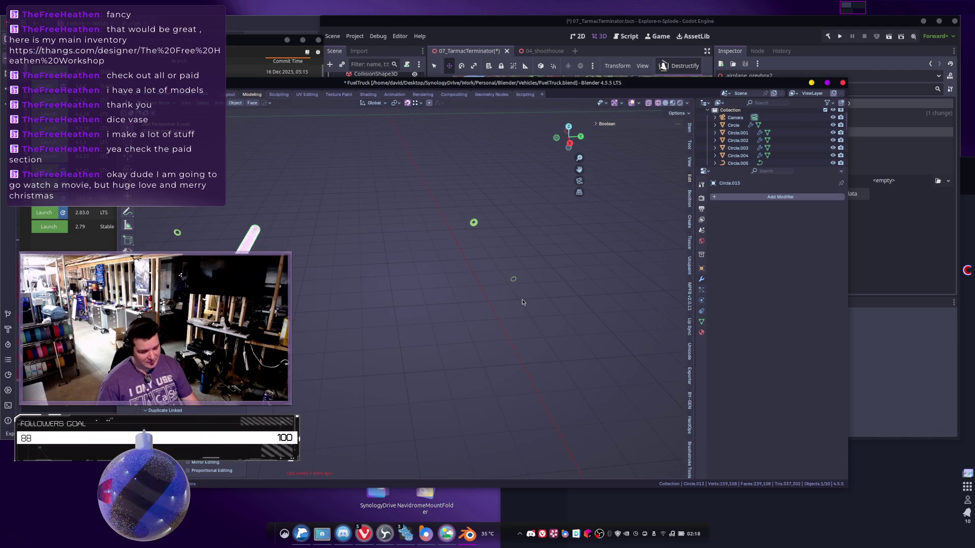
pyautogui.press('KP_3')
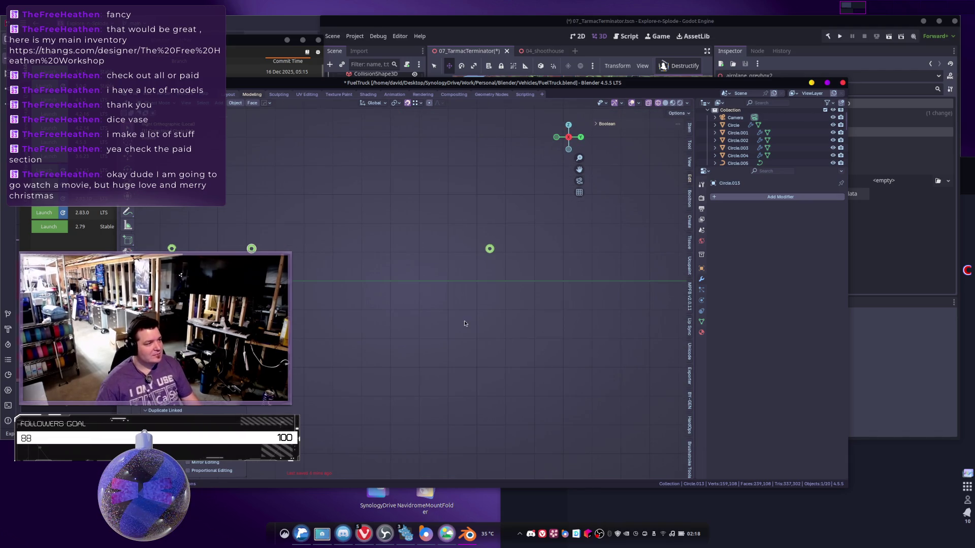
pyautogui.scroll(5, 405, 290)
pyautogui.keyDown('shift'); pyautogui.moveTo(660, 203); pyautogui.dragTo(399, 314, button='middle'); pyautogui.keyUp('shift')
pyautogui.press('g')
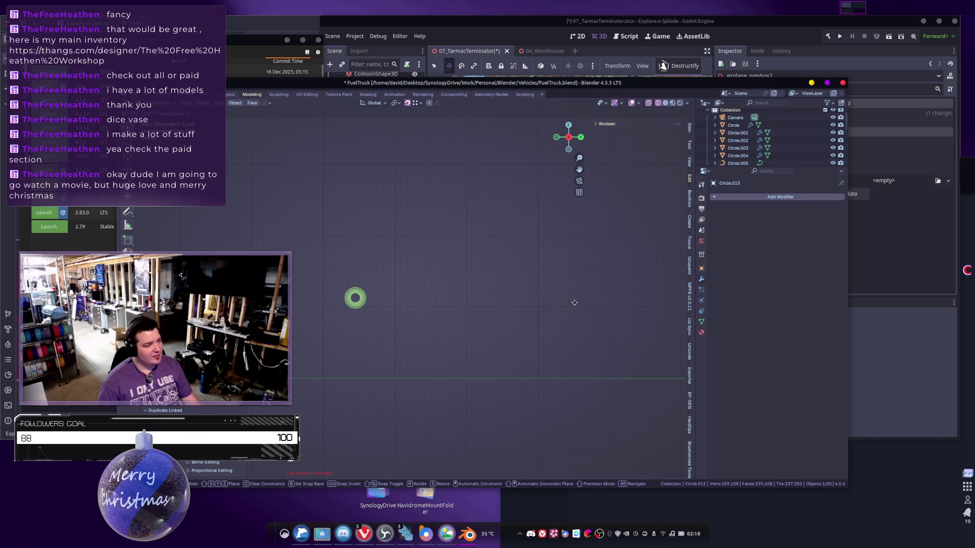
pyautogui.press('y')
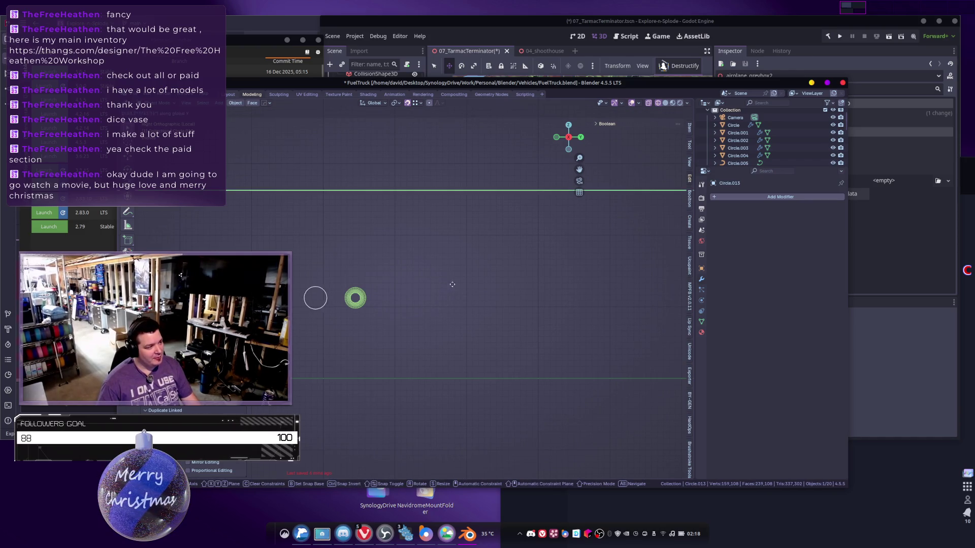
pyautogui.click(488, 287)
pyautogui.scroll(-5, 487, 286)
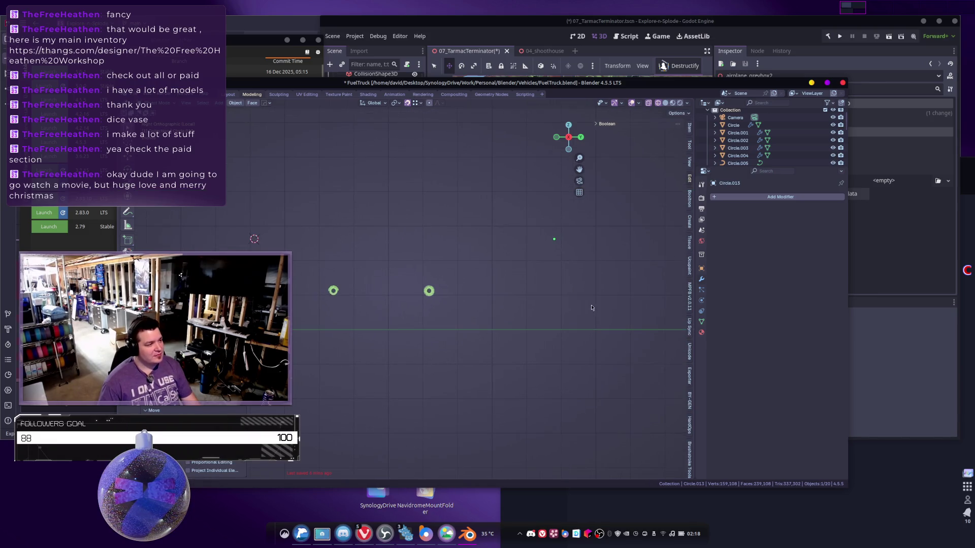
pyautogui.scroll(-1, 546, 297)
# Make another linked rod copy, shift it along X and centre it on the white circle.
pyautogui.hotkey('alt', 'd')
pyautogui.press('x')
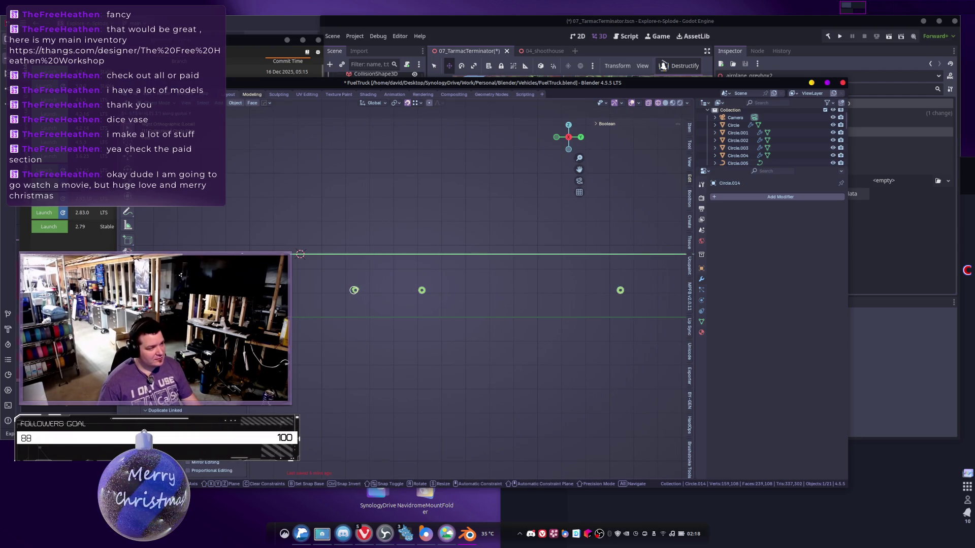
pyautogui.press('Return')
pyautogui.scroll(5, 398, 323)
pyautogui.scroll(3, 398, 323)
pyautogui.press('g')
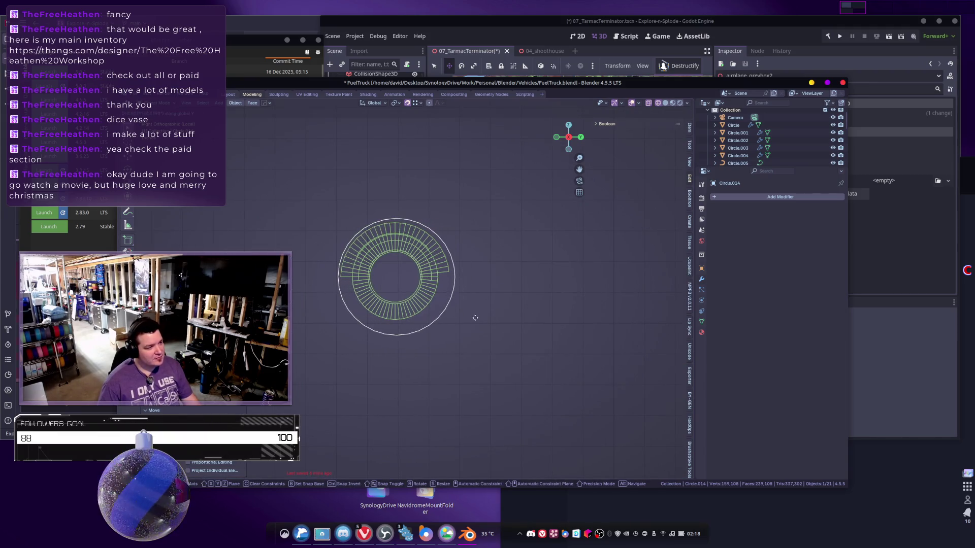
pyautogui.click(456, 318)
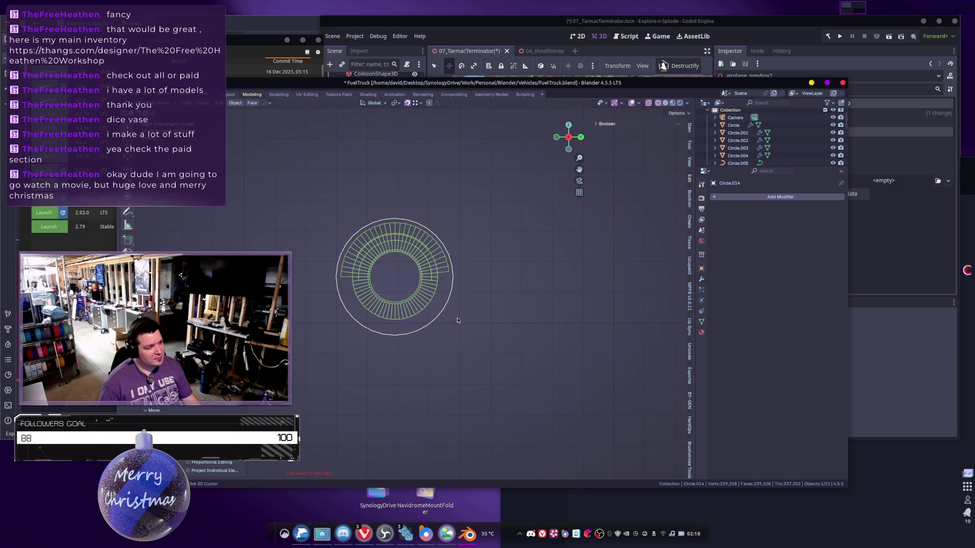
# Select and delete the leftover ring object Circle.007.
pyautogui.scroll(-6, 483, 296)
pyautogui.click(544, 281)
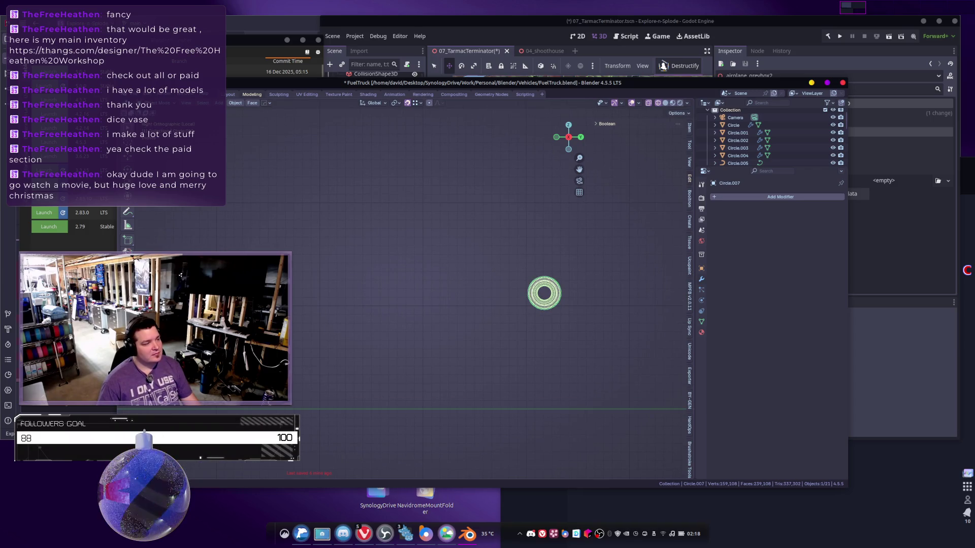
pyautogui.press('Delete')
pyautogui.moveTo(396, 325)
pyautogui.mouseDown(button='middle')
pyautogui.moveTo(443, 331)
pyautogui.moveTo(471, 318)
pyautogui.mouseUp(button='middle')
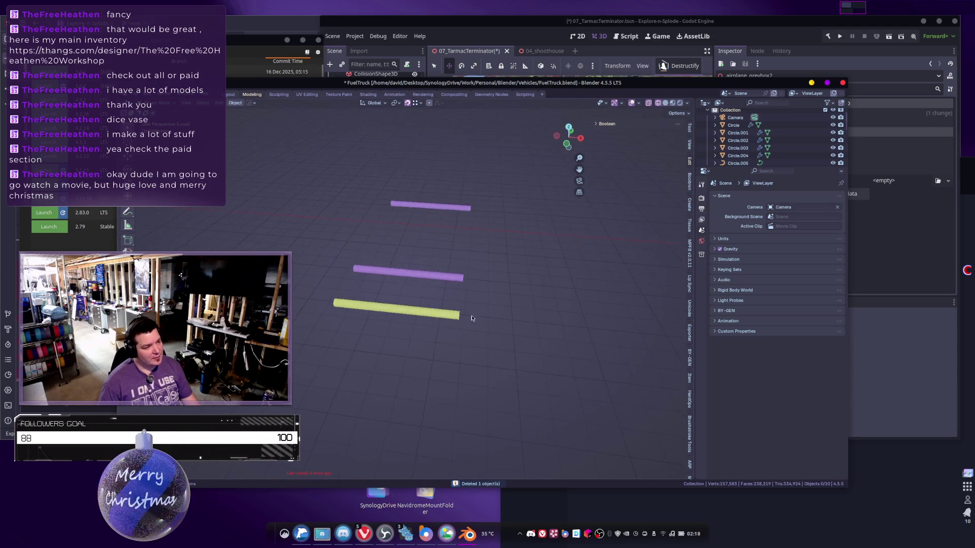
# Edit the yellow rod Circle.014's mesh, trying a loop cut and selection changes, then exit.
pyautogui.click(436, 318)
pyautogui.scroll(5, 436, 319)
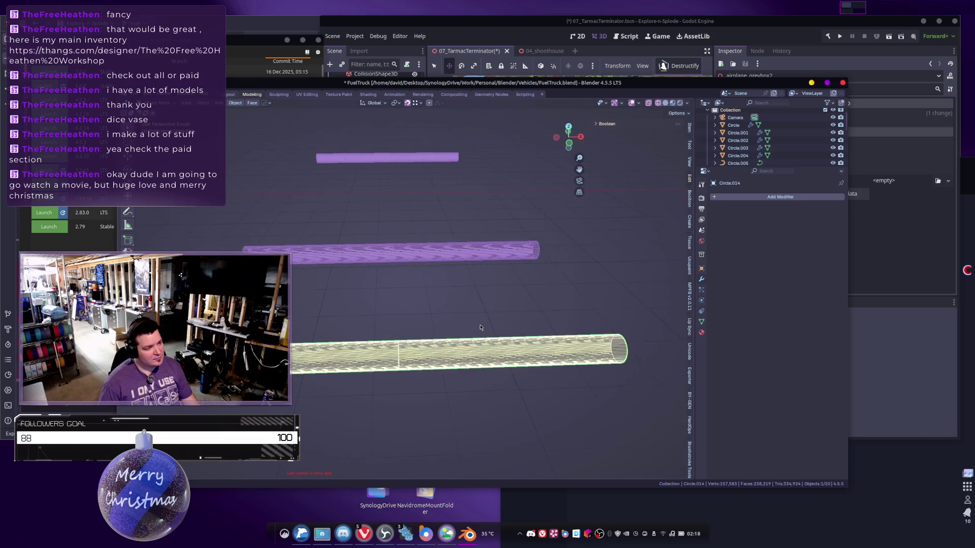
pyautogui.press('Tab')
pyautogui.scroll(-3, 422, 308)
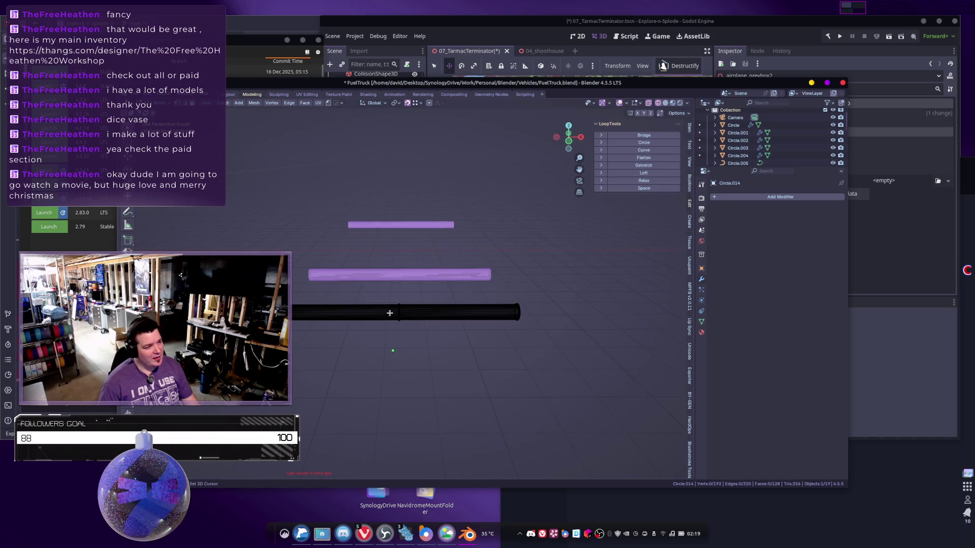
pyautogui.hotkey('ctrl', 'r')
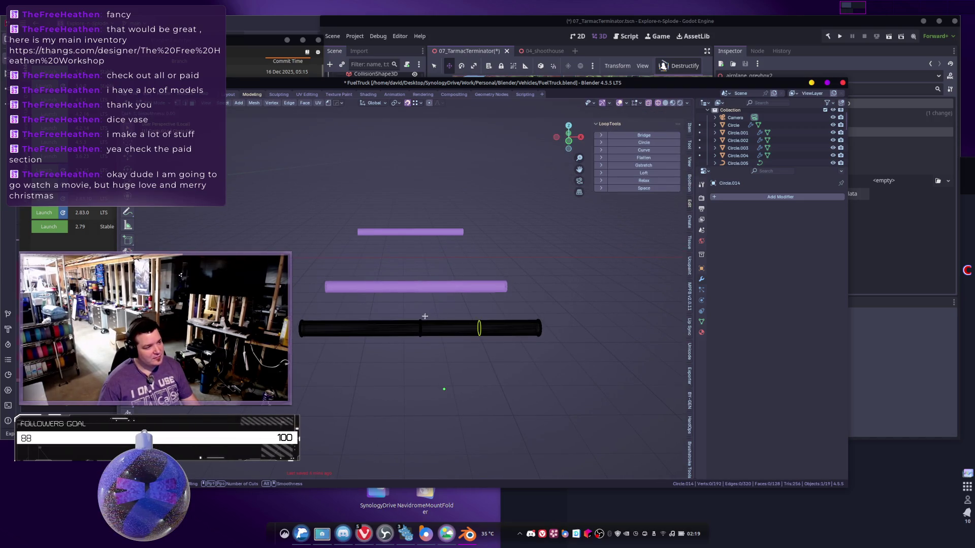
pyautogui.moveTo(405, 322)
pyautogui.mouseDown(button='middle')
pyautogui.moveTo(409, 330)
pyautogui.moveTo(398, 289)
pyautogui.moveTo(409, 284)
pyautogui.moveTo(401, 299)
pyautogui.mouseUp(button='middle')
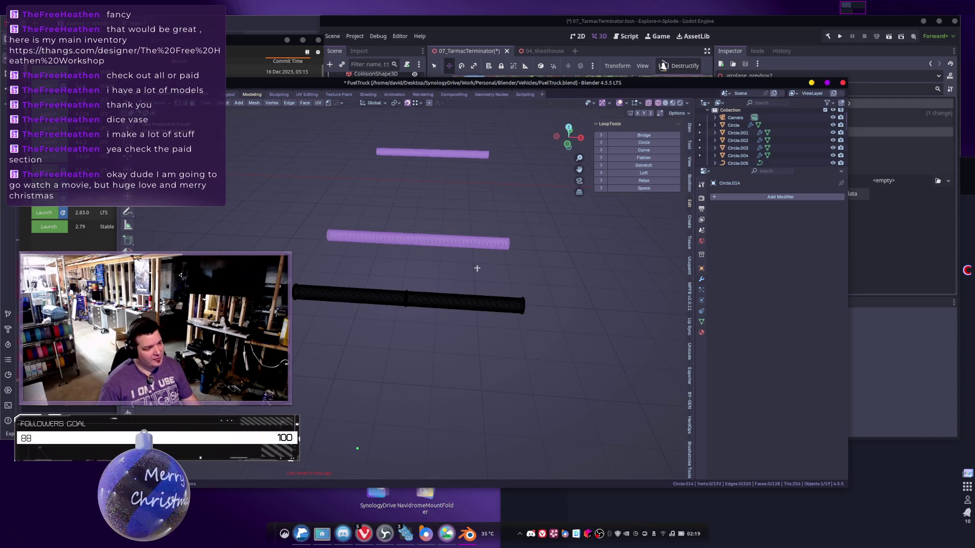
pyautogui.press('l')
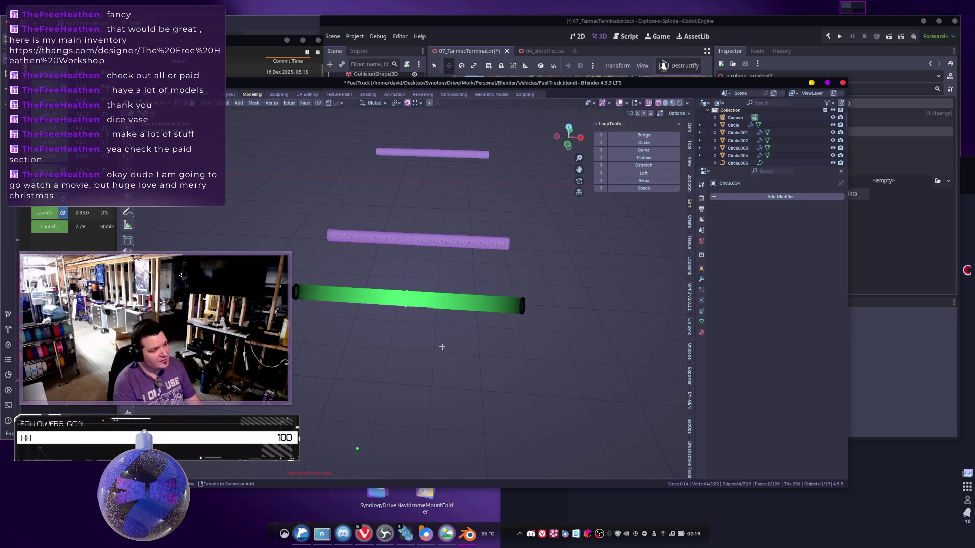
pyautogui.hotkey('ctrl', 'i')
pyautogui.hotkey('alt', 'a')
pyautogui.press('Tab')
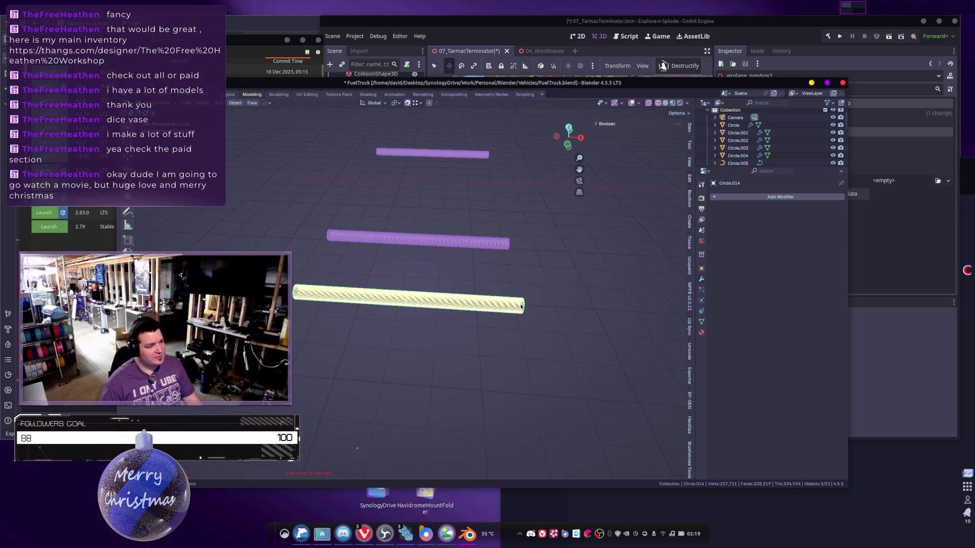
# Move the yellow rod upward and rotate it to a diagonal angle.
pyautogui.hotkey('alt', 'a')
pyautogui.click(406, 304)
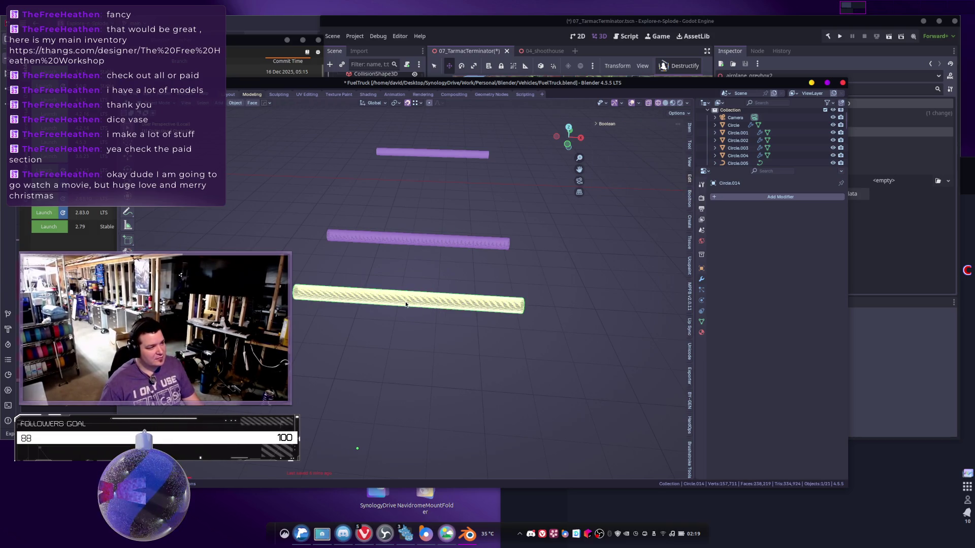
pyautogui.press('g')
pyautogui.click(439, 235)
pyautogui.moveTo(438, 235)
pyautogui.mouseDown(button='middle')
pyautogui.moveTo(372, 214)
pyautogui.moveTo(192, 233)
pyautogui.mouseUp(button='middle')
pyautogui.press('r')
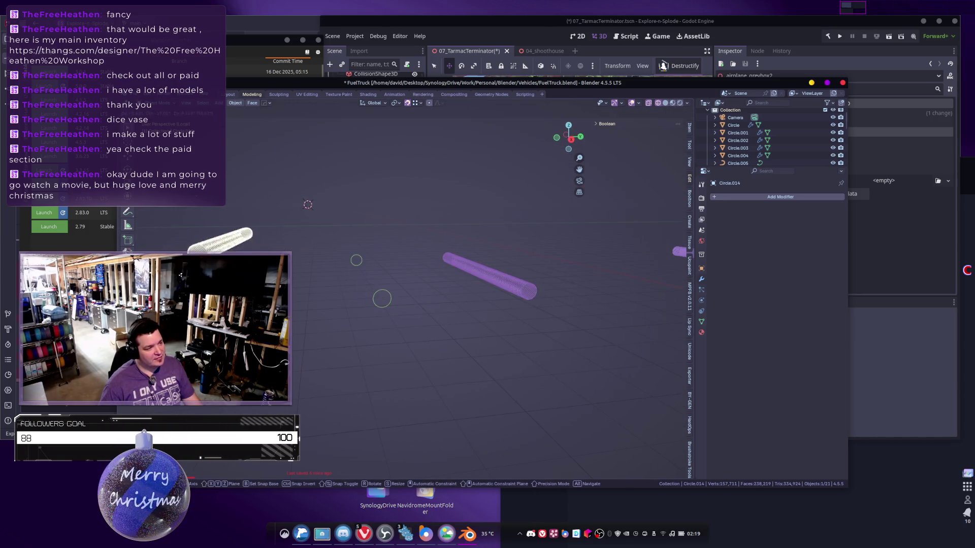
# Separate the pink rod Circle.008's linked mesh into its own object.
pyautogui.click(457, 274)
pyautogui.click(504, 270)
pyautogui.moveTo(505, 269)
pyautogui.mouseDown(button='middle')
pyautogui.moveTo(421, 195)
pyautogui.moveTo(498, 257)
pyautogui.moveTo(416, 214)
pyautogui.mouseUp(button='middle')
pyautogui.scroll(3, 498, 258)
pyautogui.press('Tab')
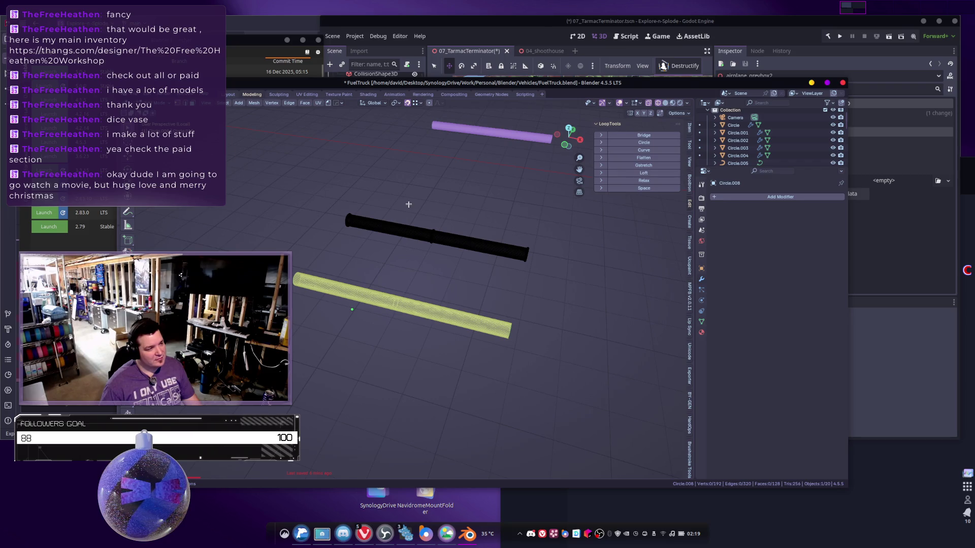
pyautogui.press('l')
pyautogui.press('p')
pyautogui.press('Tab')
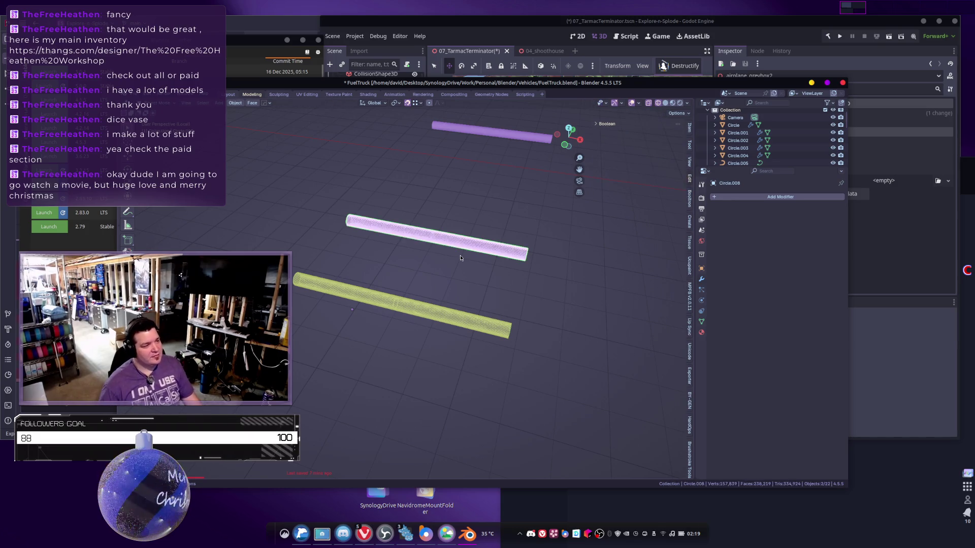
pyautogui.press('g')
pyautogui.press('Escape')
# Separate another linked rod into its own object with P > Selection.
pyautogui.moveTo(468, 185)
pyautogui.keyDown('shift'); pyautogui.mouseDown(button='middle')
pyautogui.moveTo(422, 190)
pyautogui.moveTo(514, 224)
pyautogui.mouseUp(button='middle'); pyautogui.keyUp('shift')
pyautogui.press('Tab')
pyautogui.press('l')
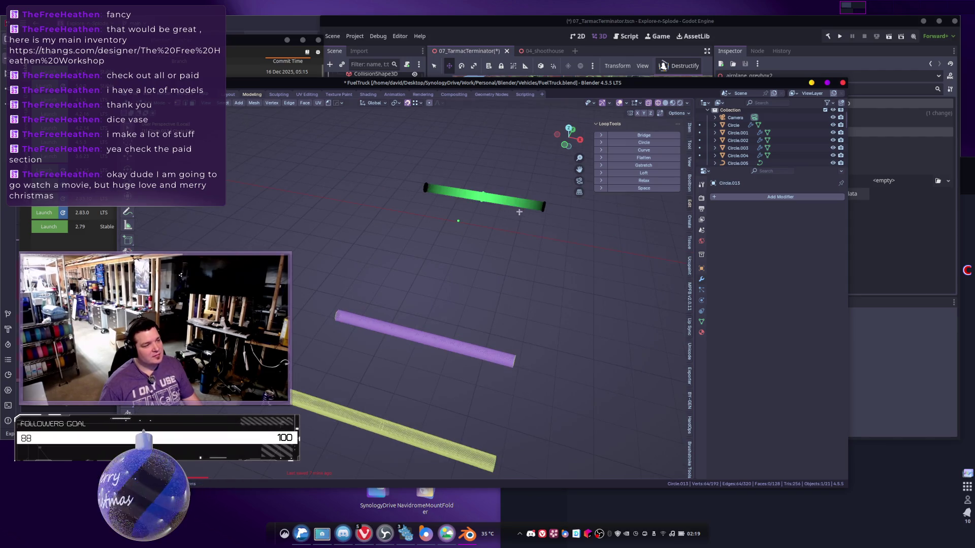
pyautogui.press('p')
pyautogui.click(519, 213)
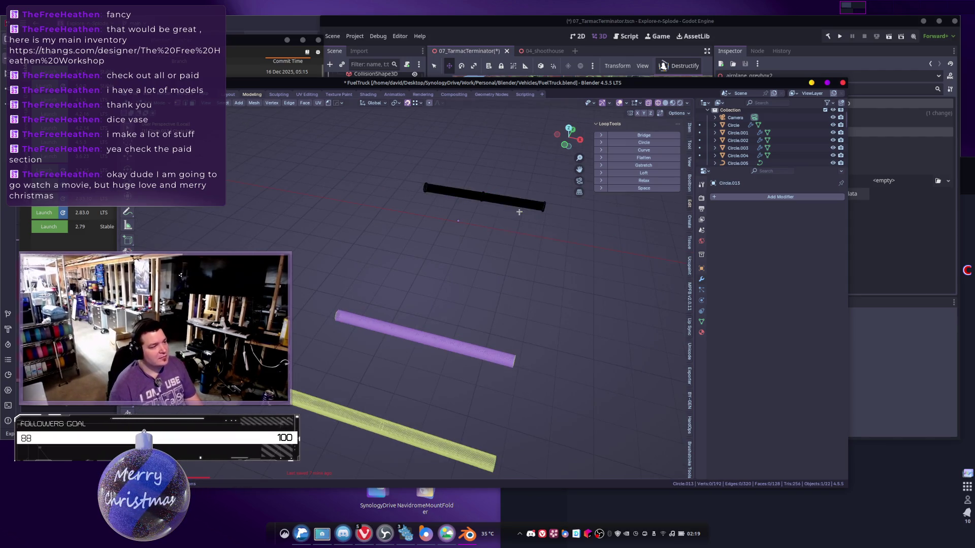
pyautogui.press('Tab')
pyautogui.moveTo(519, 213)
pyautogui.keyDown('shift'); pyautogui.mouseDown(button='middle')
pyautogui.moveTo(487, 193)
pyautogui.moveTo(495, 200)
pyautogui.moveTo(477, 213)
pyautogui.mouseUp(button='middle'); pyautogui.keyUp('shift')
# Select the bottom rod and delete the vertices of its right half.
pyautogui.click(483, 282)
pyautogui.keyDown('shift'); pyautogui.click(488, 356); pyautogui.keyUp('shift')
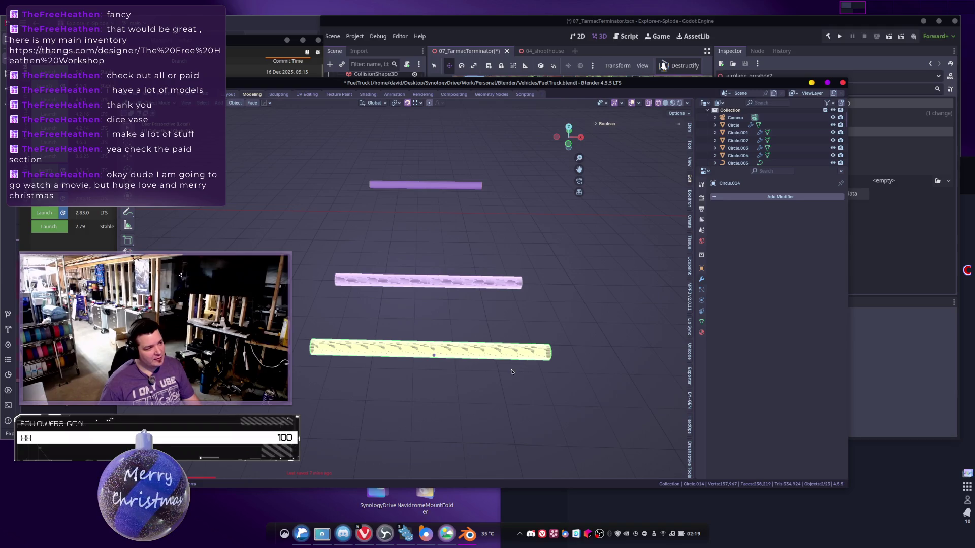
pyautogui.click(478, 347)
pyautogui.moveTo(477, 362)
pyautogui.keyDown('shift'); pyautogui.mouseDown(button='middle')
pyautogui.moveTo(468, 342)
pyautogui.moveTo(491, 305)
pyautogui.moveTo(490, 278)
pyautogui.mouseUp(button='middle'); pyautogui.keyUp('shift')
pyautogui.press('Tab')
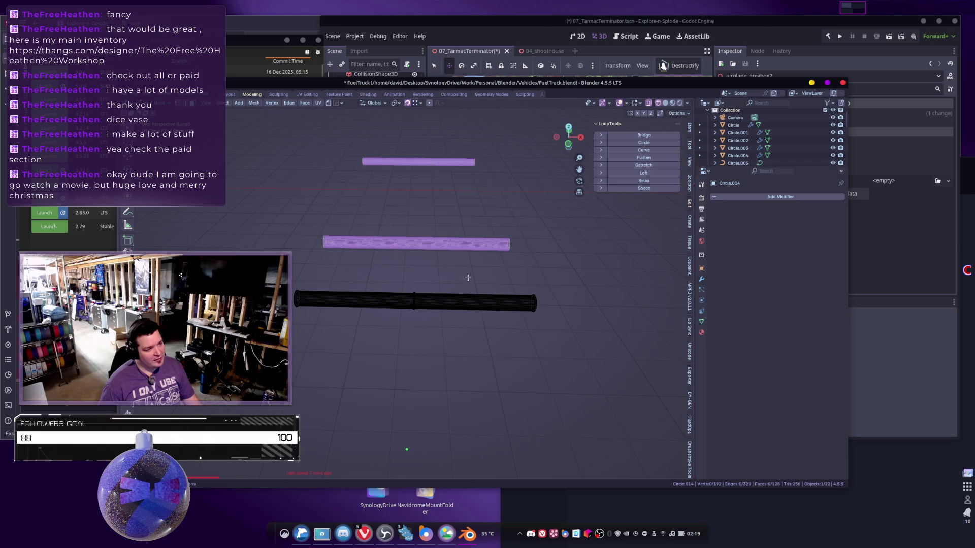
pyautogui.press('l')
pyautogui.press('x')
pyautogui.click(507, 337)
pyautogui.moveTo(508, 338)
pyautogui.mouseDown(button='middle')
pyautogui.moveTo(361, 285)
pyautogui.moveTo(414, 341)
pyautogui.moveTo(511, 330)
pyautogui.moveTo(458, 269)
pyautogui.mouseUp(button='middle')
# Select all ring vertices, then Checker Deselect with 2 selected out of every 3.
pyautogui.press('a')
pyautogui.click(226, 103)
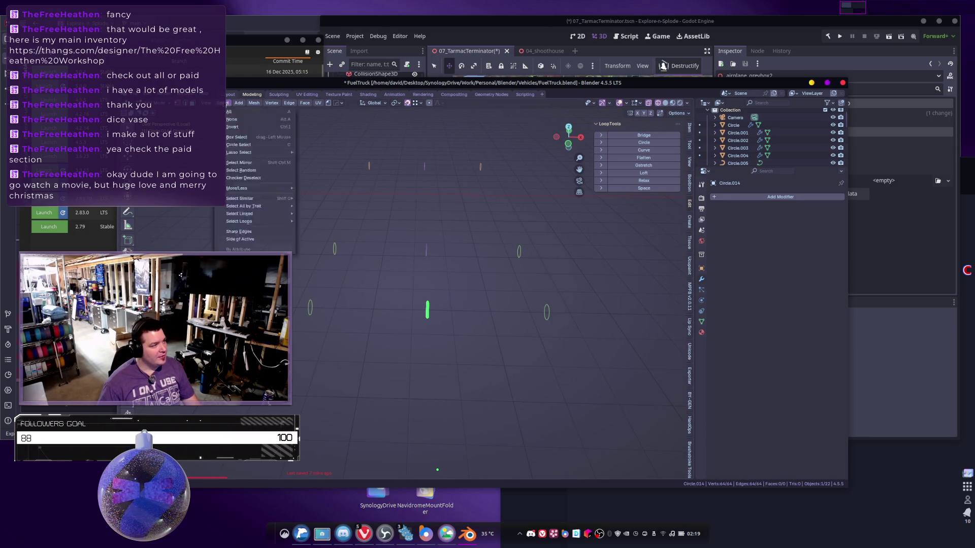
pyautogui.click(259, 179)
pyautogui.moveTo(375, 219)
pyautogui.mouseDown(button='middle')
pyautogui.moveTo(406, 239)
pyautogui.moveTo(522, 279)
pyautogui.moveTo(542, 327)
pyautogui.moveTo(450, 313)
pyautogui.mouseUp(button='middle')
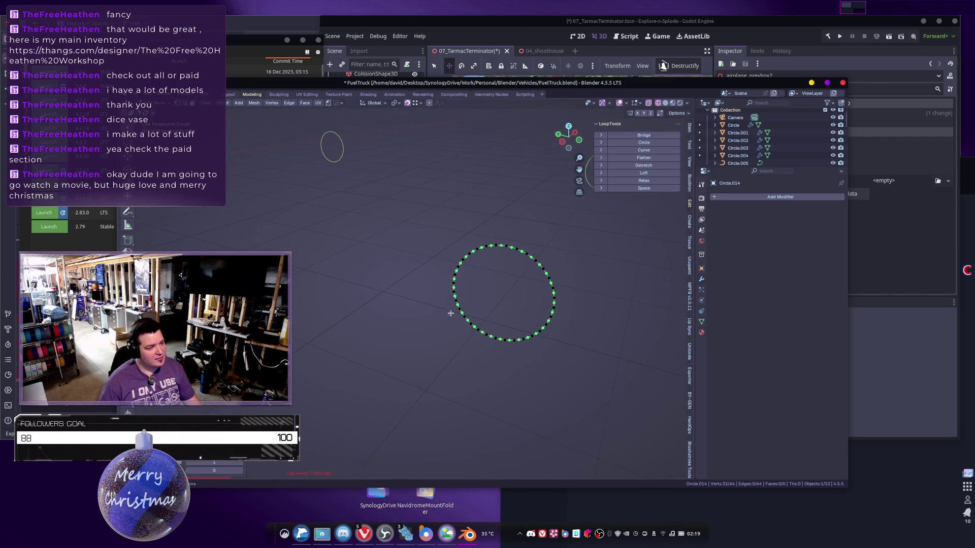
pyautogui.click(242, 464)
pyautogui.moveTo(516, 307); pyautogui.dragTo(496, 312, button='middle')
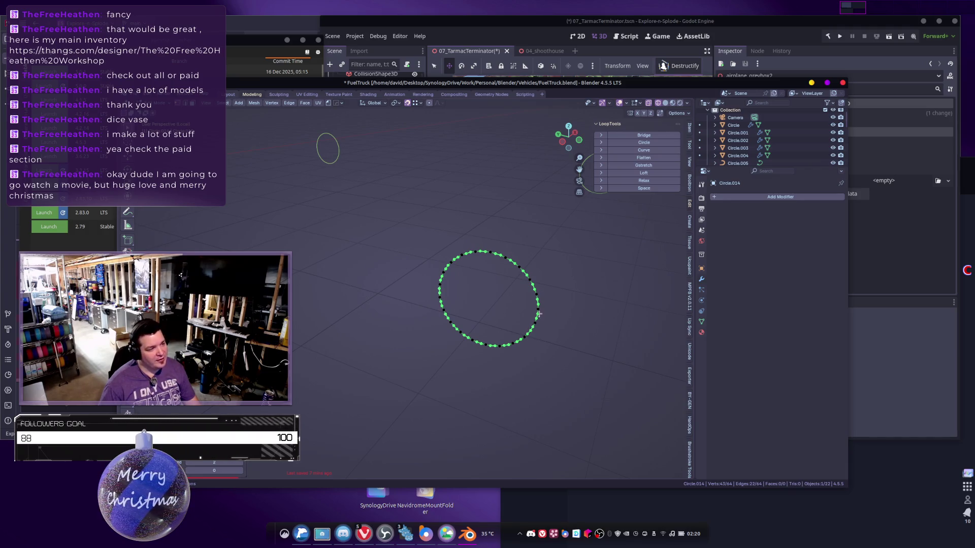
# Dissolve the selected vertices to leave 21, then make the ring a perfect circle.
pyautogui.press('x')
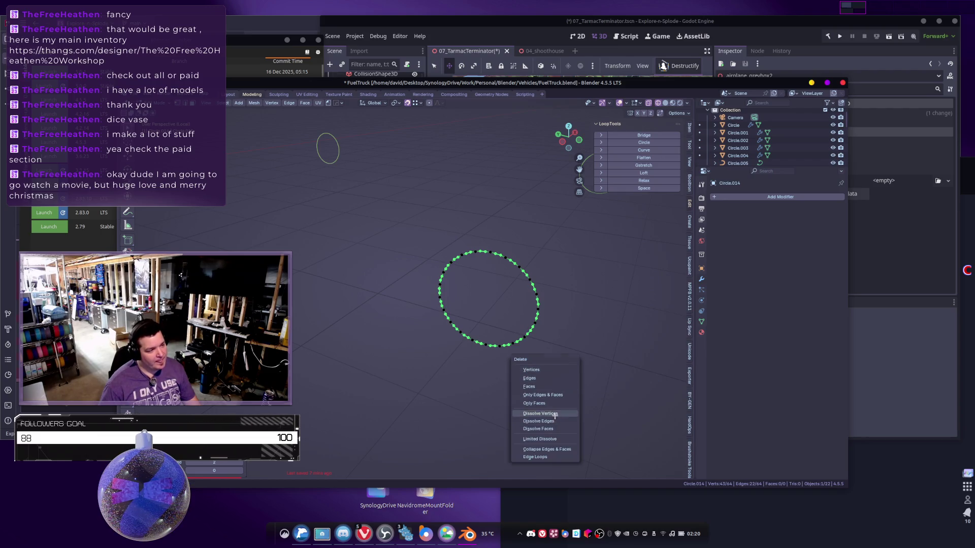
pyautogui.click(555, 416)
pyautogui.press('a')
pyautogui.click(629, 146)
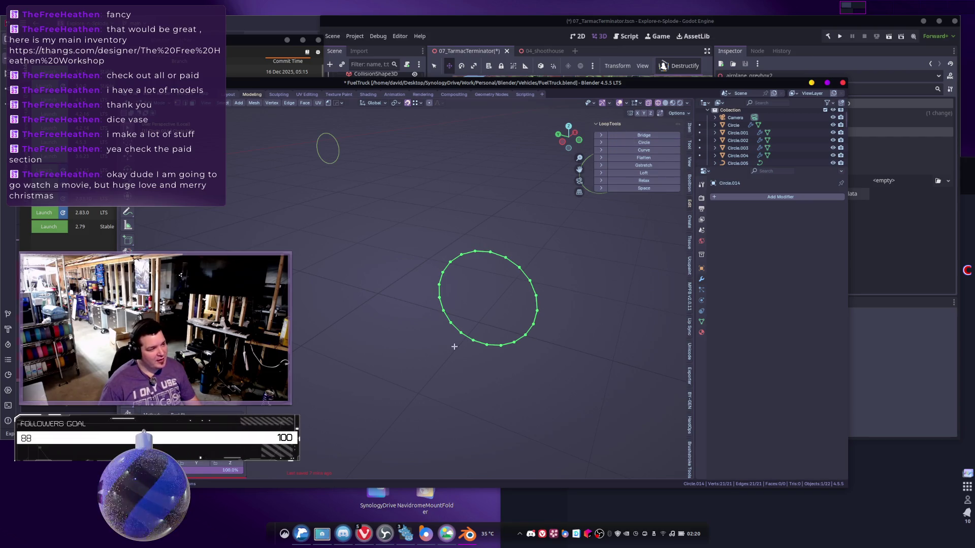
# Checker-deselect and dissolve the ring down to seven vertices, then round it into a regular circle.
pyautogui.click(224, 103)
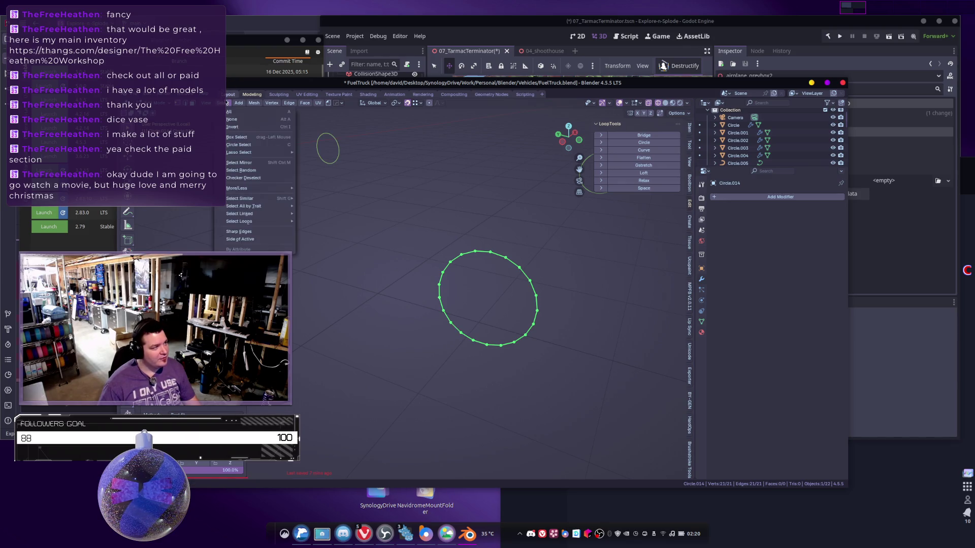
pyautogui.click(251, 177)
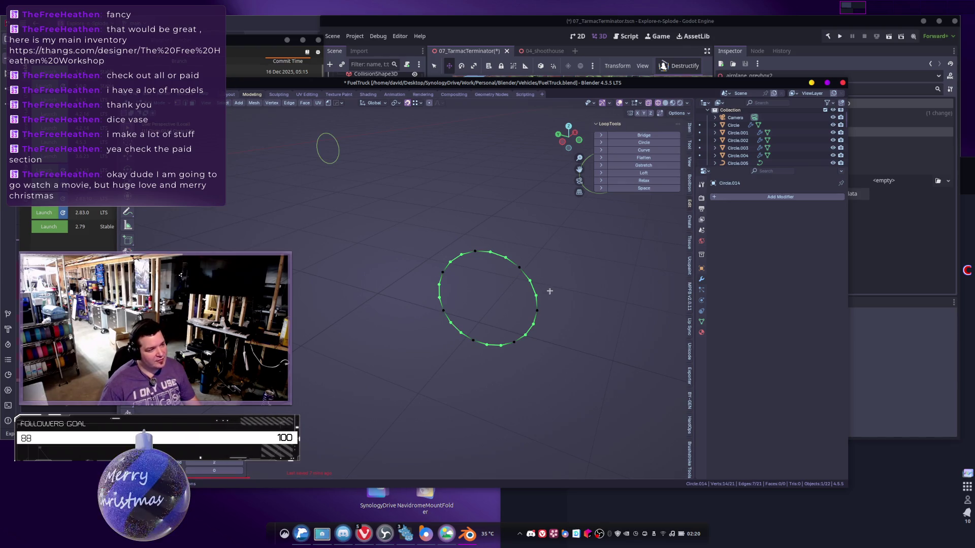
pyautogui.press('x')
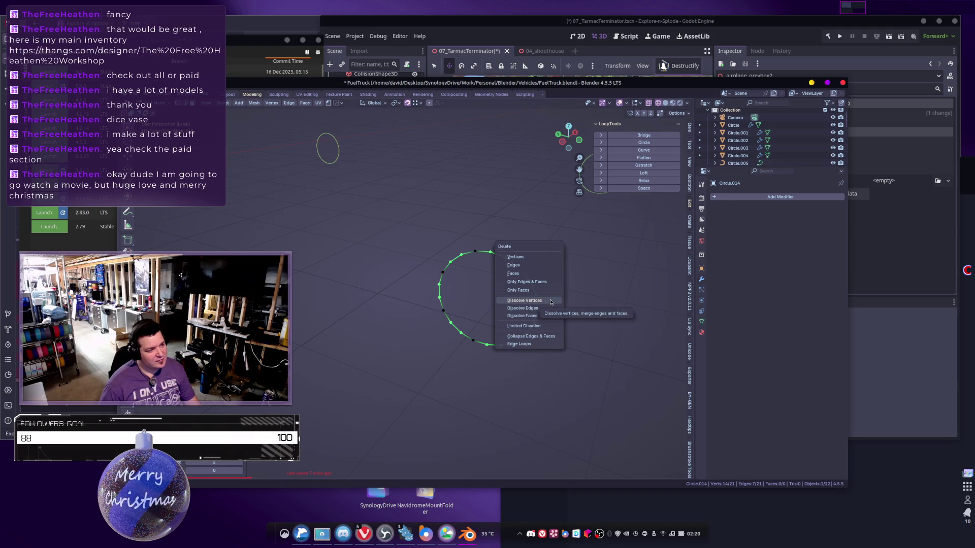
pyautogui.click(552, 300)
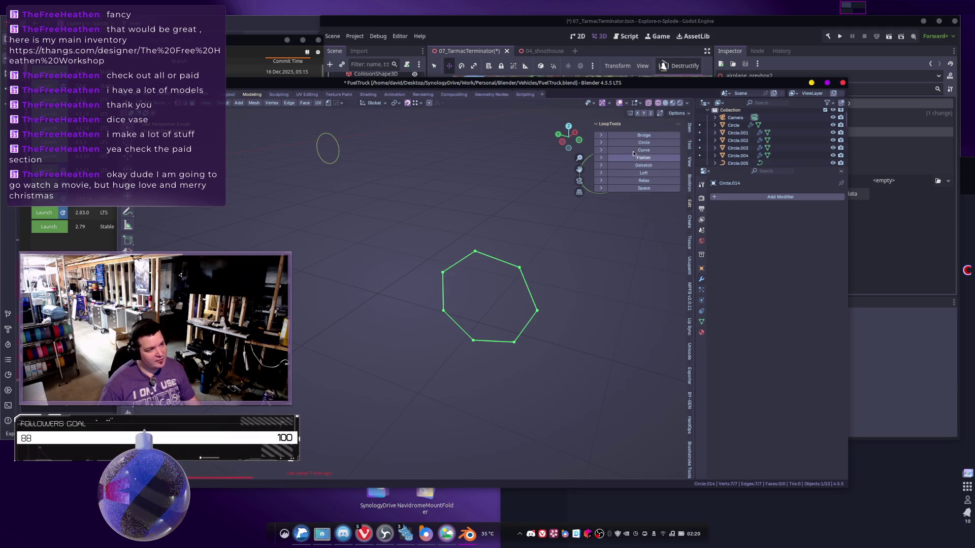
pyautogui.click(643, 142)
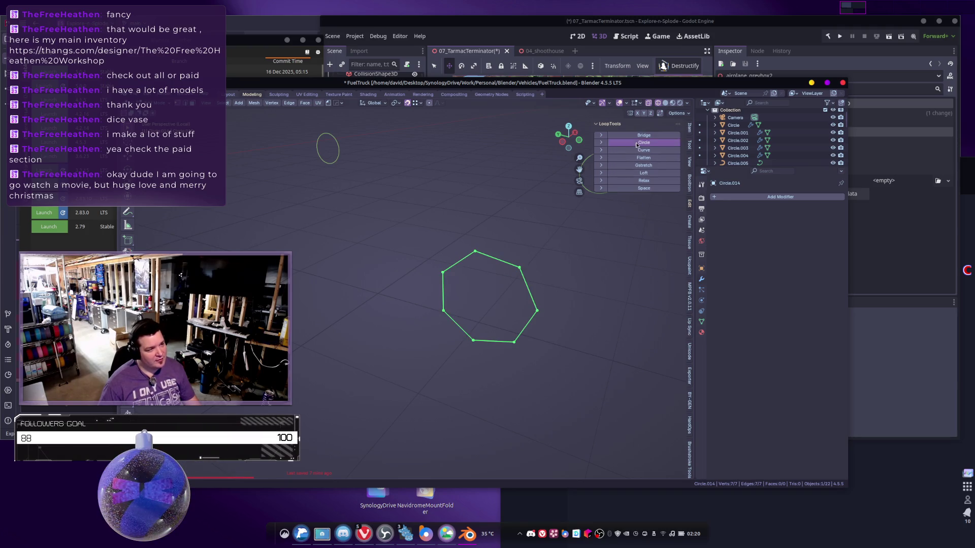
# Extrude the seven-vertex ring lengthwise into a tube and return to Object Mode.
pyautogui.moveTo(528, 273)
pyautogui.mouseDown(button='middle')
pyautogui.moveTo(483, 268)
pyautogui.moveTo(494, 265)
pyautogui.mouseUp(button='middle')
pyautogui.press('e')
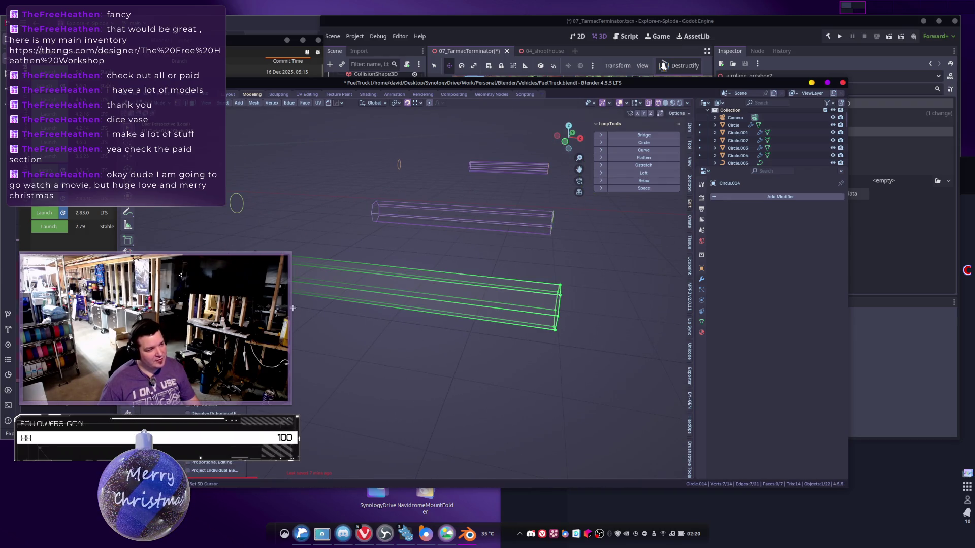
pyautogui.click(414, 309)
pyautogui.scroll(-5, 414, 310)
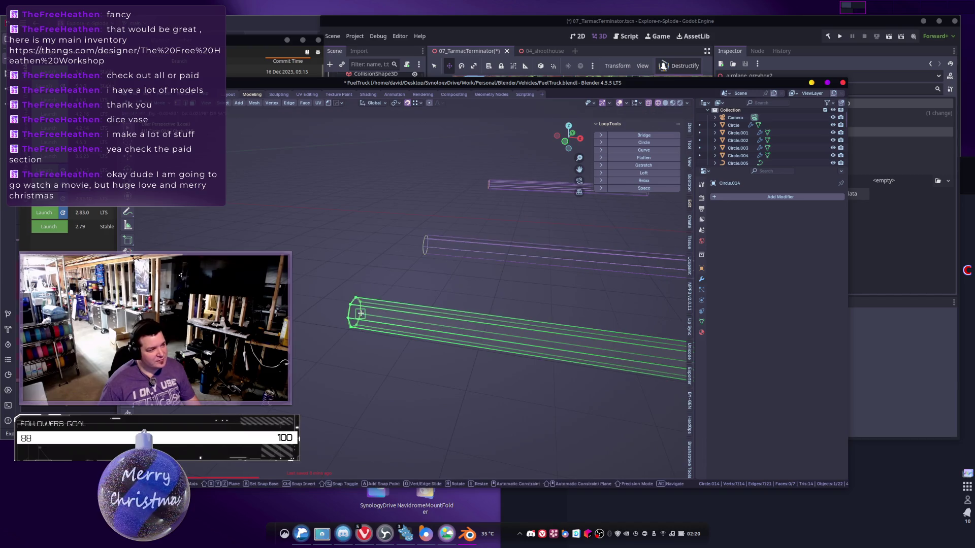
pyautogui.press('Tab')
pyautogui.moveTo(568, 317); pyautogui.dragTo(566, 317, button='middle')
pyautogui.click(563, 311)
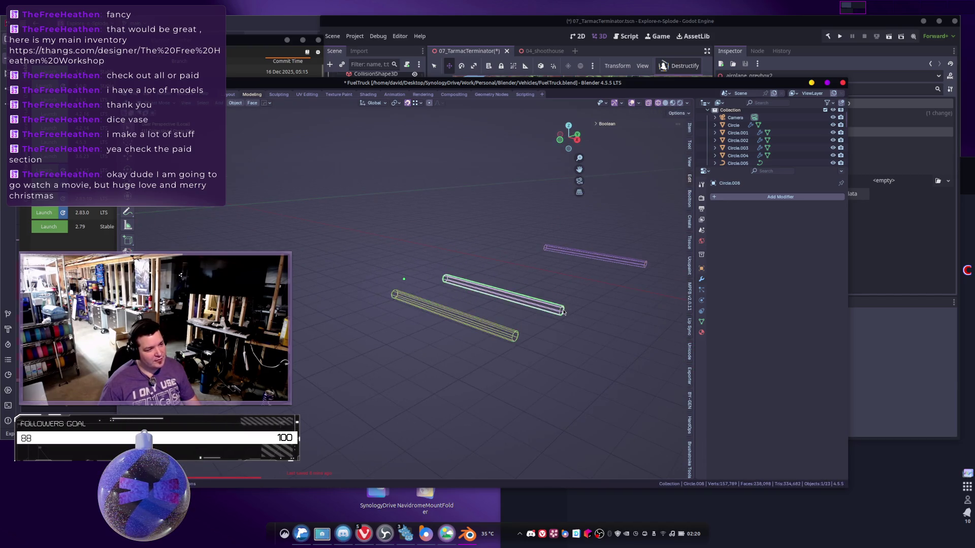
# Delete the surplus axle tubes so only three remain.
pyautogui.click(563, 312)
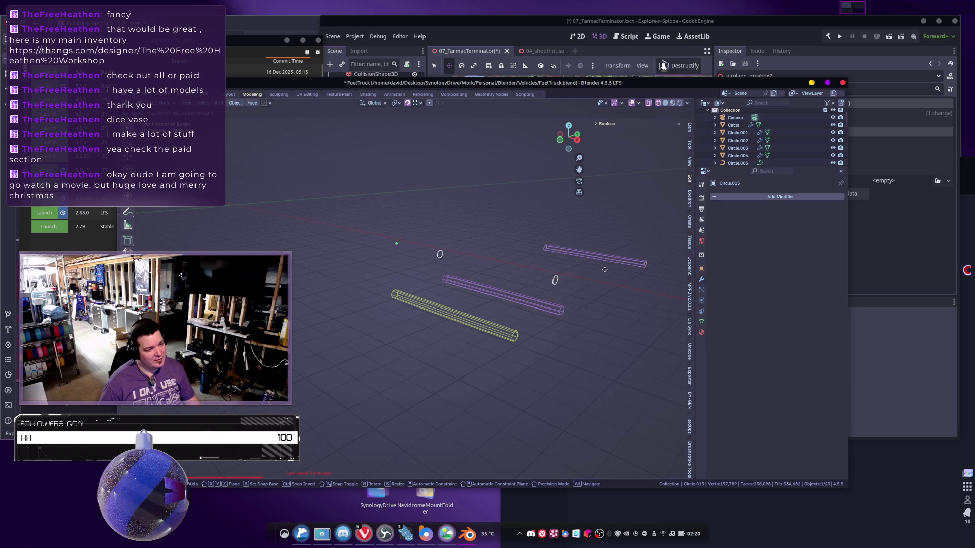
pyautogui.press('x')
pyautogui.click(533, 352)
pyautogui.click(517, 338)
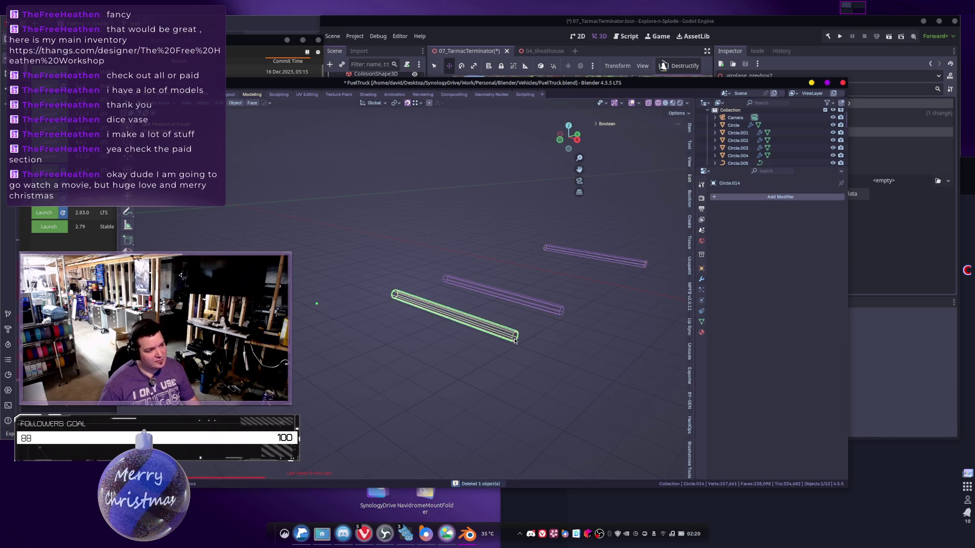
pyautogui.press('x')
pyautogui.click(525, 336)
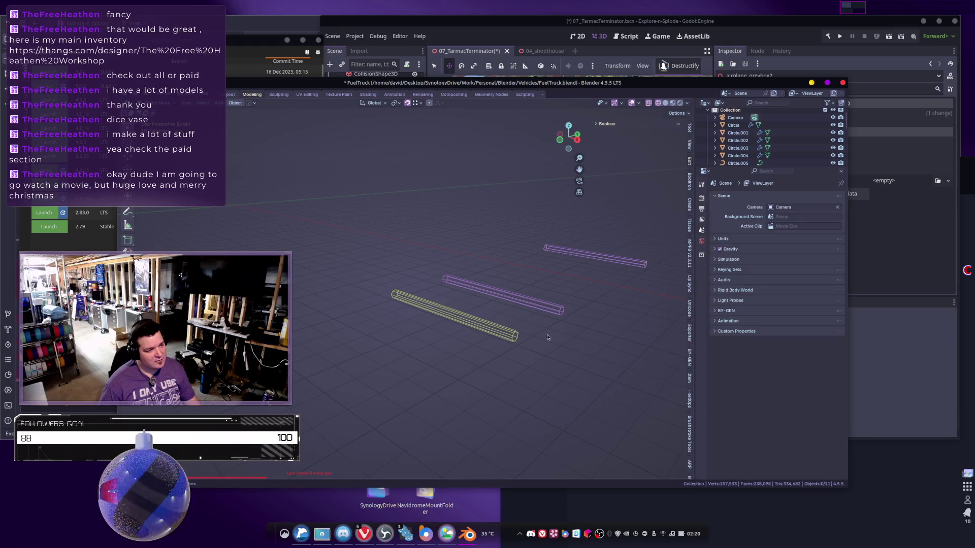
pyautogui.keyDown('shift'); pyautogui.moveTo(540, 337); pyautogui.dragTo(455, 340, button='middle'); pyautogui.keyUp('shift')
pyautogui.click(534, 283)
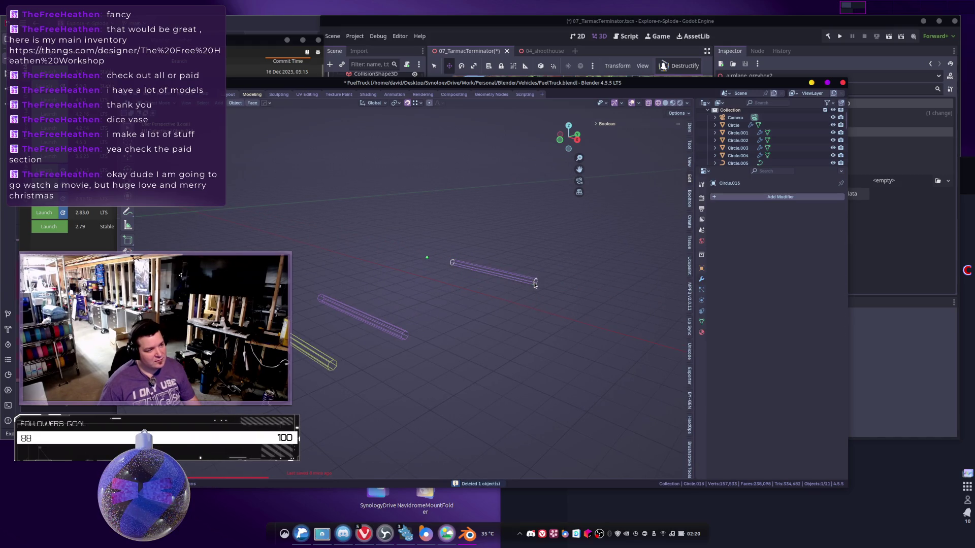
pyautogui.press('Delete')
pyautogui.moveTo(496, 326)
pyautogui.mouseDown(button='middle')
pyautogui.moveTo(514, 326)
pyautogui.moveTo(332, 271)
pyautogui.mouseUp(button='middle')
# Select the three remaining tubes and change the transform pivot point.
pyautogui.press('a')
pyautogui.moveTo(478, 365); pyautogui.dragTo(433, 343, button='middle')
pyautogui.scroll(3, 441, 352)
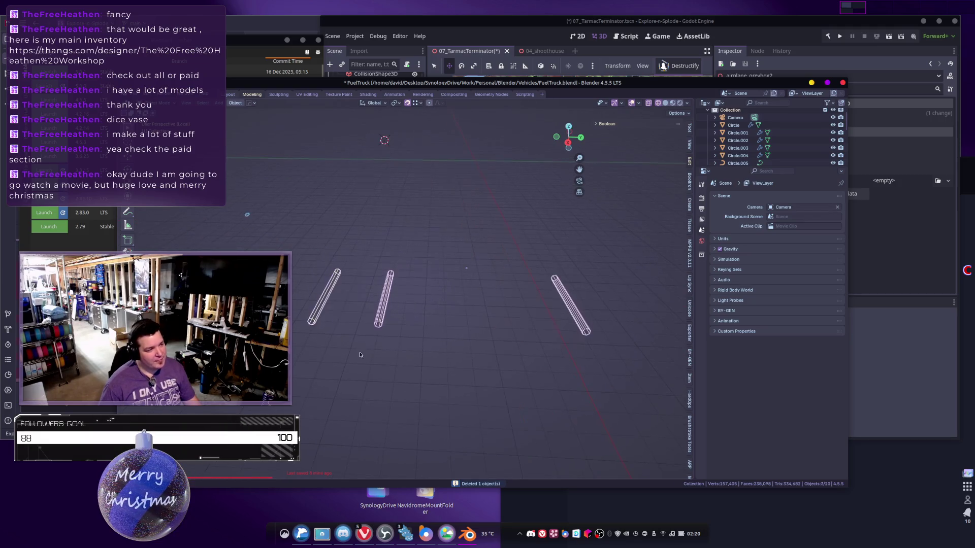
pyautogui.rightClick(440, 358)
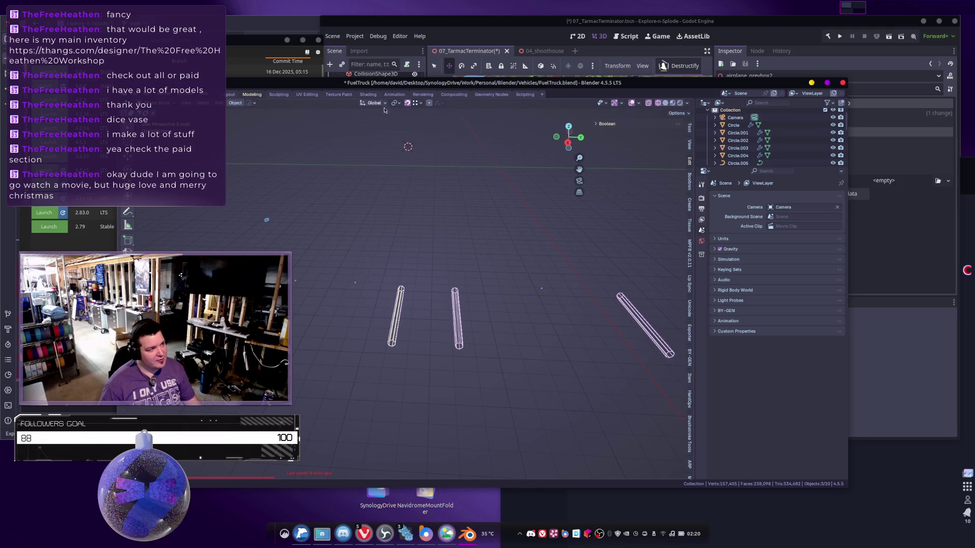
pyautogui.click(399, 104)
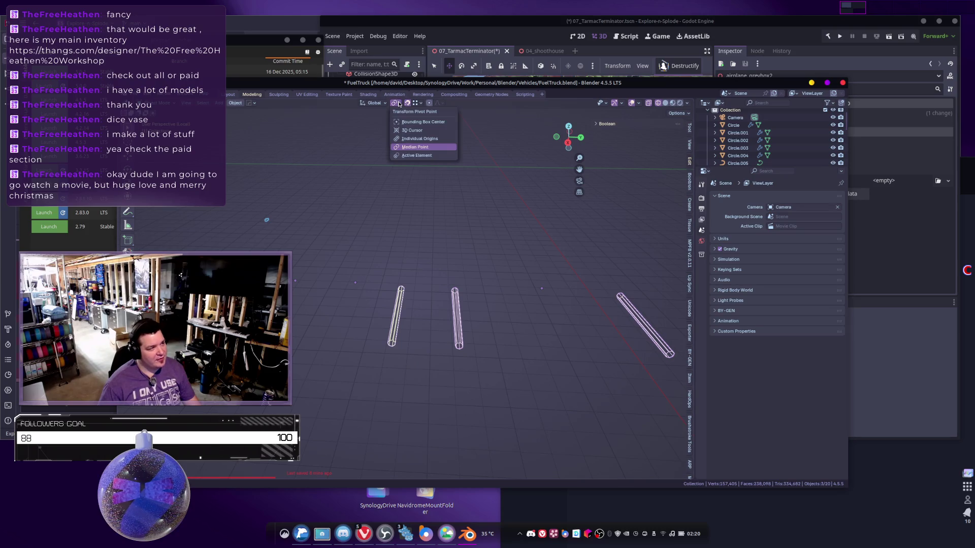
pyautogui.click(406, 139)
pyautogui.rightClick(485, 260)
pyautogui.click(437, 276)
# Set the left tube's origin to its center of mass (surface).
pyautogui.click(381, 298)
pyautogui.keyDown('shift'); pyautogui.moveTo(381, 298); pyautogui.dragTo(341, 275, button='middle'); pyautogui.keyUp('shift')
pyautogui.click(341, 275)
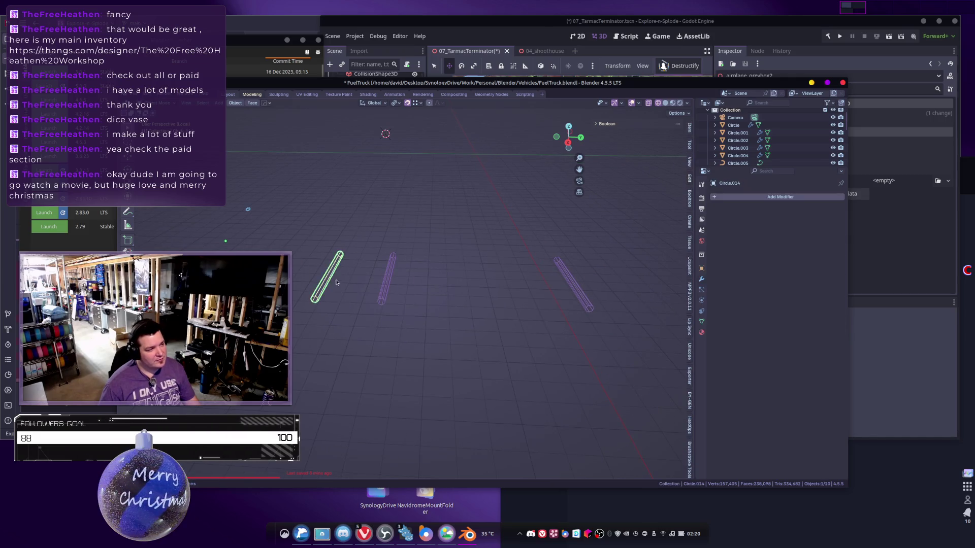
pyautogui.rightClick(341, 279)
pyautogui.moveTo(341, 289)
pyautogui.click(401, 312)
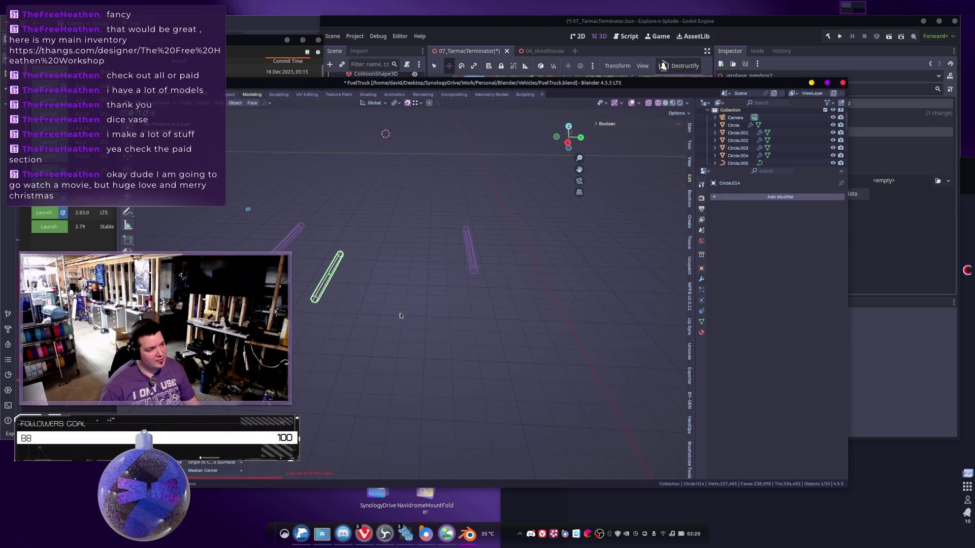
# Box-select the three tubes, convert them to mesh, and join them into one object.
pyautogui.moveTo(376, 337)
pyautogui.mouseDown(button='middle')
pyautogui.moveTo(406, 309)
pyautogui.moveTo(431, 247)
pyautogui.mouseUp(button='middle')
pyautogui.moveTo(334, 211); pyautogui.dragTo(512, 384)
pyautogui.rightClick(433, 339)
pyautogui.moveTo(464, 339)
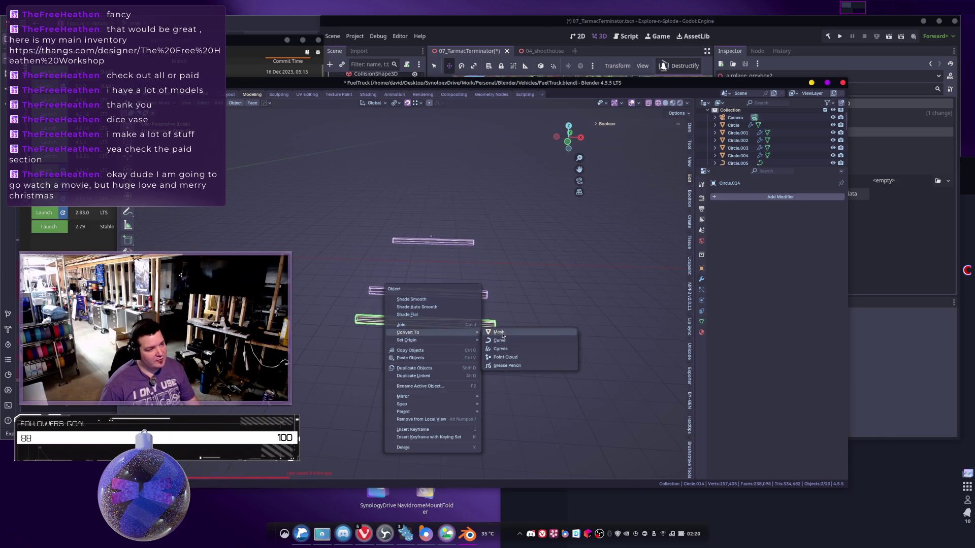
pyautogui.click(502, 335)
pyautogui.rightClick(501, 334)
pyautogui.moveTo(501, 334)
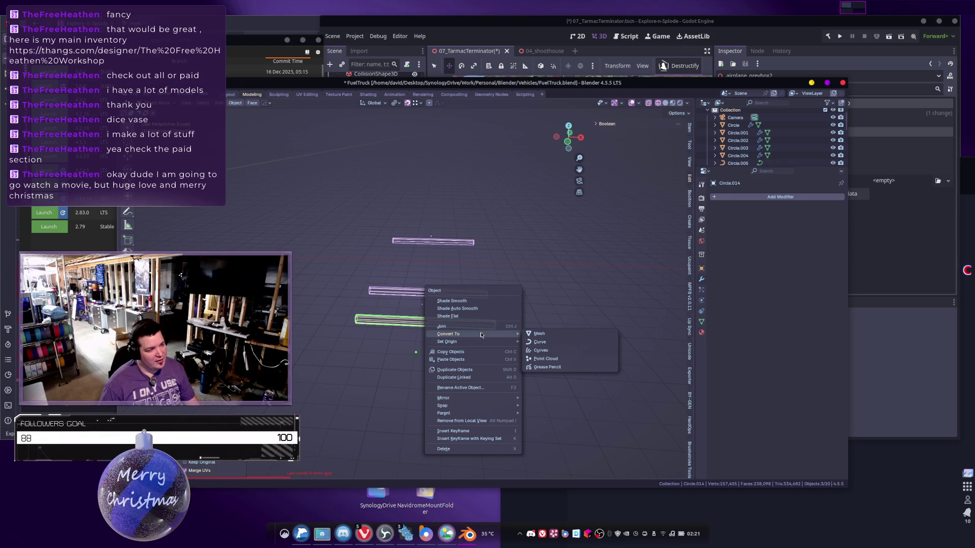
pyautogui.click(495, 326)
pyautogui.moveTo(515, 318); pyautogui.dragTo(478, 293, button='middle')
pyautogui.press('Tab')
pyautogui.press('Tab')
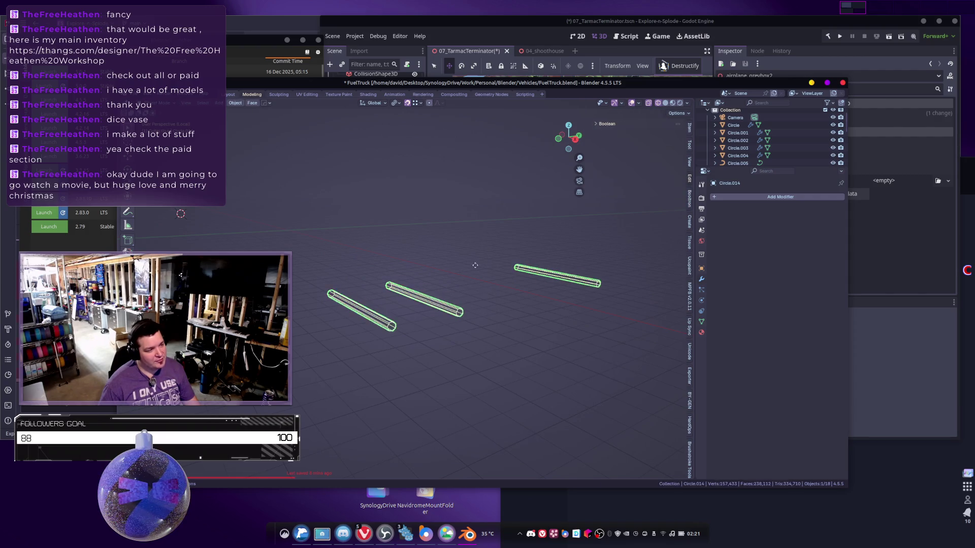
# Shade the tubes smooth and separate the mesh by loose parts.
pyautogui.rightClick(386, 290)
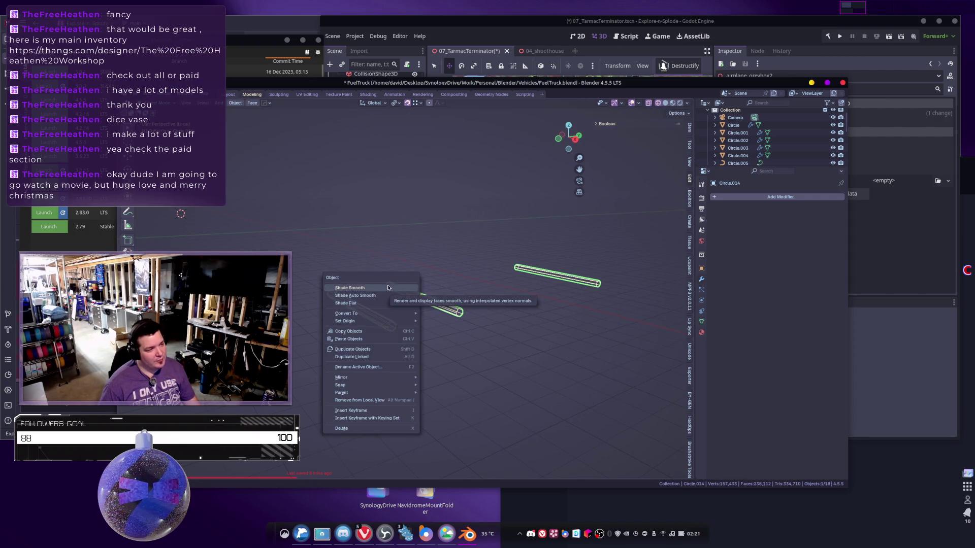
pyautogui.click(379, 288)
pyautogui.press('Tab')
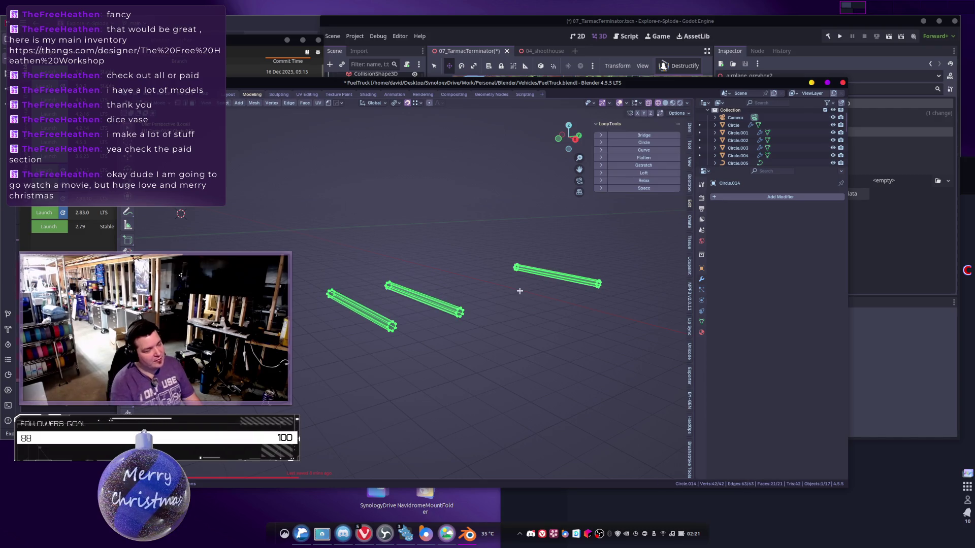
pyautogui.press('p')
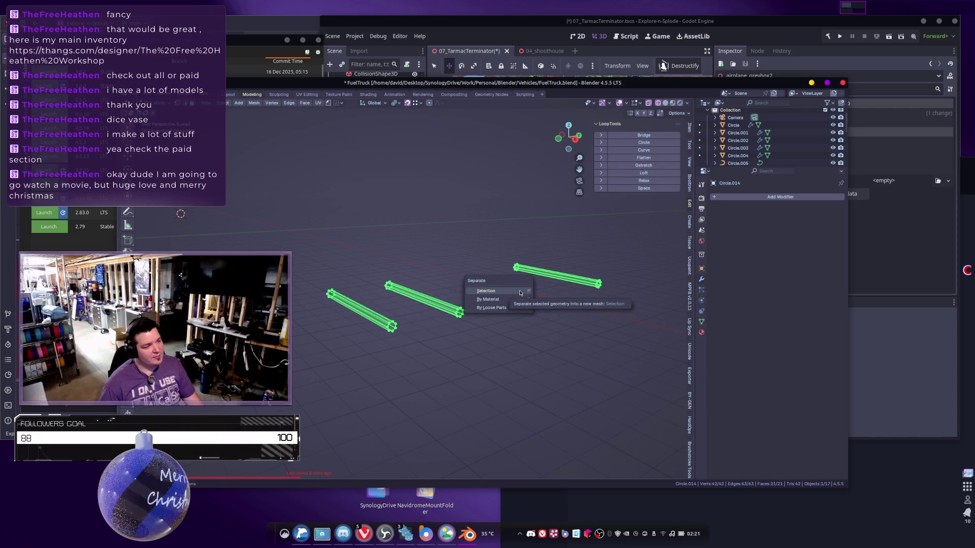
pyautogui.click(496, 311)
pyautogui.press('Tab')
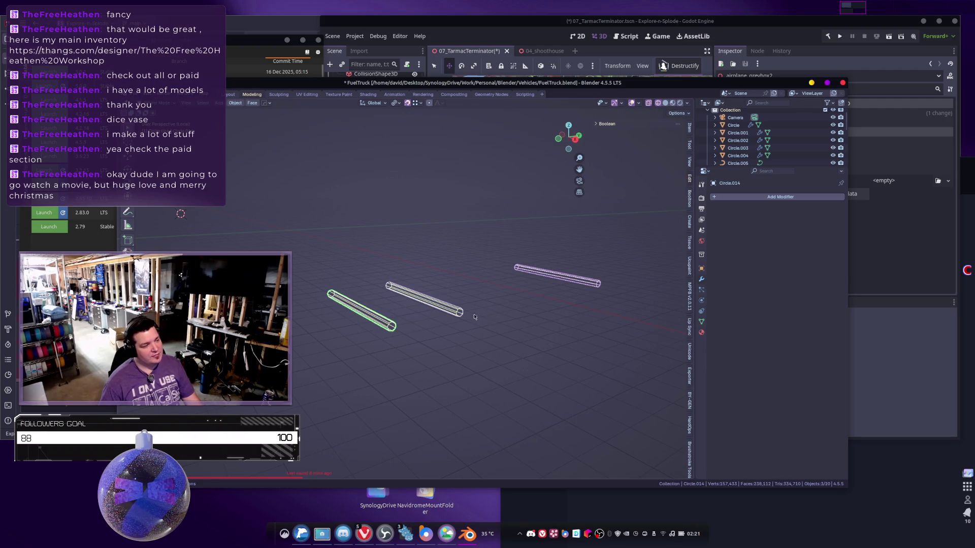
pyautogui.moveTo(375, 323)
pyautogui.mouseDown(button='middle')
pyautogui.moveTo(406, 341)
pyautogui.moveTo(382, 337)
pyautogui.mouseUp(button='middle')
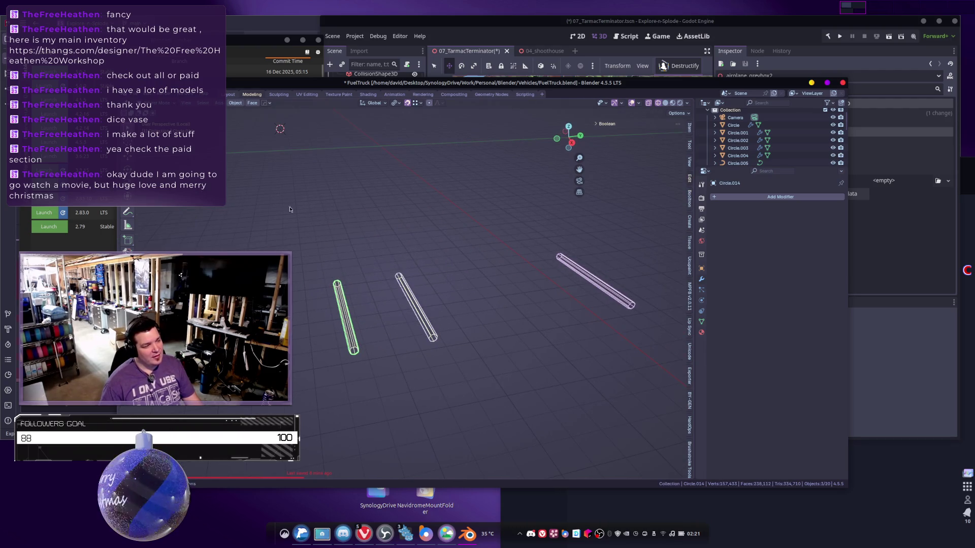
# Set each tube's origin to center of mass (surface) and exit local view to show the whole truck.
pyautogui.rightClick(528, 340)
pyautogui.moveTo(523, 354)
pyautogui.click(589, 381)
pyautogui.moveTo(538, 353)
pyautogui.mouseDown(button='middle')
pyautogui.moveTo(543, 326)
pyautogui.moveTo(511, 322)
pyautogui.moveTo(477, 275)
pyautogui.mouseUp(button='middle')
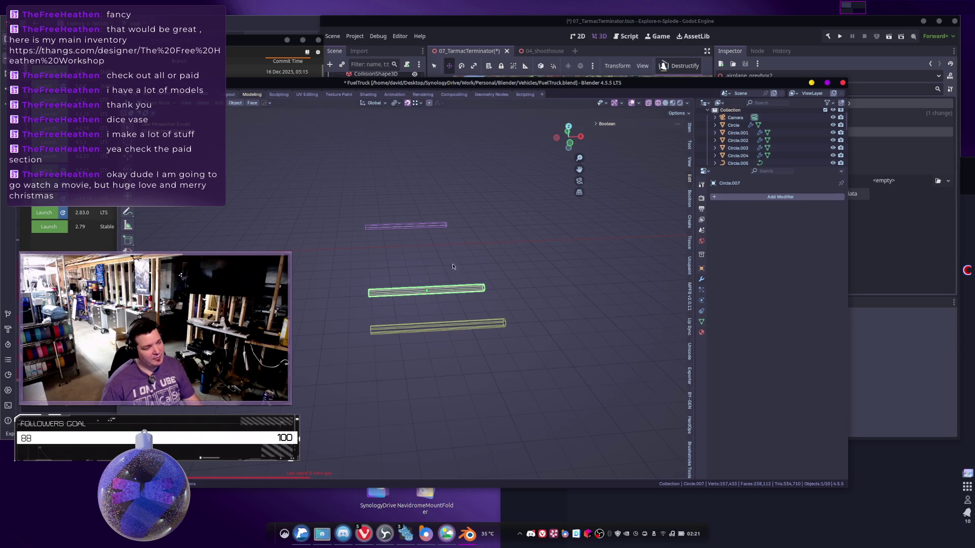
pyautogui.moveTo(447, 236)
pyautogui.mouseDown(button='middle')
pyautogui.moveTo(495, 290)
pyautogui.moveTo(447, 294)
pyautogui.mouseUp(button='middle')
pyautogui.press('KP_Divide')
pyautogui.moveTo(371, 309)
pyautogui.mouseDown(button='middle')
pyautogui.moveTo(400, 324)
pyautogui.moveTo(590, 333)
pyautogui.moveTo(475, 306)
pyautogui.mouseUp(button='middle')
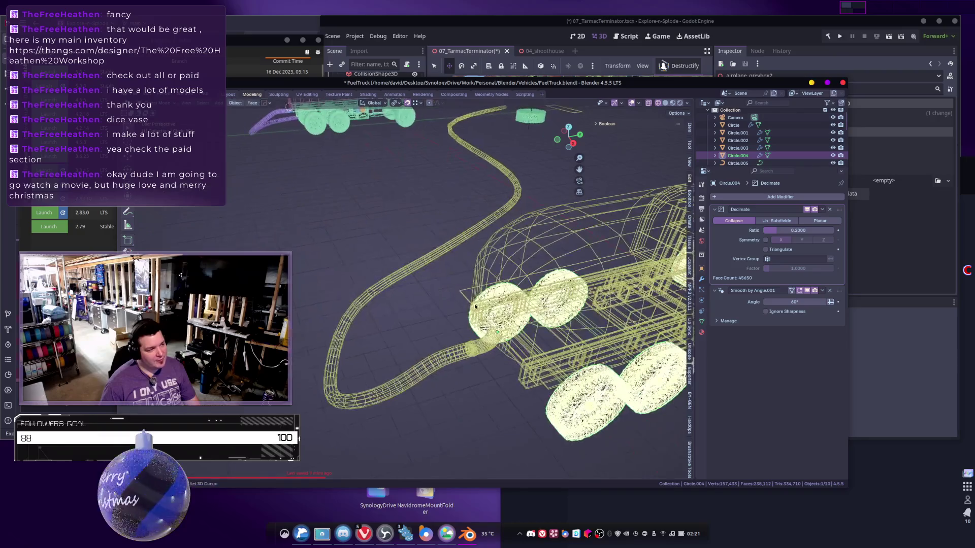
# Select the tanker body and enter Edit Mode in solid shading.
pyautogui.click(436, 368)
pyautogui.moveTo(436, 368)
pyautogui.mouseDown(button='middle')
pyautogui.moveTo(516, 325)
pyautogui.moveTo(227, 143)
pyautogui.mouseUp(button='middle')
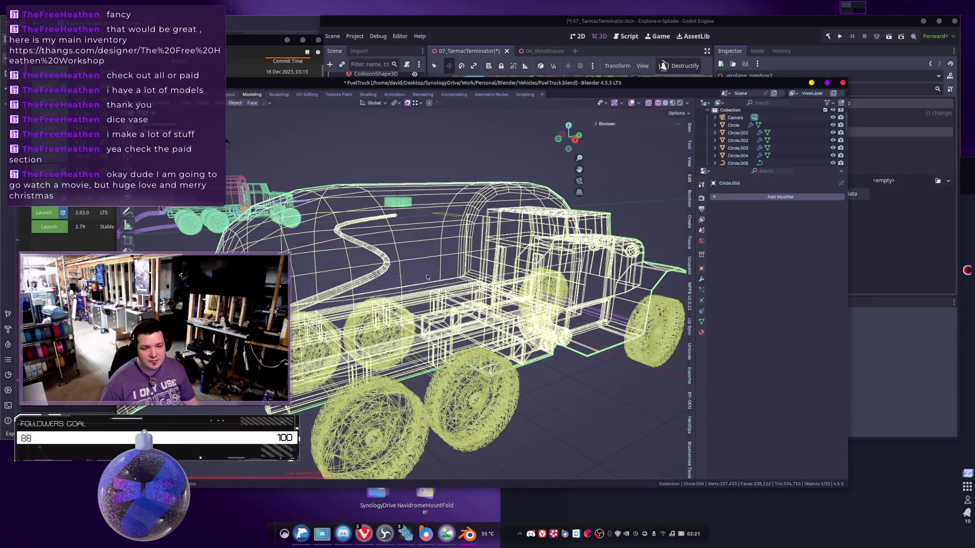
pyautogui.moveTo(380, 267); pyautogui.dragTo(493, 337, button='middle')
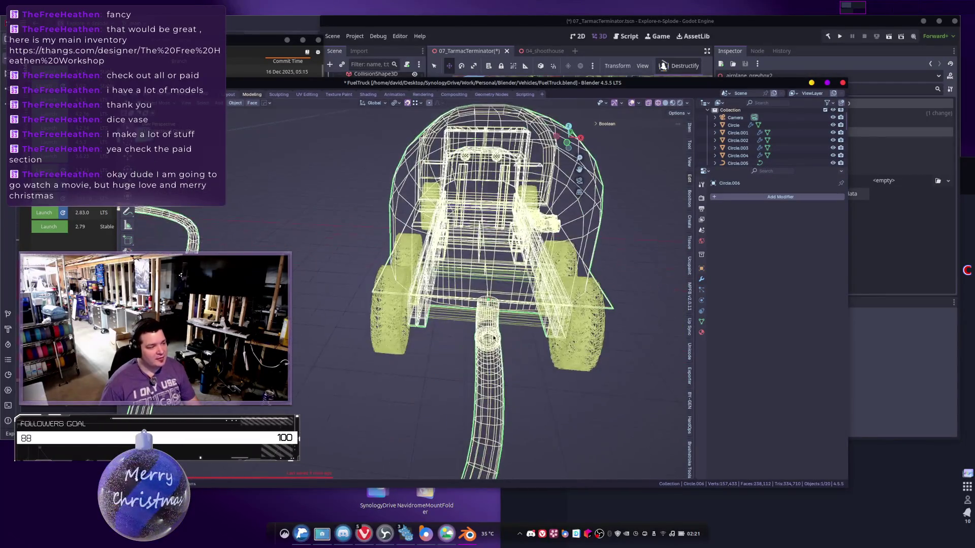
pyautogui.scroll(-5, 488, 399)
pyautogui.click(437, 365)
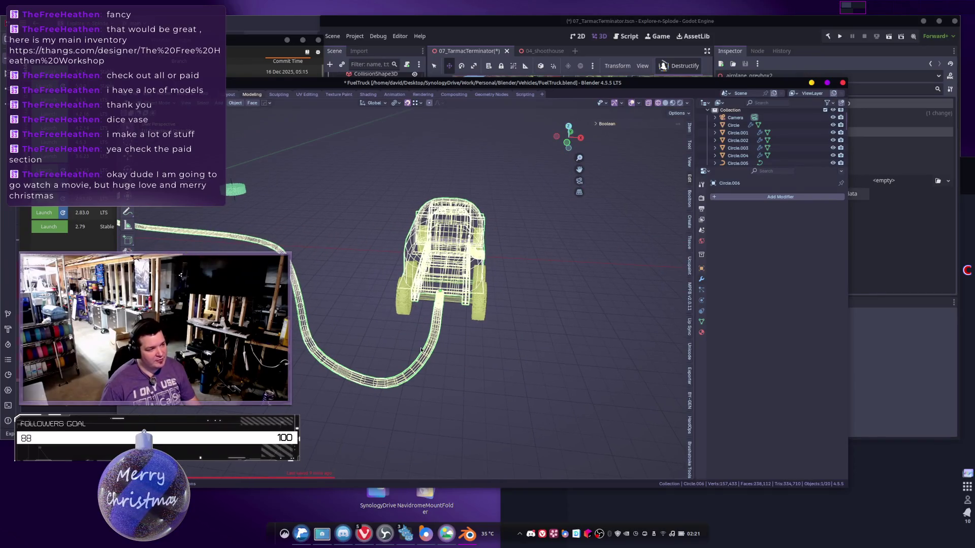
pyautogui.press('Tab')
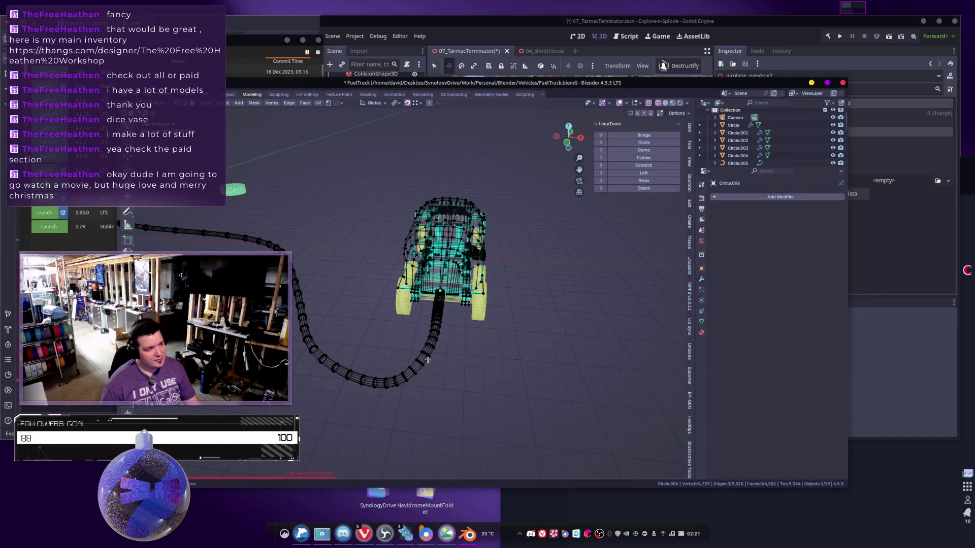
pyautogui.click(497, 370)
pyautogui.moveTo(500, 418)
pyautogui.mouseDown(button='middle')
pyautogui.moveTo(401, 366)
pyautogui.moveTo(389, 390)
pyautogui.moveTo(395, 354)
pyautogui.mouseUp(button='middle')
# Select the red hose material's faces and separate them into the new object Circle.013.
pyautogui.click(702, 334)
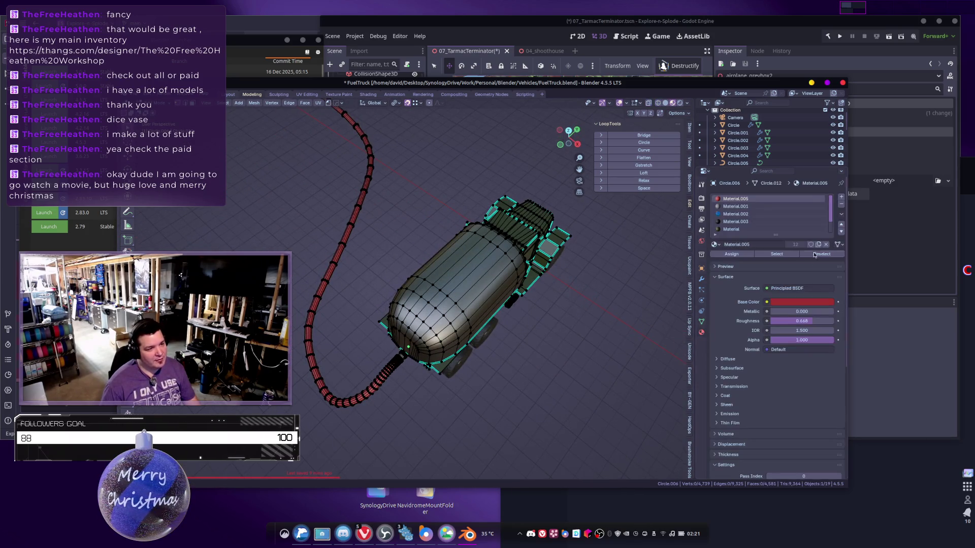
pyautogui.click(776, 254)
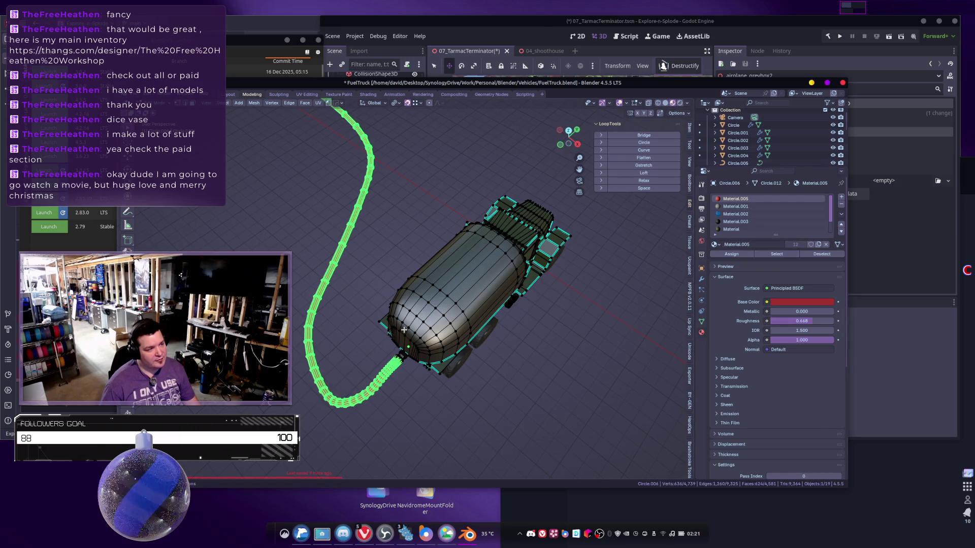
pyautogui.press('p')
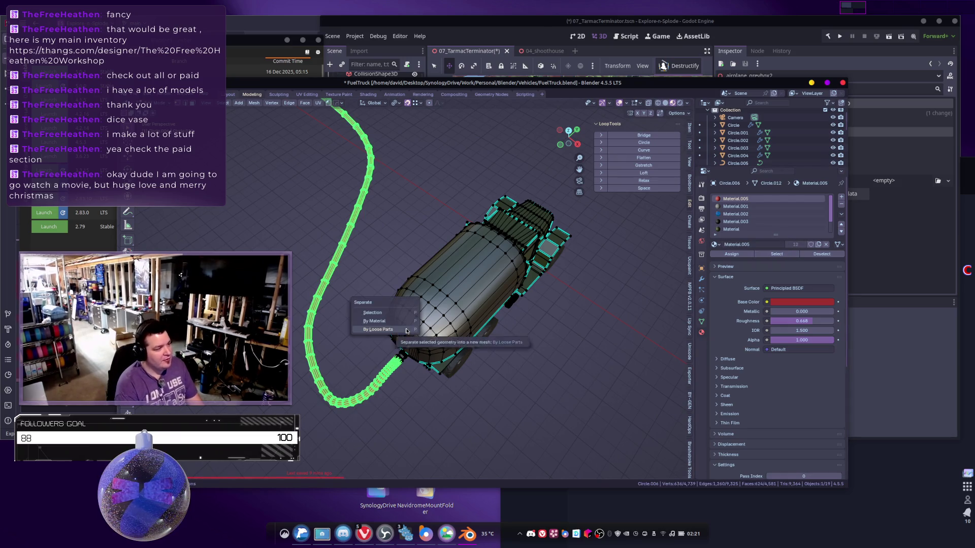
pyautogui.click(407, 329)
pyautogui.press('Tab')
pyautogui.click(394, 375)
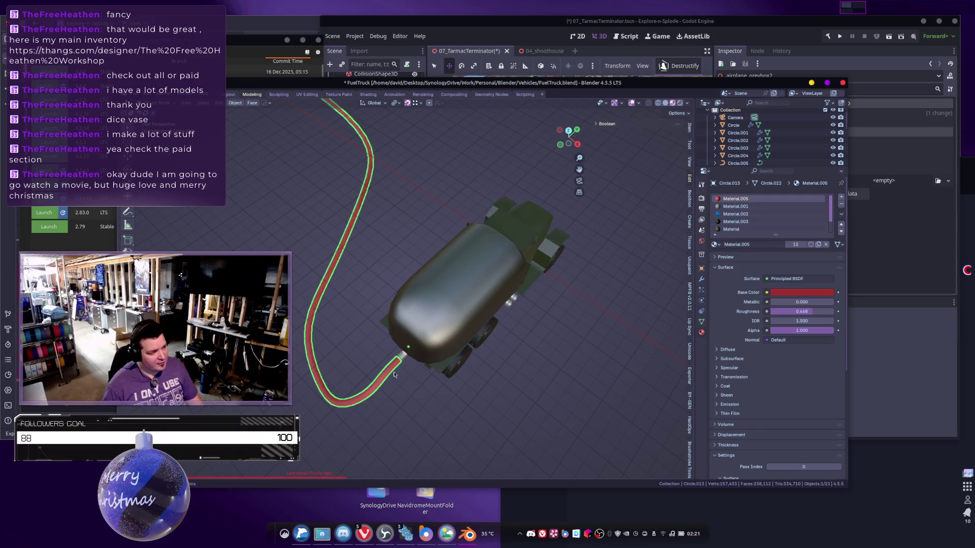
pyautogui.click(701, 280)
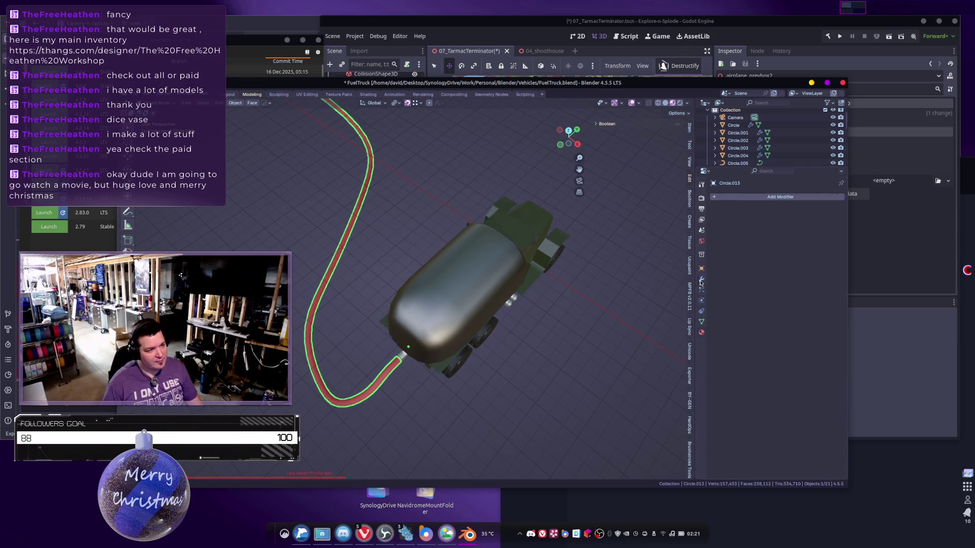
# Add a Decimate modifier to the red hose with a ratio of 0.2.
pyautogui.click(755, 199)
pyautogui.write('dec')
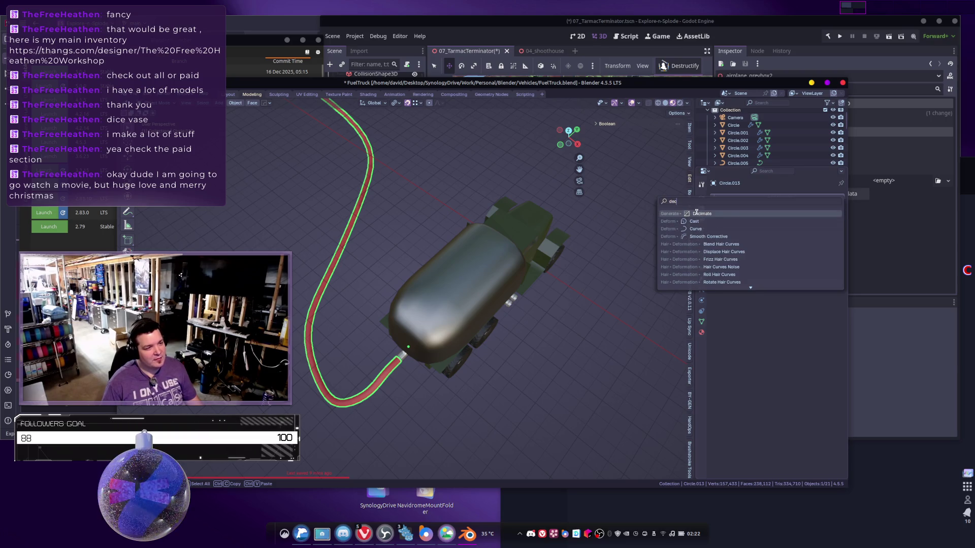
pyautogui.click(700, 213)
pyautogui.click(785, 231)
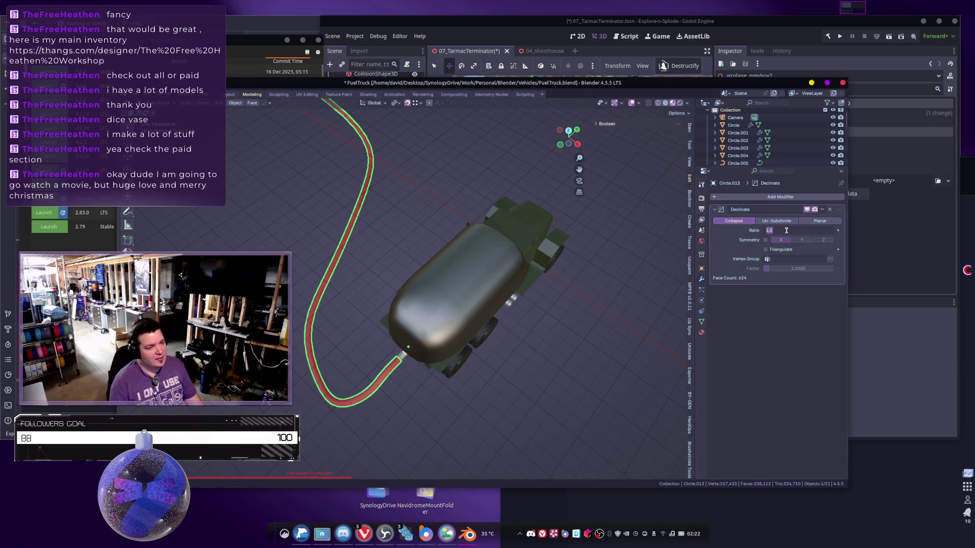
pyautogui.write('0.2')
pyautogui.press('Return')
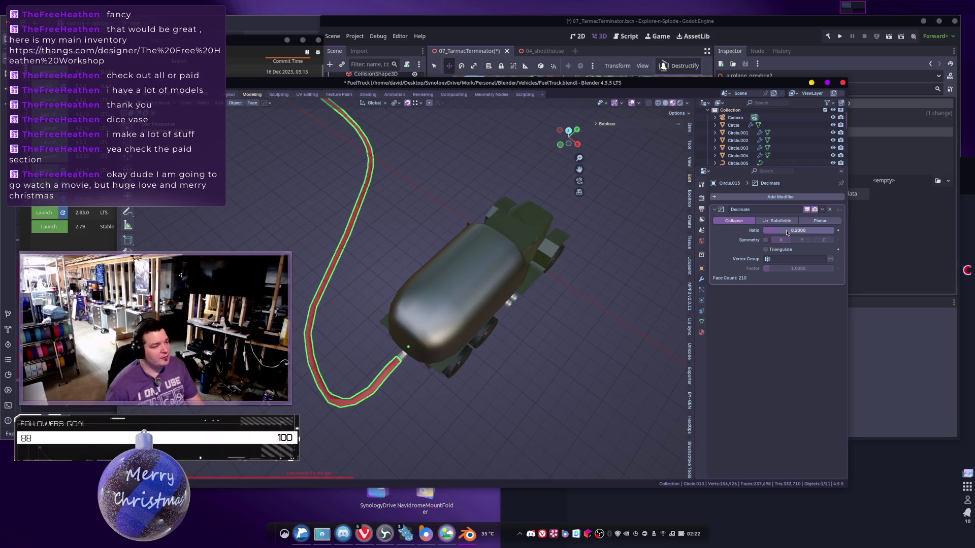
# Inspect the hose, raise the Decimate ratio to about 0.285, and apply the modifier.
pyautogui.moveTo(312, 393)
pyautogui.keyDown('shift'); pyautogui.mouseDown(button='middle')
pyautogui.moveTo(393, 352)
pyautogui.moveTo(436, 370)
pyautogui.moveTo(483, 341)
pyautogui.mouseUp(button='middle'); pyautogui.keyUp('shift')
pyautogui.scroll(4, 508, 371)
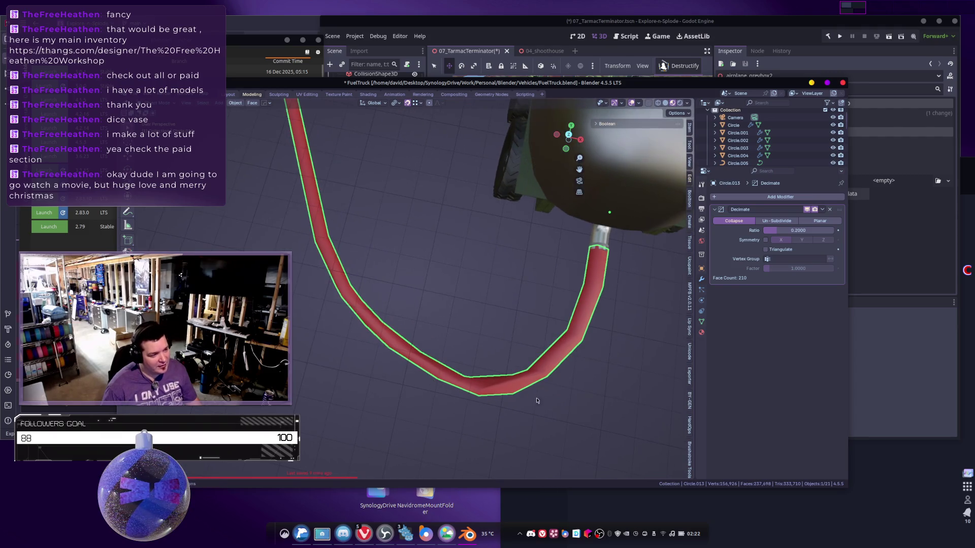
pyautogui.moveTo(494, 384)
pyautogui.mouseDown(button='middle')
pyautogui.moveTo(490, 322)
pyautogui.moveTo(496, 391)
pyautogui.moveTo(573, 353)
pyautogui.mouseUp(button='middle')
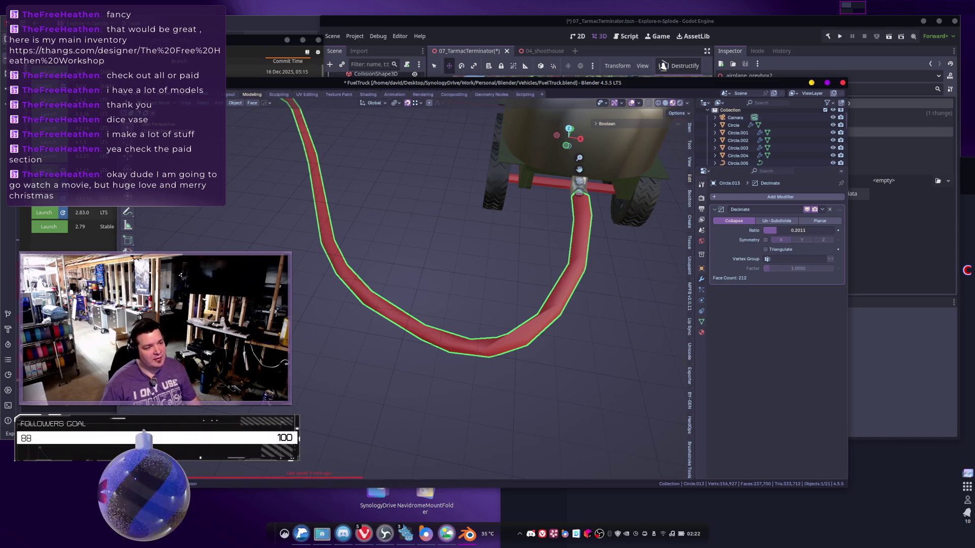
pyautogui.moveTo(798, 230)
pyautogui.mouseDown()
pyautogui.moveTo(806, 230)
pyautogui.moveTo(775, 232)
pyautogui.mouseUp()
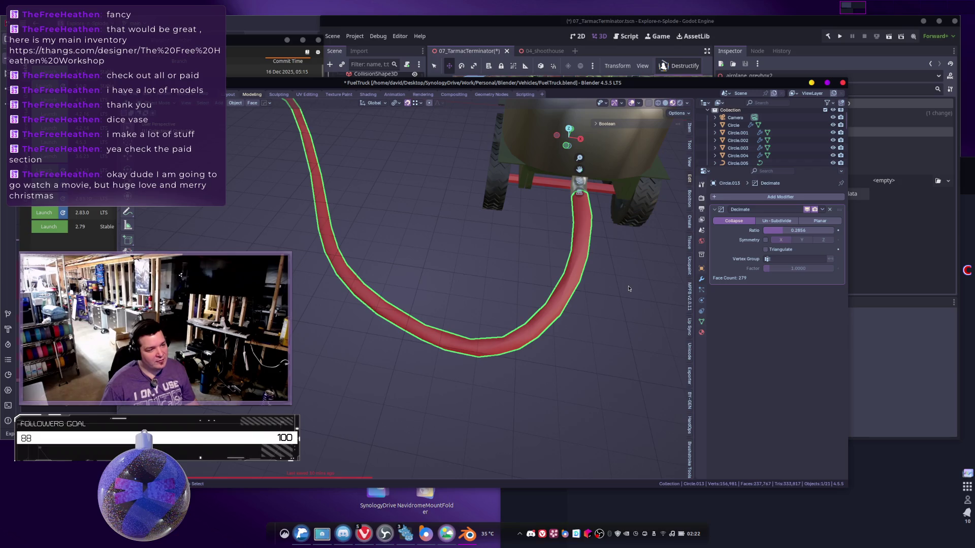
pyautogui.hotkey('ctrl', 'z')
pyautogui.moveTo(776, 231); pyautogui.dragTo(782, 231)
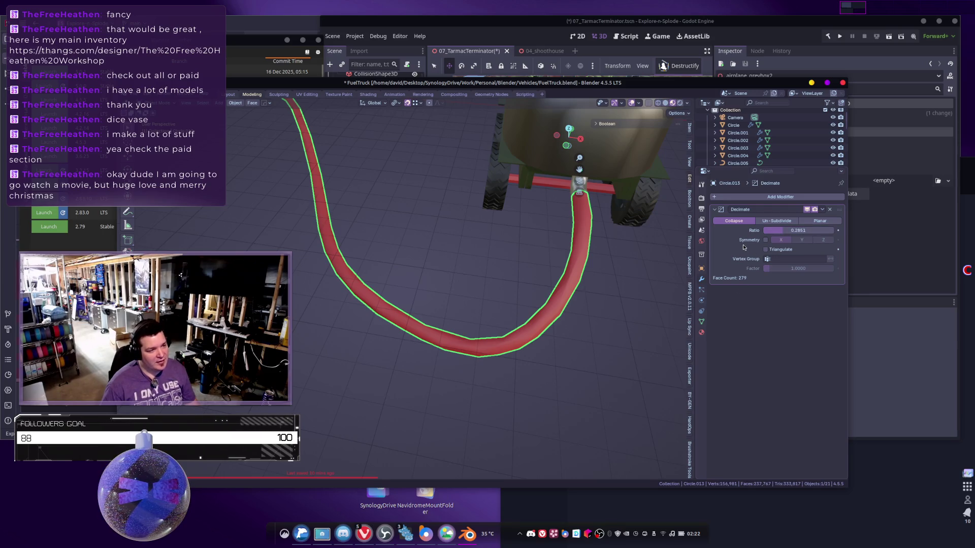
pyautogui.hotkey('ctrl', 'a')
# Orbit to a top-down view of the truck and select the tank body.
pyautogui.moveTo(605, 300); pyautogui.dragTo(407, 218, button='middle')
pyautogui.click(227, 161)
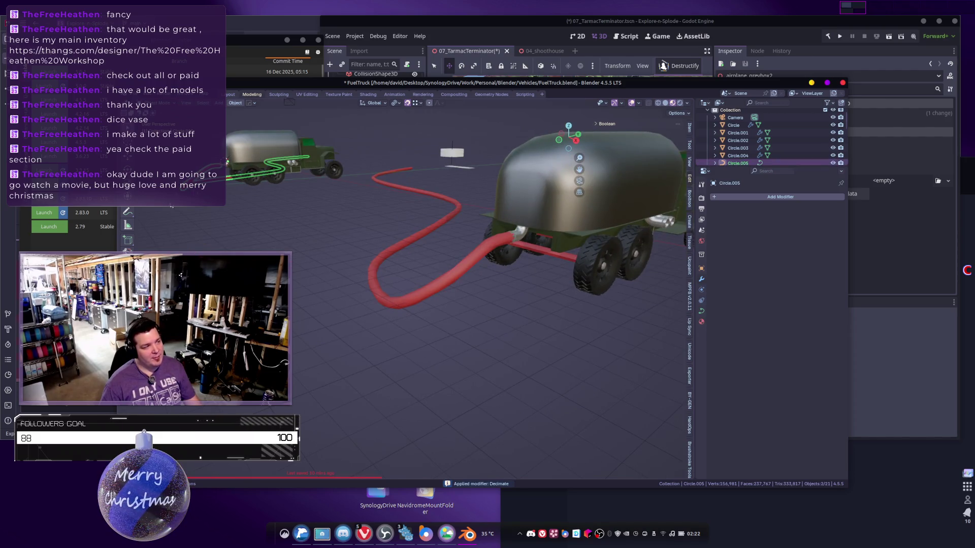
pyautogui.scroll(-3, 506, 350)
pyautogui.moveTo(487, 304)
pyautogui.mouseDown(button='middle')
pyautogui.moveTo(506, 351)
pyautogui.moveTo(487, 284)
pyautogui.moveTo(474, 273)
pyautogui.moveTo(533, 277)
pyautogui.moveTo(594, 342)
pyautogui.moveTo(483, 337)
pyautogui.moveTo(422, 304)
pyautogui.mouseUp(button='middle')
pyautogui.scroll(5, 502, 345)
pyautogui.click(487, 264)
# Select the two linked pipe fittings under the tank and separate them into their own object.
pyautogui.press('Tab')
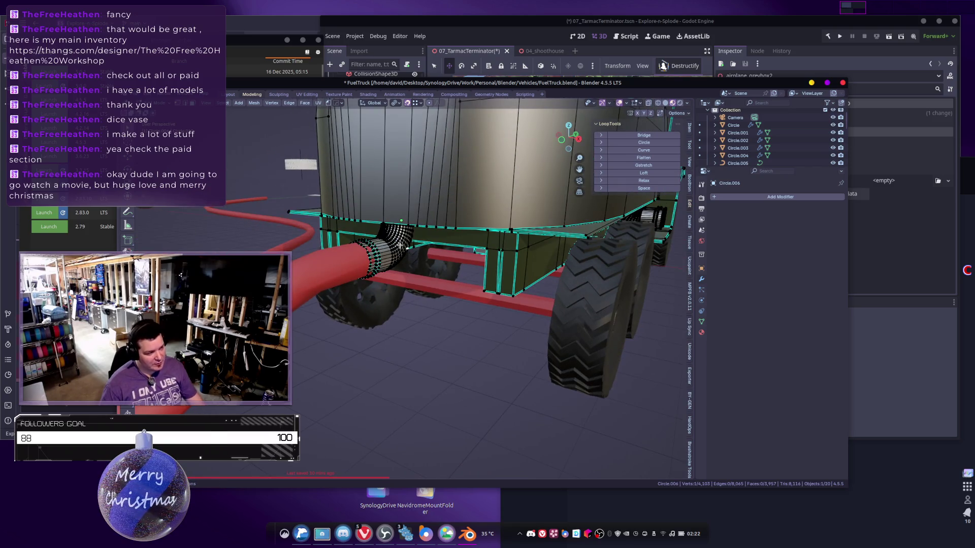
pyautogui.press('l')
pyautogui.moveTo(377, 236)
pyautogui.mouseDown(button='middle')
pyautogui.moveTo(558, 233)
pyautogui.moveTo(583, 317)
pyautogui.mouseUp(button='middle')
pyautogui.press('l')
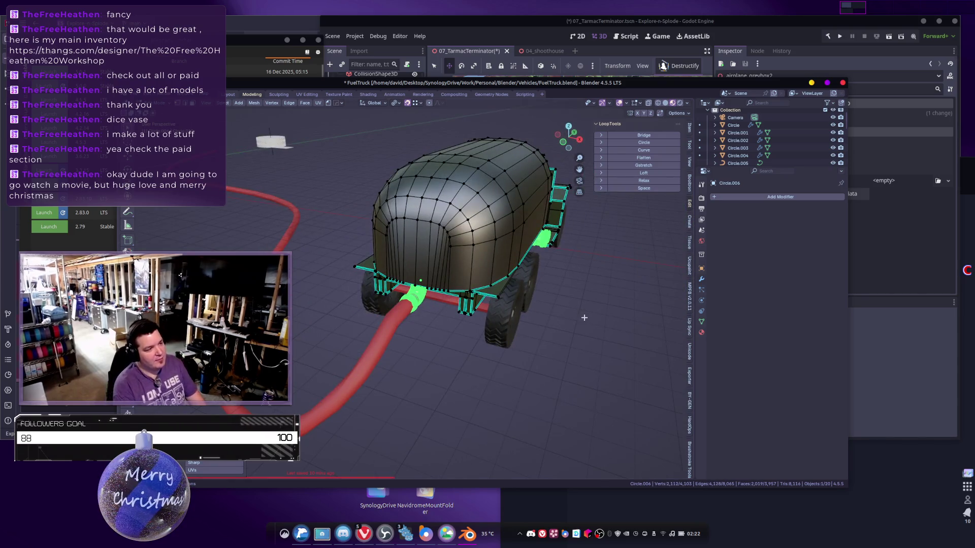
pyautogui.press('Tab')
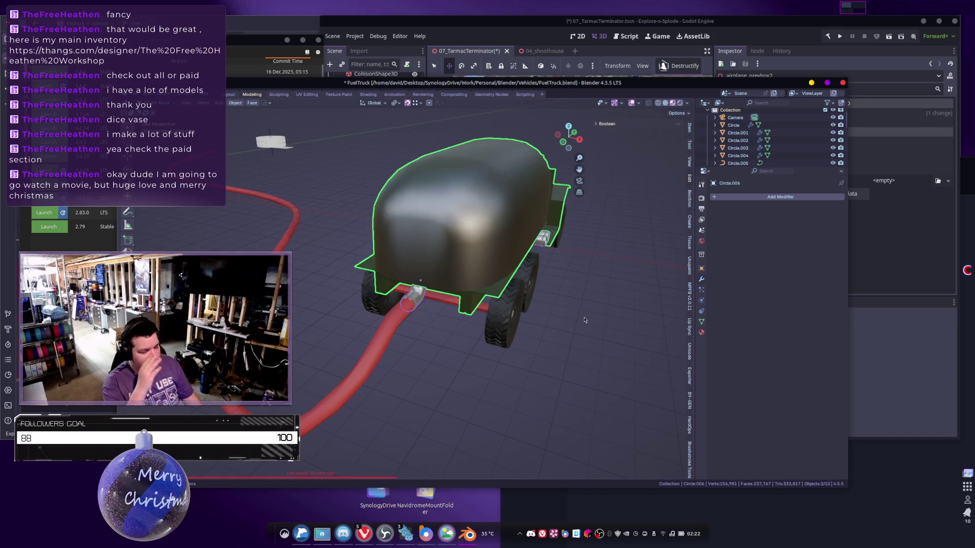
pyautogui.scroll(3, 565, 283)
pyautogui.moveTo(565, 282)
pyautogui.mouseDown(button='middle')
pyautogui.moveTo(334, 342)
pyautogui.moveTo(604, 314)
pyautogui.mouseUp(button='middle')
pyautogui.click(379, 323)
# Give the exhaust pipes a Decimate modifier with a ratio of 0.25.
pyautogui.click(734, 204)
pyautogui.click(765, 277)
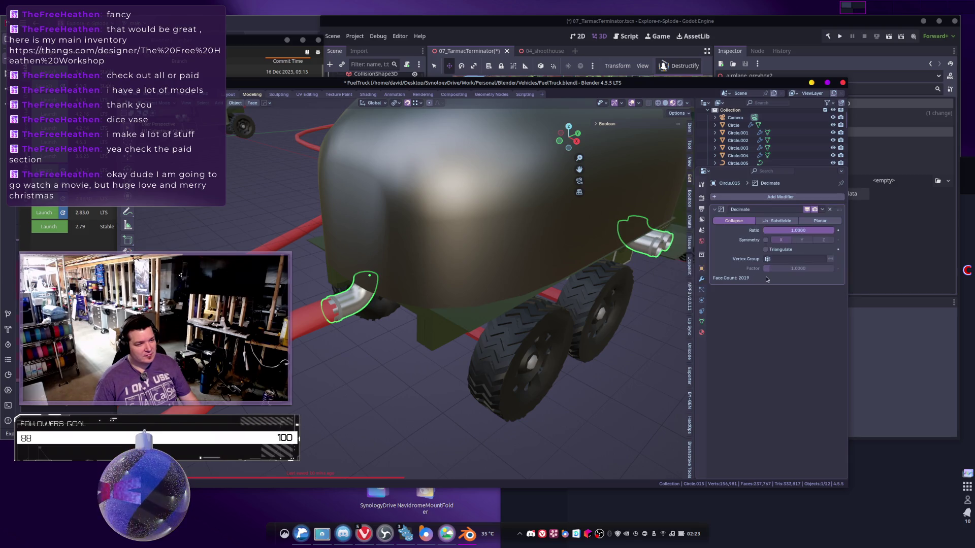
pyautogui.moveTo(798, 230)
pyautogui.mouseDown()
pyautogui.moveTo(767, 230)
pyautogui.moveTo(782, 230)
pyautogui.mouseUp()
pyautogui.click(783, 230)
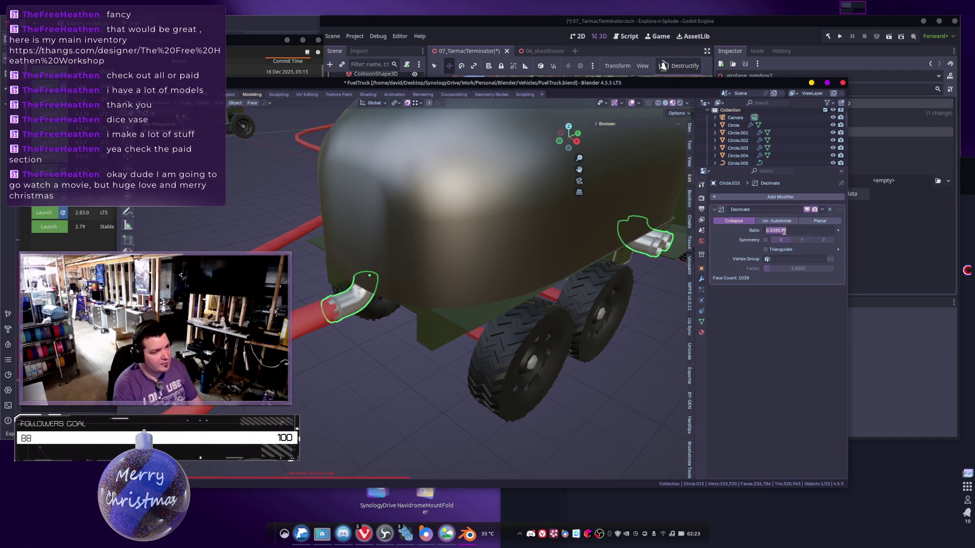
pyautogui.write('0.2')
pyautogui.press('Return')
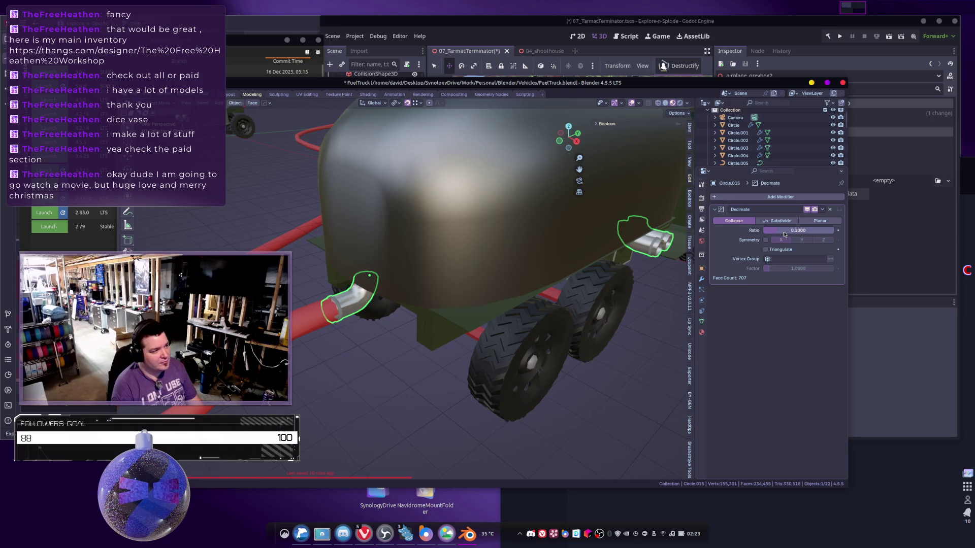
pyautogui.click(784, 234)
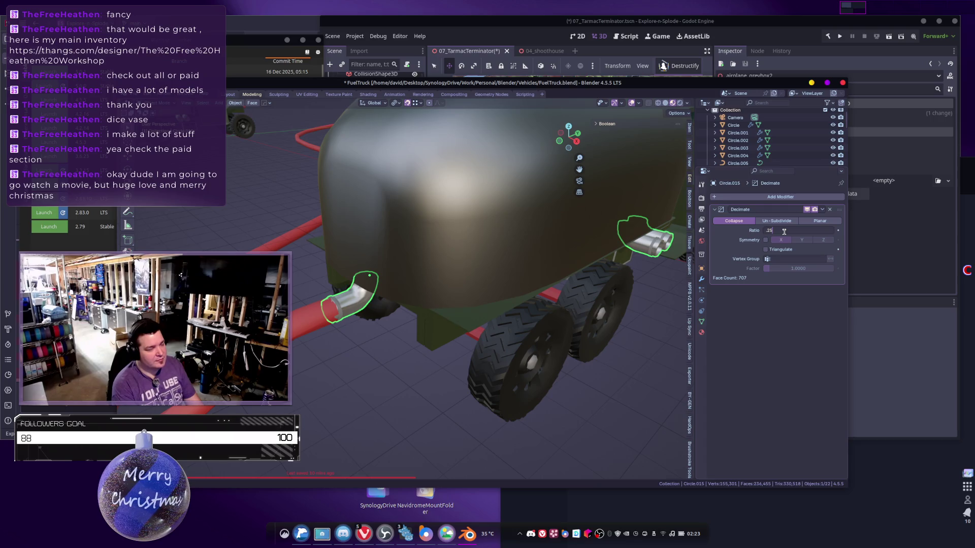
pyautogui.press('Return')
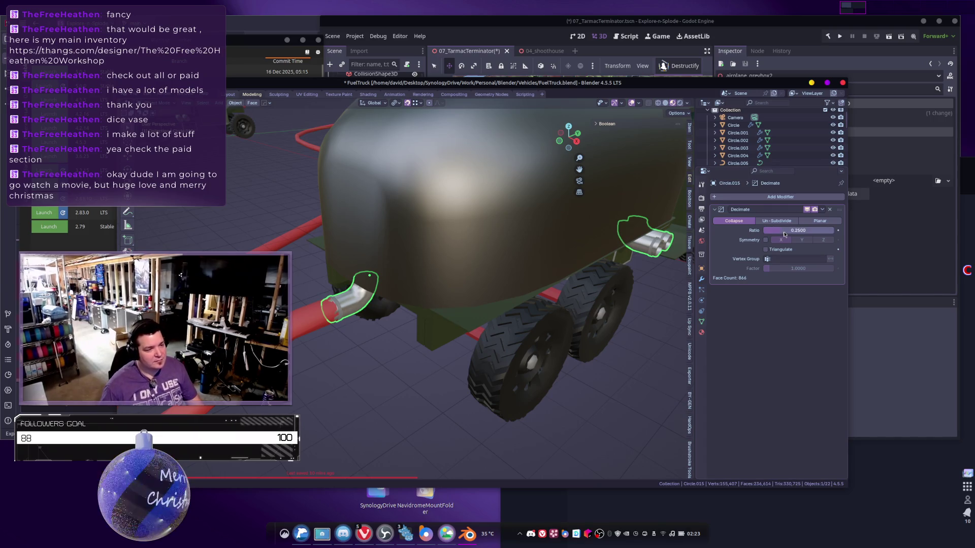
# Select the red hose and enter Edit Mode on its mesh.
pyautogui.scroll(5, 370, 374)
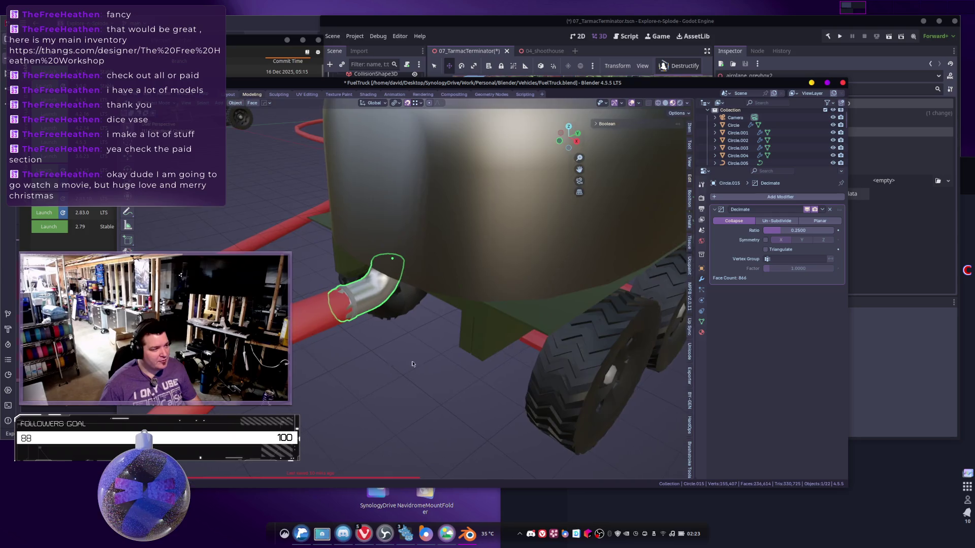
pyautogui.click(383, 323)
pyautogui.press('Tab')
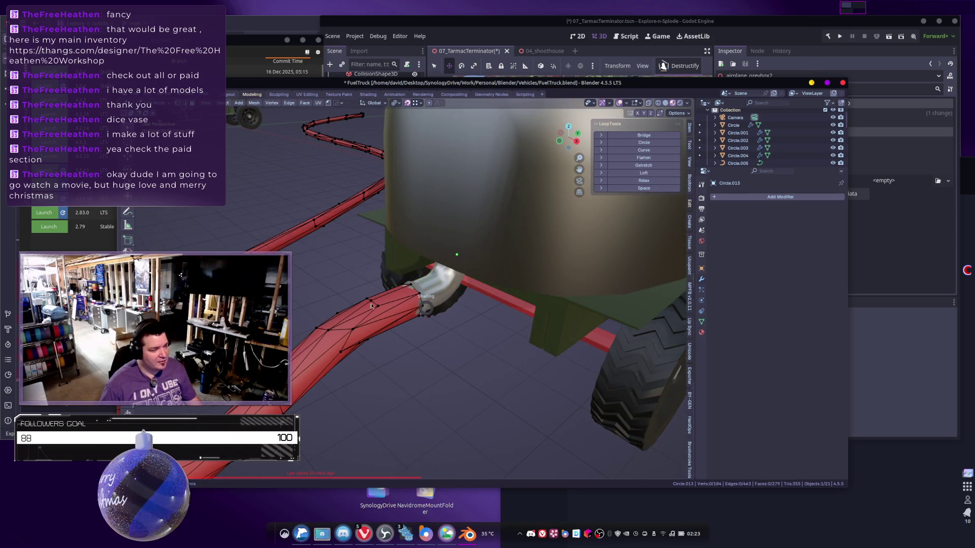
# Select the edge loop at the hose's end and scale it up slightly.
pyautogui.hotkey('shift', 'z')
pyautogui.scroll(2, 410, 293)
pyautogui.keyDown('alt'); pyautogui.click(423, 295); pyautogui.keyUp('alt')
pyautogui.moveTo(423, 295); pyautogui.dragTo(538, 387, button='middle')
pyautogui.hotkey('shift', 'z')
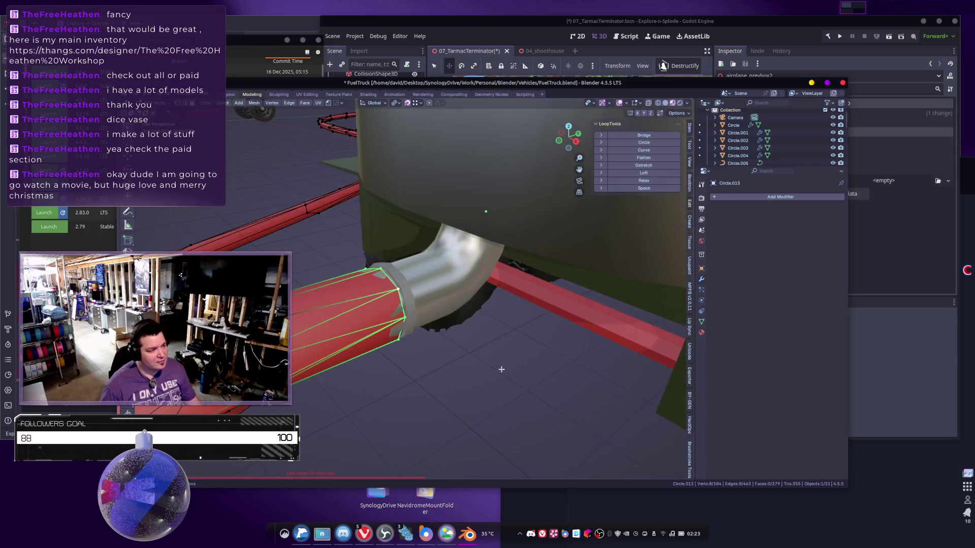
pyautogui.press('s')
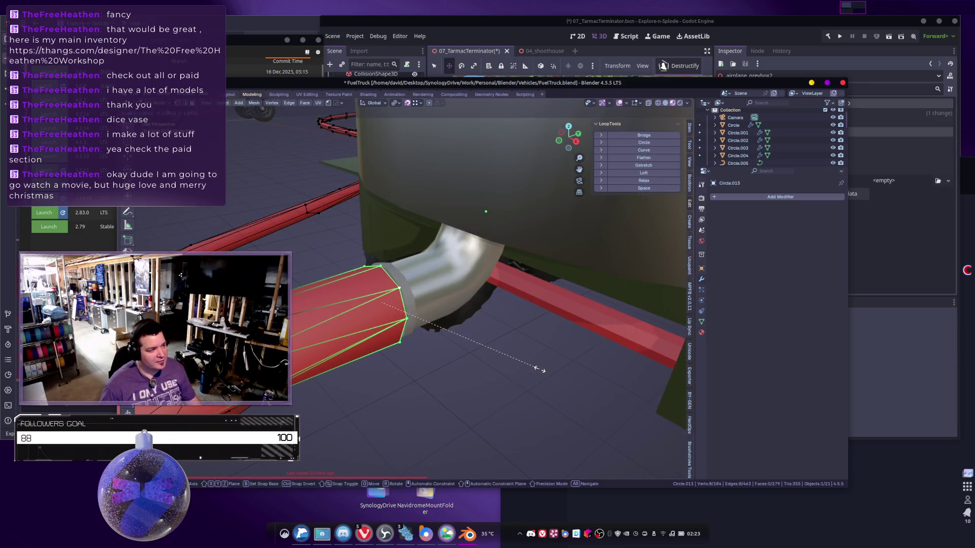
pyautogui.click(539, 369)
# Return to Object Mode, view the whole truck, and select the exhaust pipes.
pyautogui.press('Tab')
pyautogui.scroll(-5, 535, 373)
pyautogui.moveTo(536, 373)
pyautogui.mouseDown(button='middle')
pyautogui.moveTo(520, 387)
pyautogui.moveTo(516, 356)
pyautogui.moveTo(538, 302)
pyautogui.mouseUp(button='middle')
pyautogui.click(554, 290)
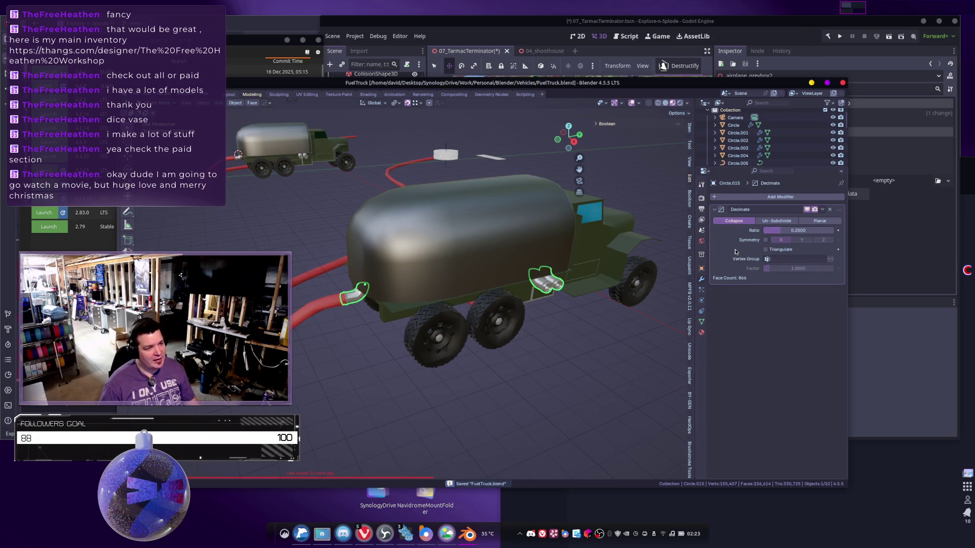
# Apply the exhaust pipes' Decimate modifier permanently.
pyautogui.hotkey('ctrl', 'a')
pyautogui.moveTo(401, 285)
pyautogui.mouseDown(button='middle')
pyautogui.moveTo(376, 305)
pyautogui.moveTo(550, 328)
pyautogui.mouseUp(button='middle')
pyautogui.press('a')
pyautogui.moveTo(578, 294)
pyautogui.mouseDown(button='middle')
pyautogui.moveTo(504, 261)
pyautogui.moveTo(492, 276)
pyautogui.mouseUp(button='middle')
# Select the three red underside bars and remove their extra material slots, including Material.006.
pyautogui.click(478, 284)
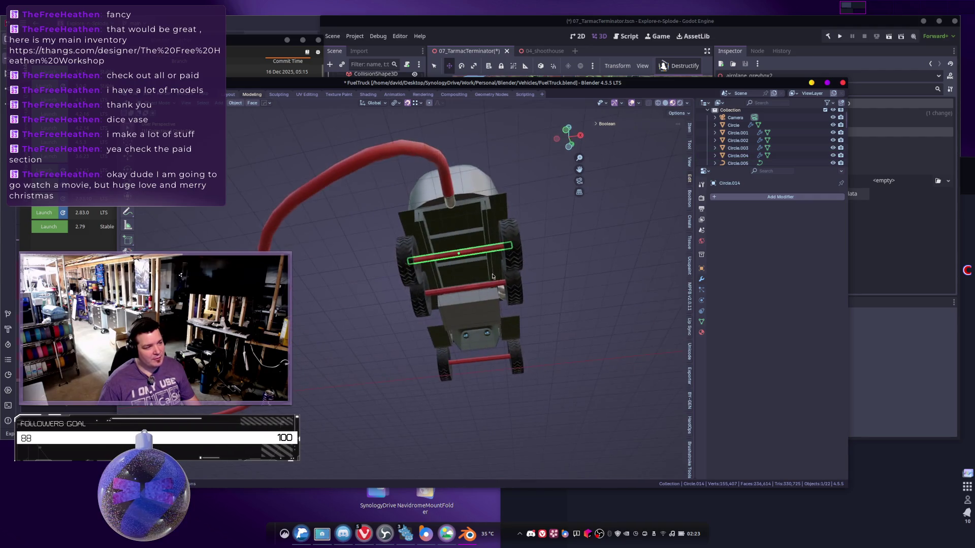
pyautogui.keyDown('shift'); pyautogui.click(486, 287); pyautogui.keyUp('shift')
pyautogui.keyDown('shift'); pyautogui.click(489, 359); pyautogui.keyUp('shift')
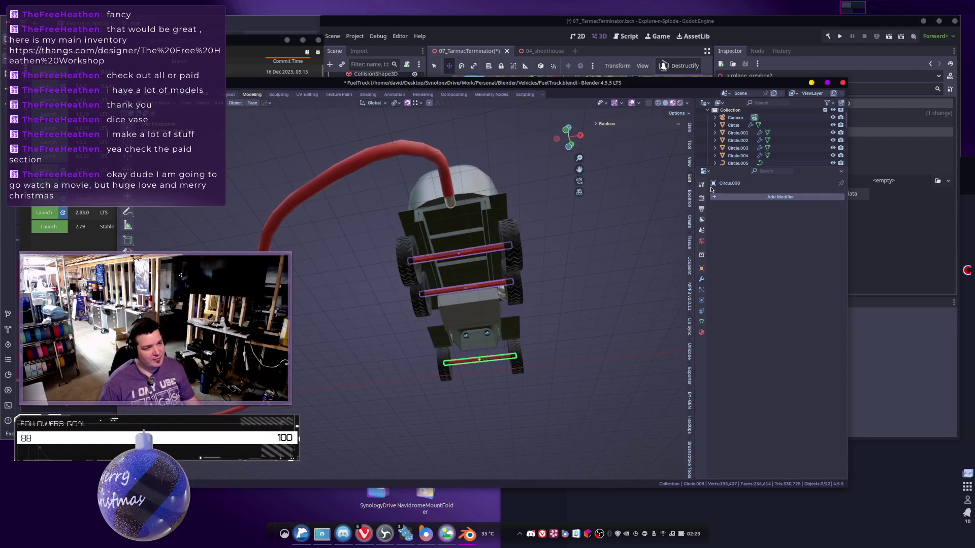
pyautogui.click(701, 332)
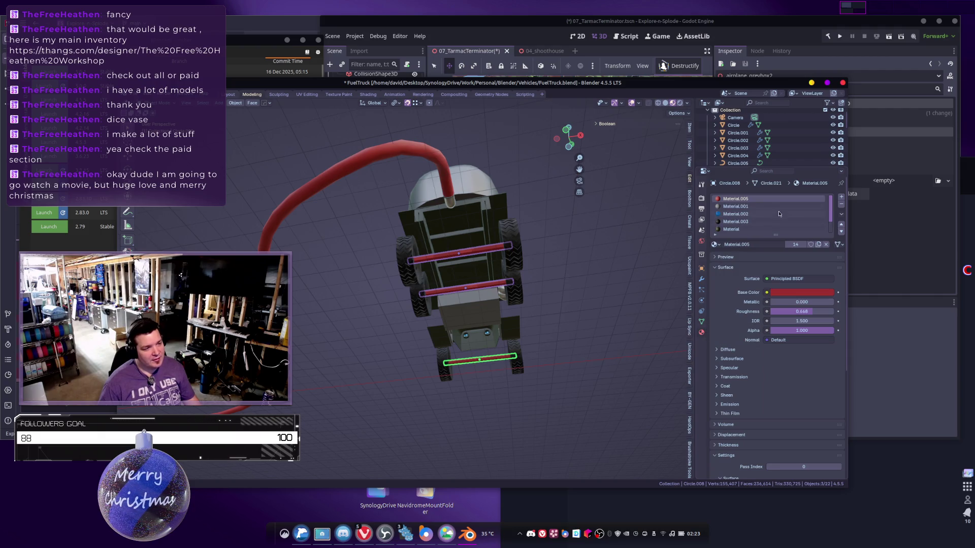
pyautogui.keyDown('ctrl'); pyautogui.scroll(-2, 834, 207); pyautogui.keyUp('ctrl')
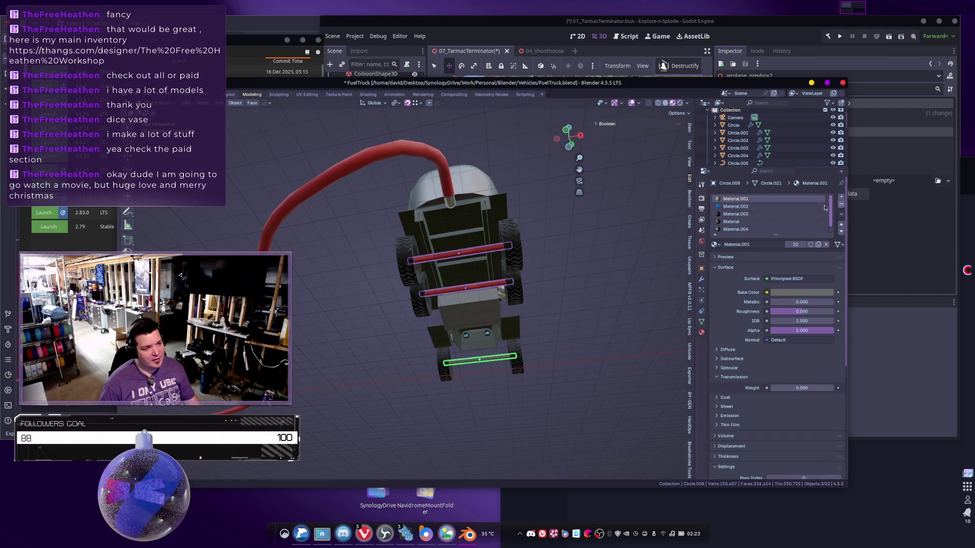
pyautogui.click(841, 205)
pyautogui.click(841, 205)
pyautogui.click(840, 205)
pyautogui.click(841, 205)
pyautogui.click(840, 206)
# Copy Material.001 to all three selected bars, then deselect everything.
pyautogui.moveTo(523, 243)
pyautogui.mouseDown(button='middle')
pyautogui.moveTo(541, 264)
pyautogui.moveTo(528, 259)
pyautogui.mouseUp(button='middle')
pyautogui.click(842, 216)
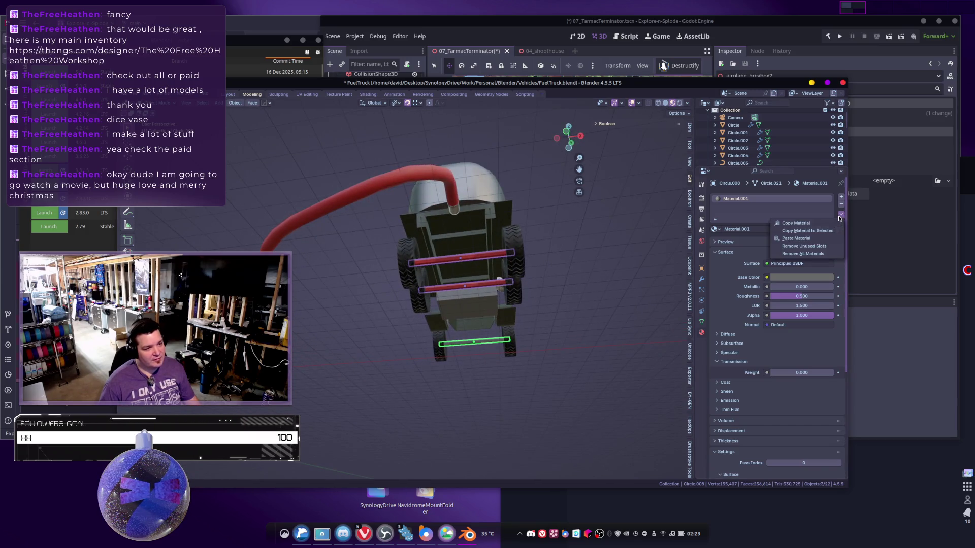
pyautogui.click(792, 232)
pyautogui.moveTo(615, 288)
pyautogui.mouseDown(button='middle')
pyautogui.moveTo(602, 286)
pyautogui.moveTo(524, 412)
pyautogui.moveTo(493, 386)
pyautogui.moveTo(391, 414)
pyautogui.moveTo(395, 427)
pyautogui.moveTo(503, 351)
pyautogui.moveTo(416, 367)
pyautogui.moveTo(422, 356)
pyautogui.moveTo(409, 346)
pyautogui.moveTo(473, 343)
pyautogui.moveTo(490, 319)
pyautogui.moveTo(531, 329)
pyautogui.moveTo(506, 346)
pyautogui.moveTo(543, 311)
pyautogui.mouseUp(button='middle')
pyautogui.hotkey('alt', 'a')
pyautogui.scroll(4, 502, 322)
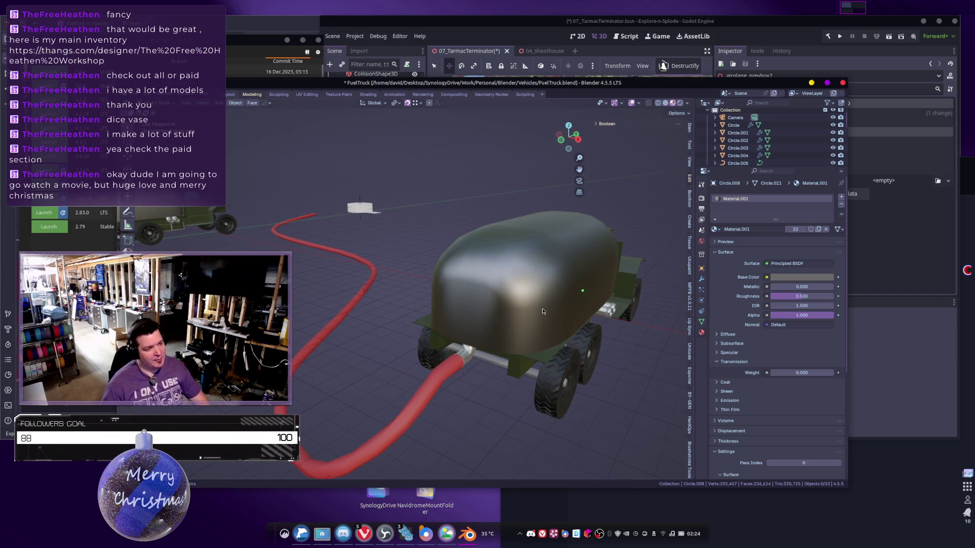
# Orbit around the fuel truck and select the truck body.
pyautogui.scroll(-4, 485, 335)
pyautogui.moveTo(492, 330)
pyautogui.mouseDown(button='middle')
pyautogui.moveTo(513, 322)
pyautogui.moveTo(484, 337)
pyautogui.moveTo(519, 310)
pyautogui.mouseUp(button='middle')
pyautogui.click(516, 321)
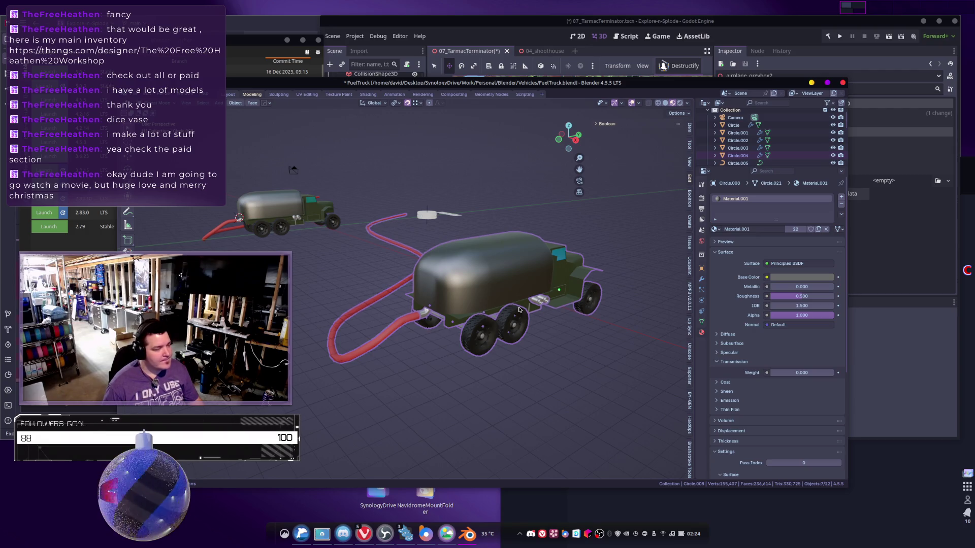
pyautogui.moveTo(517, 295)
pyautogui.mouseDown(button='middle')
pyautogui.moveTo(503, 304)
pyautogui.moveTo(553, 284)
pyautogui.moveTo(561, 258)
pyautogui.moveTo(508, 264)
pyautogui.mouseUp(button='middle')
pyautogui.click(545, 301)
# Inspect the truck in wireframe shading from a low side angle and select the hose.
pyautogui.hotkey('shift', 'z')
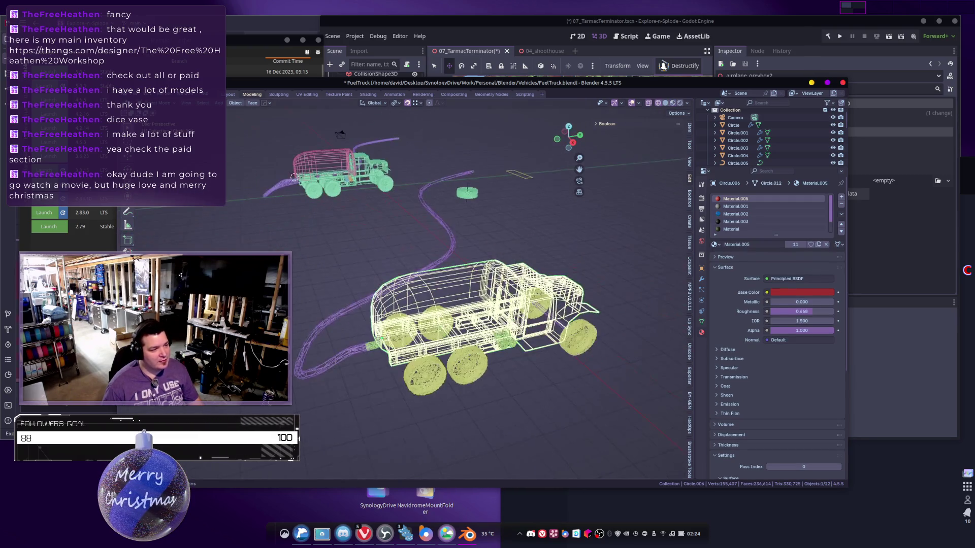
pyautogui.scroll(5, 532, 300)
pyautogui.moveTo(532, 300)
pyautogui.mouseDown(button='middle')
pyautogui.moveTo(419, 368)
pyautogui.moveTo(445, 361)
pyautogui.mouseUp(button='middle')
pyautogui.moveTo(493, 338)
pyautogui.mouseDown(button='middle')
pyautogui.moveTo(545, 347)
pyautogui.moveTo(543, 371)
pyautogui.mouseUp(button='middle')
pyautogui.click(538, 350)
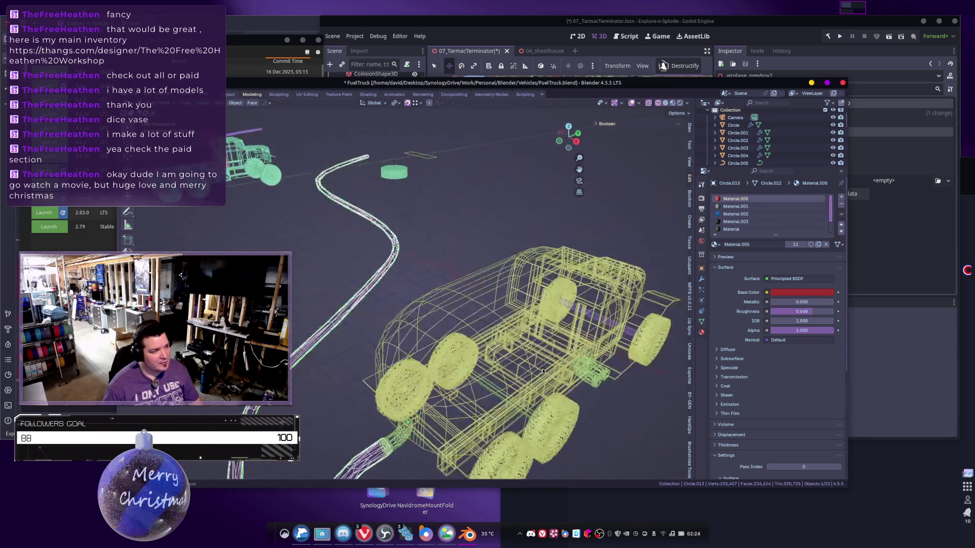
# Select the tank body in solid shading and open its Add Modifier list.
pyautogui.click(465, 328)
pyautogui.hotkey('shift', 'z')
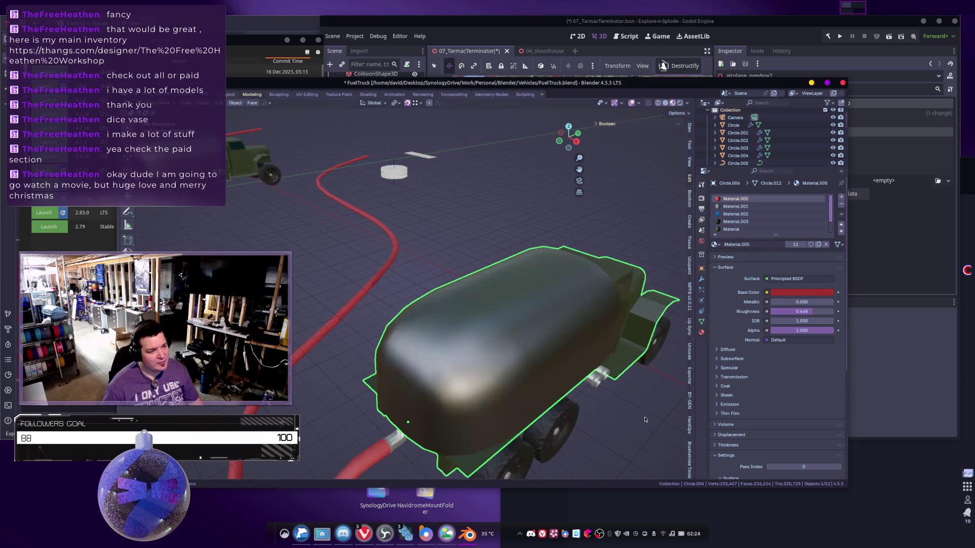
pyautogui.moveTo(595, 344); pyautogui.dragTo(530, 285, button='middle')
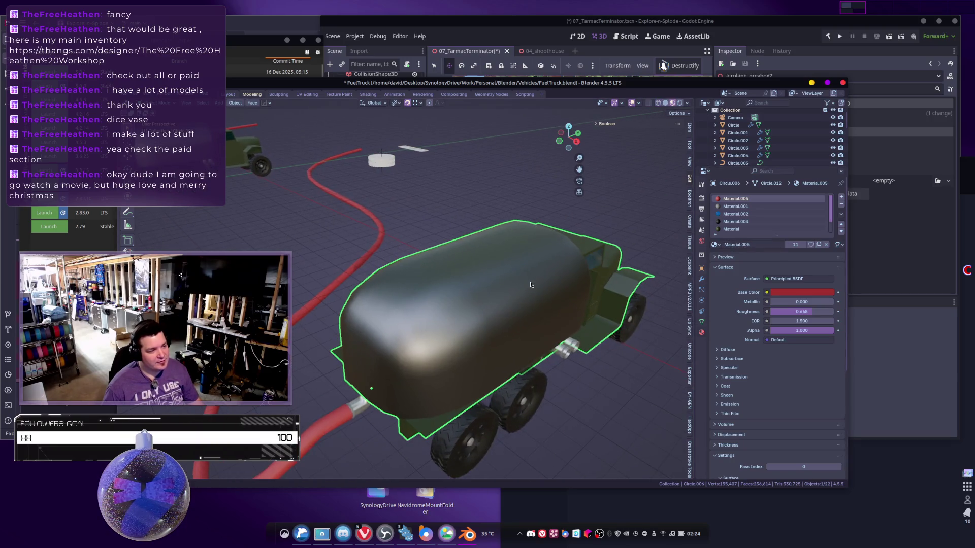
pyautogui.click(702, 279)
pyautogui.click(751, 195)
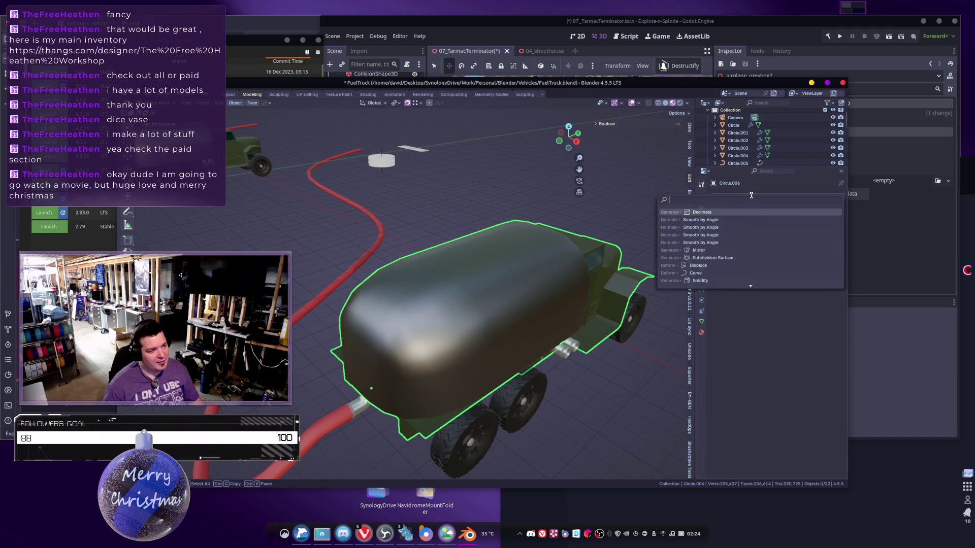
# Add a trial Decimate to the truck body at about 0.33 ratio, then delete it.
pyautogui.click(723, 212)
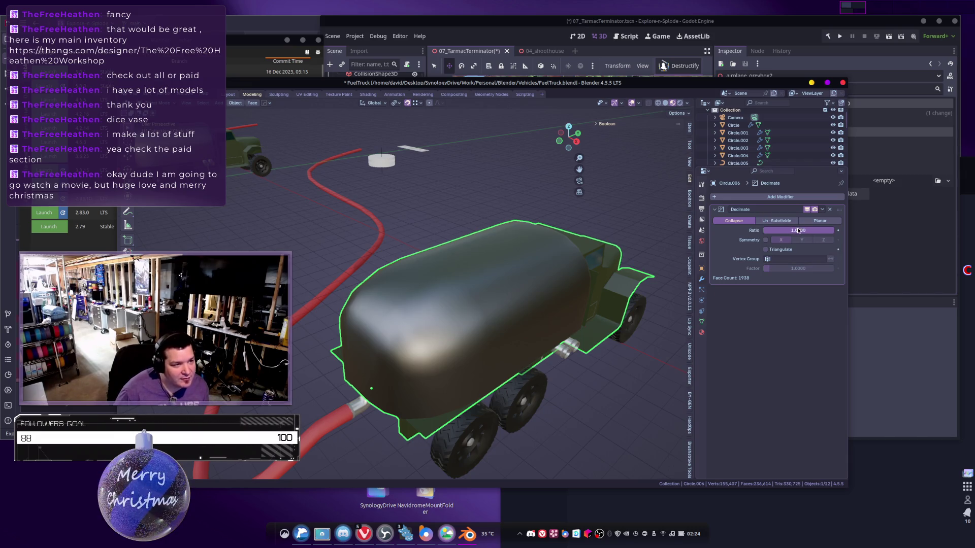
pyautogui.moveTo(823, 230)
pyautogui.mouseDown()
pyautogui.moveTo(781, 230)
pyautogui.moveTo(831, 230)
pyautogui.mouseUp()
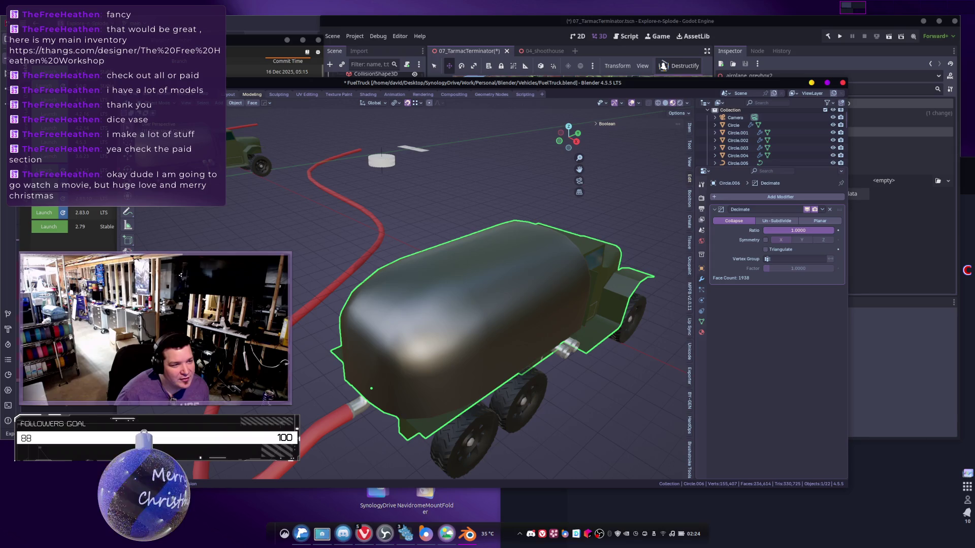
pyautogui.click(830, 210)
pyautogui.moveTo(570, 278)
pyautogui.mouseDown(button='middle')
pyautogui.moveTo(617, 297)
pyautogui.moveTo(589, 289)
pyautogui.moveTo(616, 320)
pyautogui.moveTo(533, 317)
pyautogui.mouseUp(button='middle')
# Convert the selected truck parts and hose to meshes.
pyautogui.moveTo(440, 327)
pyautogui.mouseDown(button='middle')
pyautogui.moveTo(520, 284)
pyautogui.moveTo(473, 319)
pyautogui.mouseUp(button='middle')
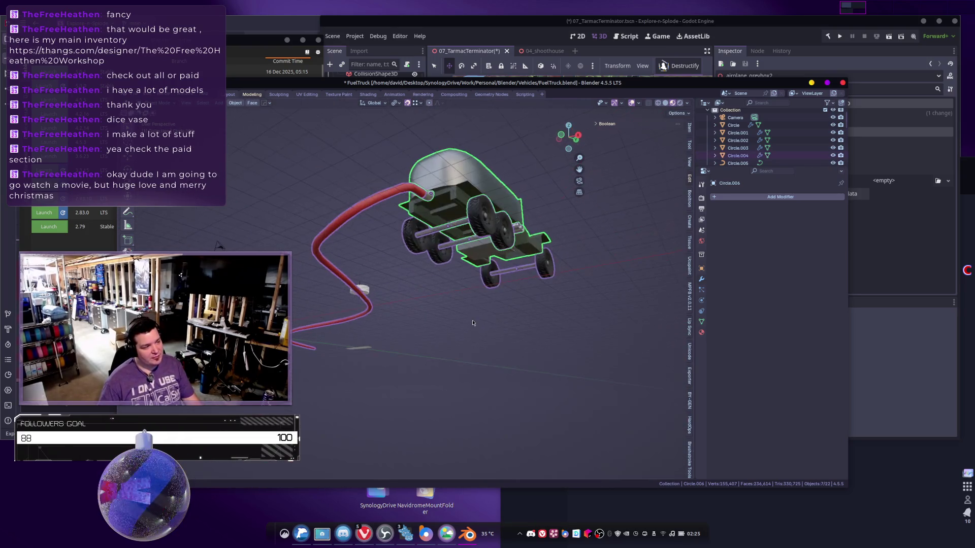
pyautogui.rightClick(456, 328)
pyautogui.moveTo(457, 329)
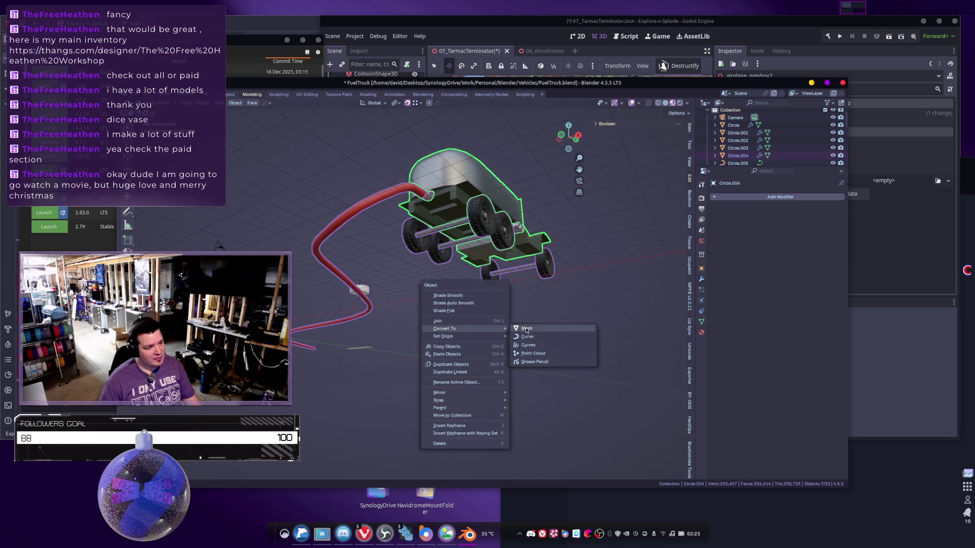
pyautogui.click(528, 329)
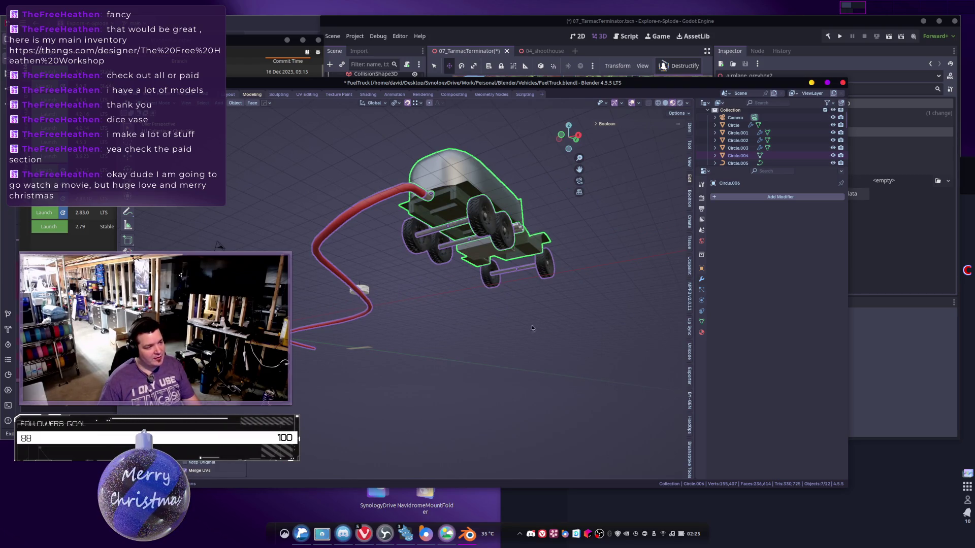
# Join the parts into one truck object, redoing the join twice until correct.
pyautogui.rightClick(512, 315)
pyautogui.click(493, 306)
pyautogui.moveTo(515, 301)
pyautogui.mouseDown(button='middle')
pyautogui.moveTo(548, 299)
pyautogui.moveTo(502, 275)
pyautogui.moveTo(488, 252)
pyautogui.mouseUp(button='middle')
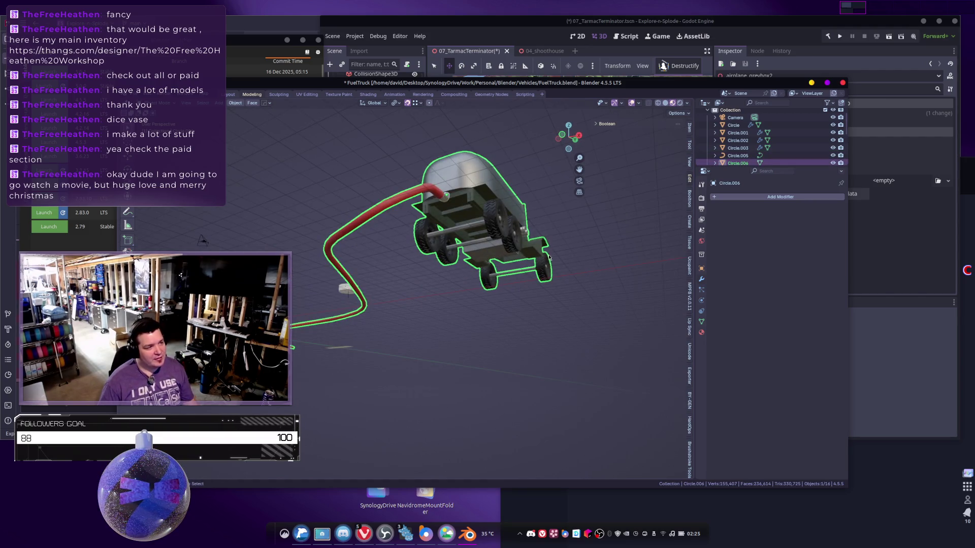
pyautogui.hotkey('ctrl', 'z')
pyautogui.moveTo(541, 285)
pyautogui.mouseDown(button='middle')
pyautogui.moveTo(546, 302)
pyautogui.moveTo(501, 320)
pyautogui.moveTo(548, 342)
pyautogui.moveTo(502, 350)
pyautogui.moveTo(551, 400)
pyautogui.moveTo(504, 344)
pyautogui.mouseUp(button='middle')
pyautogui.rightClick(546, 301)
pyautogui.click(546, 301)
pyautogui.hotkey('ctrl', 'z')
pyautogui.rightClick(549, 344)
pyautogui.click(552, 346)
# Deselect, orbit around to check the result, and reselect the joined truck.
pyautogui.click(518, 355)
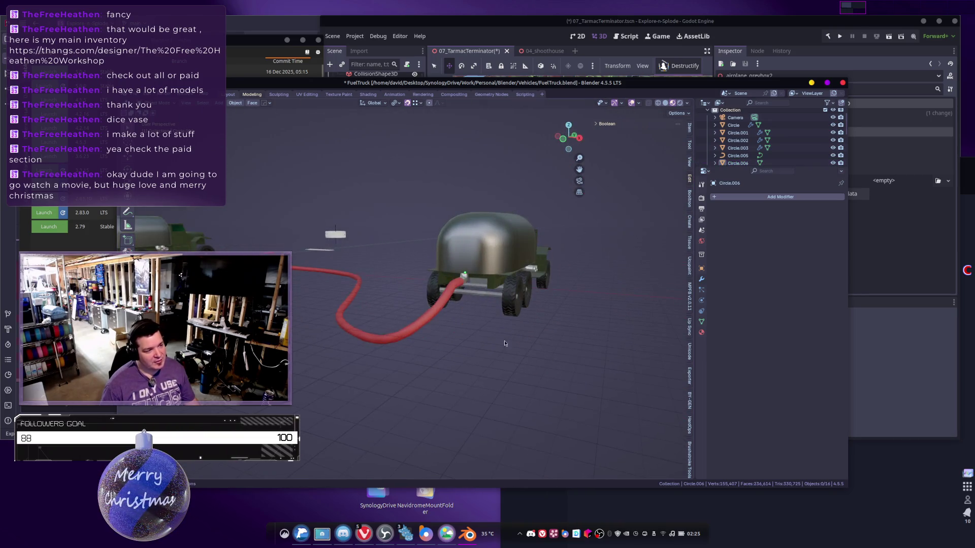
pyautogui.moveTo(472, 300); pyautogui.dragTo(525, 320, button='middle')
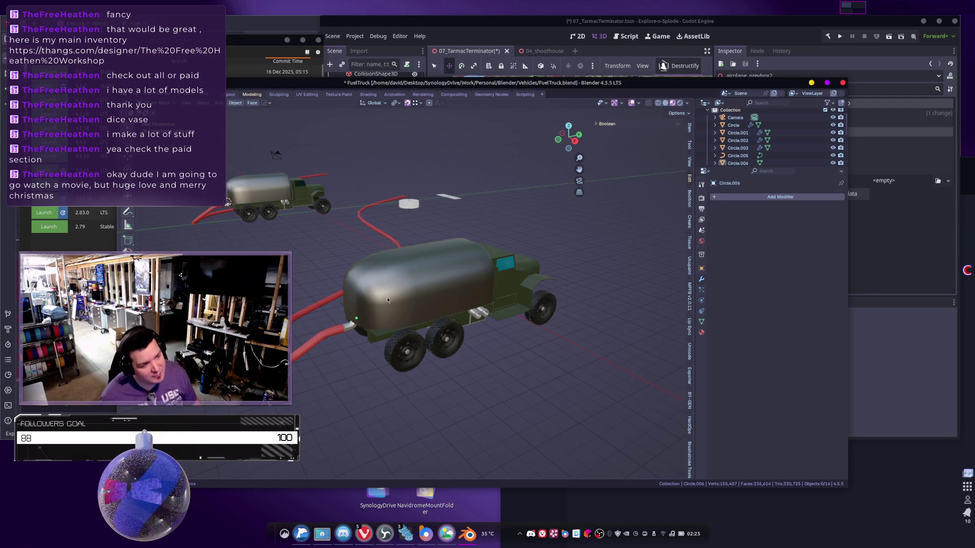
pyautogui.moveTo(411, 329)
pyautogui.mouseDown(button='middle')
pyautogui.moveTo(499, 355)
pyautogui.moveTo(479, 341)
pyautogui.mouseUp(button='middle')
pyautogui.click(477, 335)
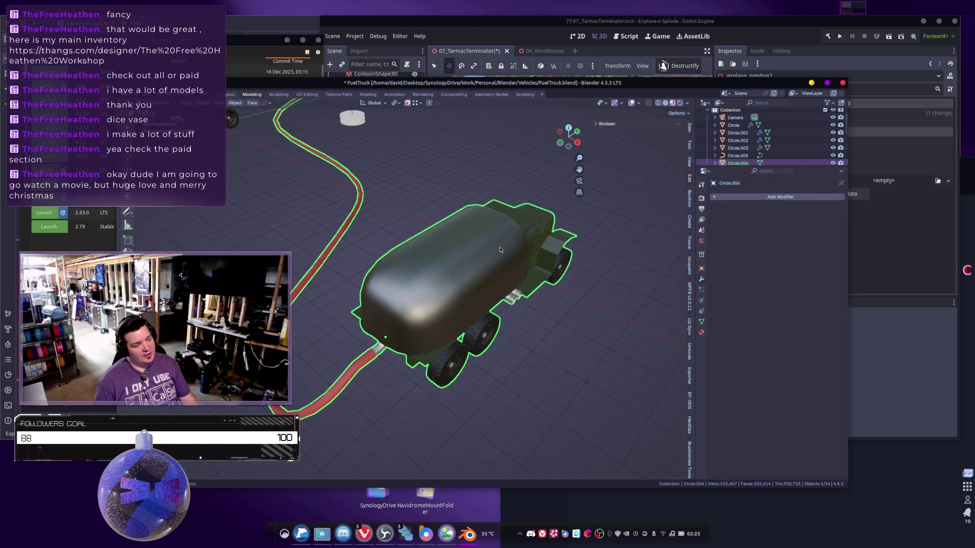
pyautogui.moveTo(471, 247)
pyautogui.mouseDown(button='middle')
pyautogui.moveTo(474, 266)
pyautogui.moveTo(455, 280)
pyautogui.moveTo(463, 290)
pyautogui.moveTo(454, 283)
pyautogui.mouseUp(button='middle')
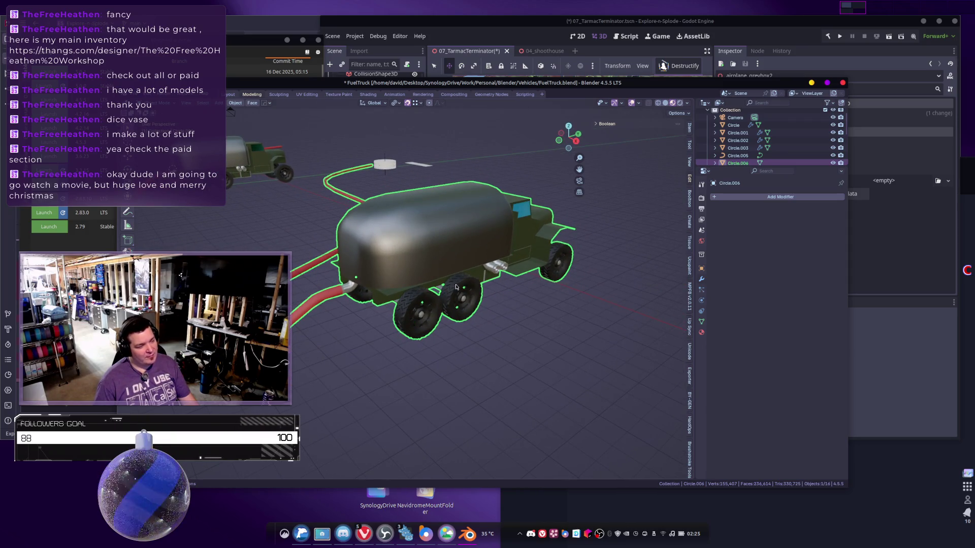
pyautogui.press('Tab')
pyautogui.press('a')
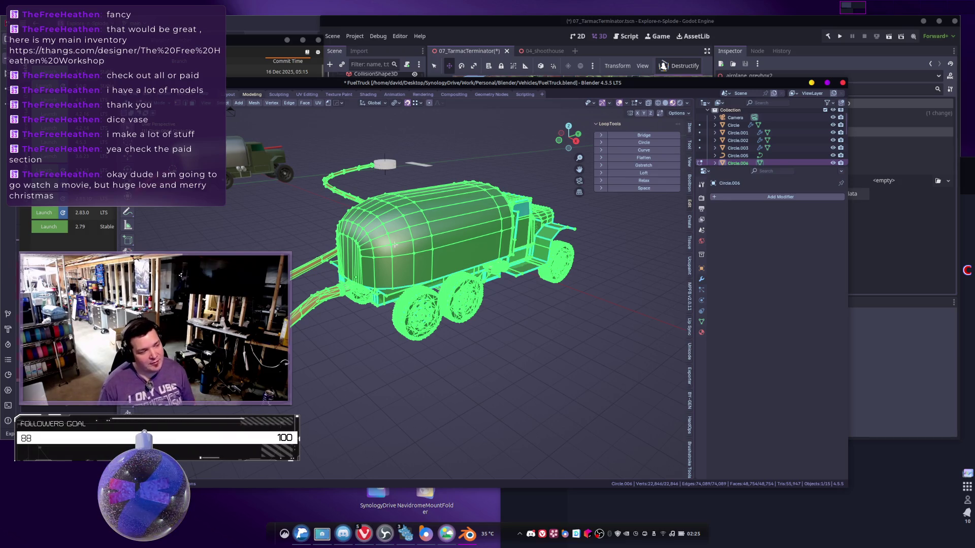
pyautogui.press('Tab')
pyautogui.scroll(-3, 530, 257)
pyautogui.moveTo(531, 257)
pyautogui.mouseDown(button='middle')
pyautogui.moveTo(495, 340)
pyautogui.moveTo(536, 329)
pyautogui.moveTo(504, 453)
pyautogui.moveTo(482, 353)
pyautogui.moveTo(529, 374)
pyautogui.moveTo(566, 370)
pyautogui.moveTo(544, 309)
pyautogui.moveTo(507, 311)
pyautogui.moveTo(492, 272)
pyautogui.moveTo(505, 283)
pyautogui.moveTo(533, 280)
pyautogui.moveTo(563, 305)
pyautogui.moveTo(574, 350)
pyautogui.moveTo(568, 324)
pyautogui.moveTo(505, 280)
pyautogui.moveTo(254, 279)
pyautogui.moveTo(457, 274)
pyautogui.moveTo(761, 318)
pyautogui.mouseUp(button='middle')
pyautogui.scroll(2, 489, 253)
pyautogui.moveTo(525, 227)
pyautogui.keyDown('shift'); pyautogui.mouseDown(button='middle')
pyautogui.moveTo(167, 206)
pyautogui.moveTo(387, 275)
pyautogui.mouseUp(button='middle'); pyautogui.keyUp('shift')
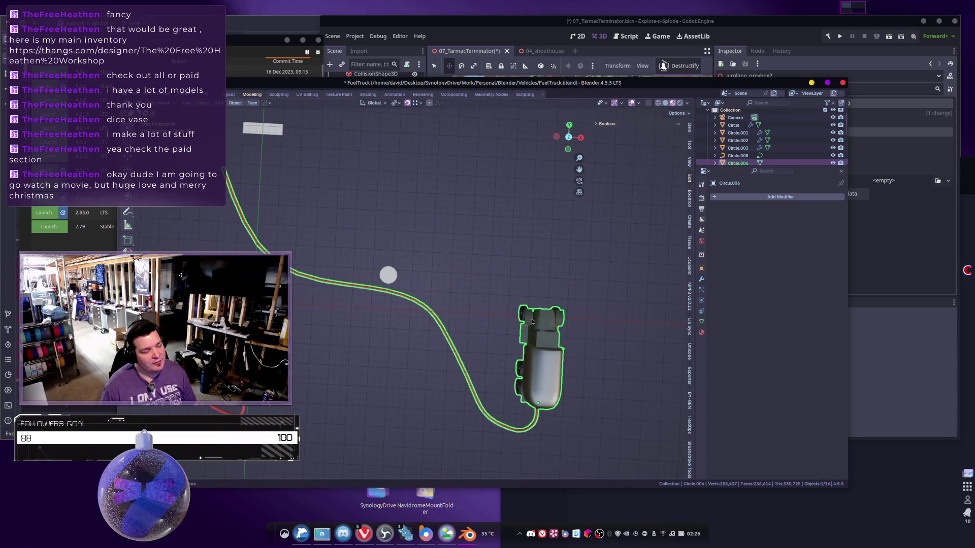
pyautogui.scroll(-3, 507, 326)
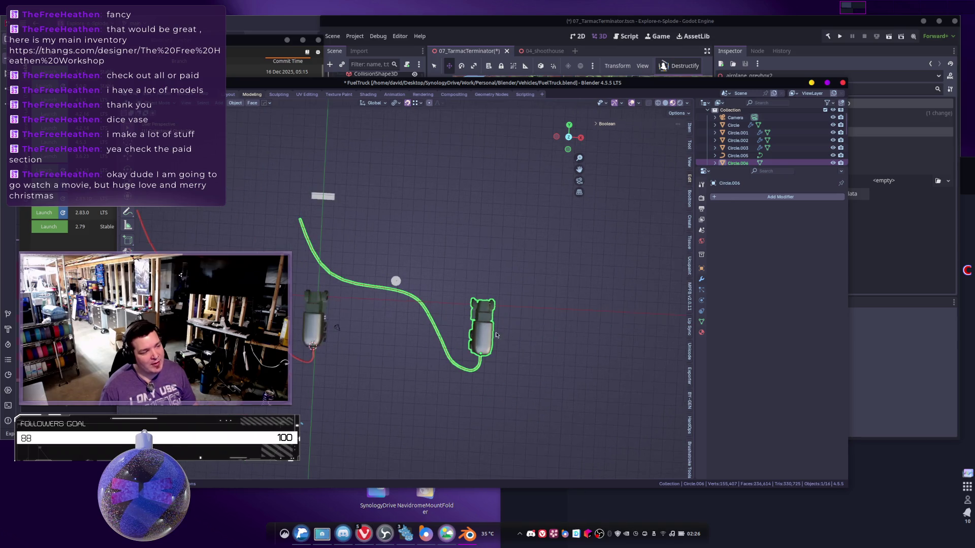
pyautogui.click(413, 331)
pyautogui.moveTo(413, 331); pyautogui.dragTo(398, 338, button='middle')
pyautogui.scroll(4, 397, 338)
pyautogui.keyDown('shift'); pyautogui.moveTo(404, 398); pyautogui.dragTo(422, 302, button='middle'); pyautogui.keyUp('shift')
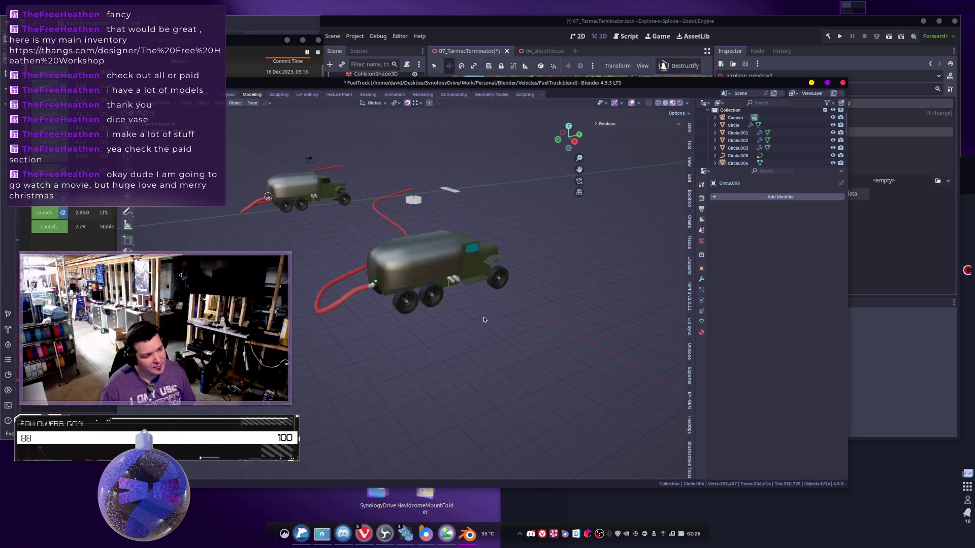
pyautogui.click(463, 262)
pyautogui.scroll(3, 463, 263)
pyautogui.scroll(4, 463, 262)
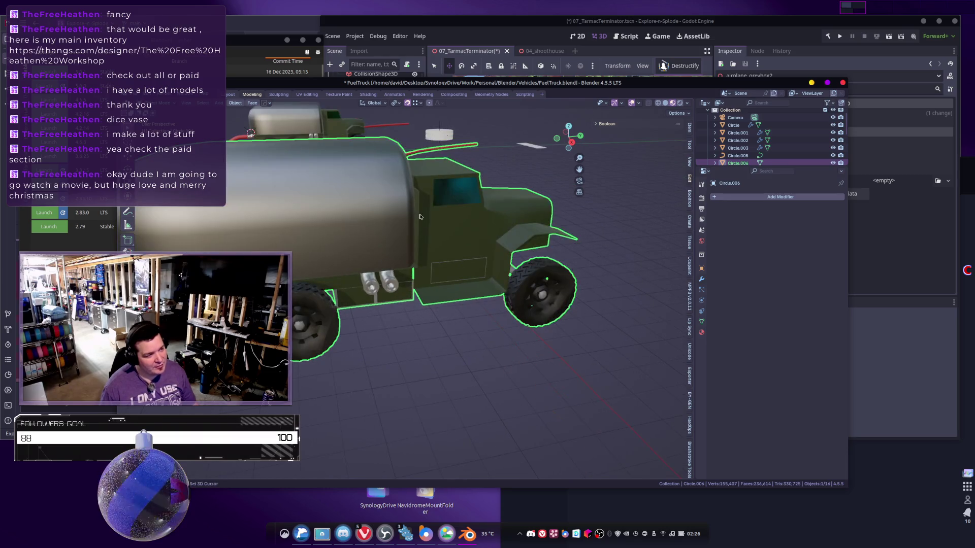
pyautogui.keyDown('shift'); pyautogui.moveTo(395, 217); pyautogui.dragTo(501, 313, button='middle'); pyautogui.keyUp('shift')
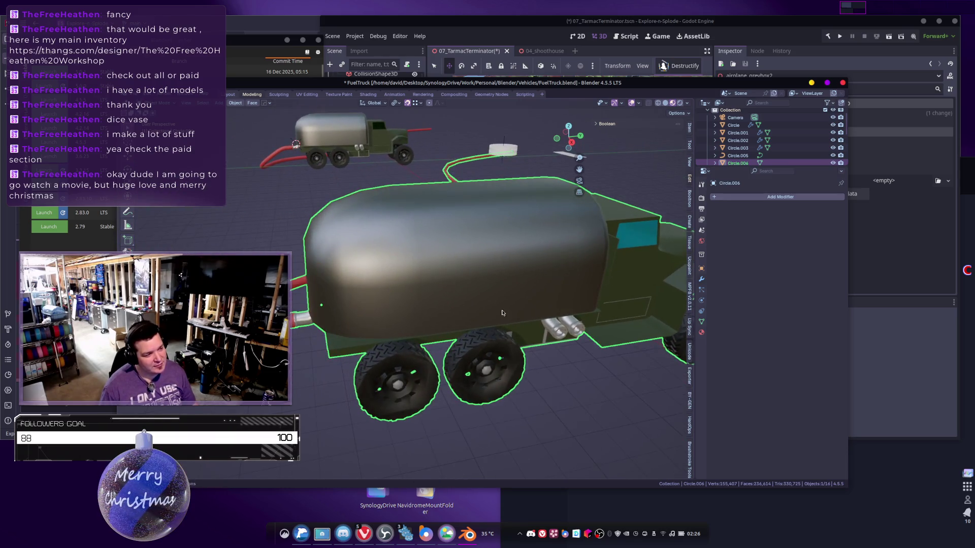
pyautogui.moveTo(450, 375)
pyautogui.mouseDown(button='middle')
pyautogui.moveTo(486, 345)
pyautogui.moveTo(489, 302)
pyautogui.moveTo(543, 330)
pyautogui.moveTo(449, 366)
pyautogui.mouseUp(button='middle')
pyautogui.scroll(-3, 490, 330)
# In top view, set the truck's origin to the current 3D cursor.
pyautogui.press('KP_7')
pyautogui.scroll(2, 497, 308)
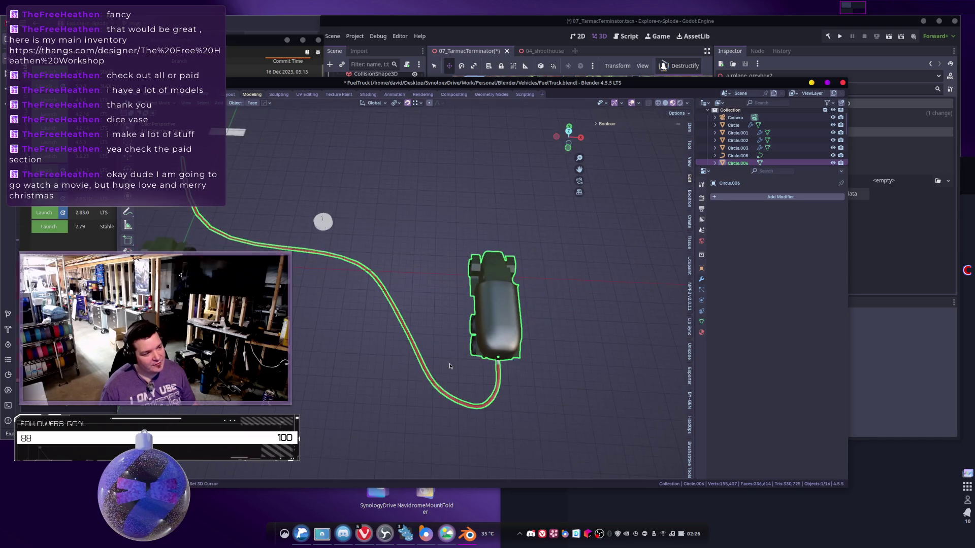
pyautogui.rightClick(476, 320)
pyautogui.moveTo(477, 343)
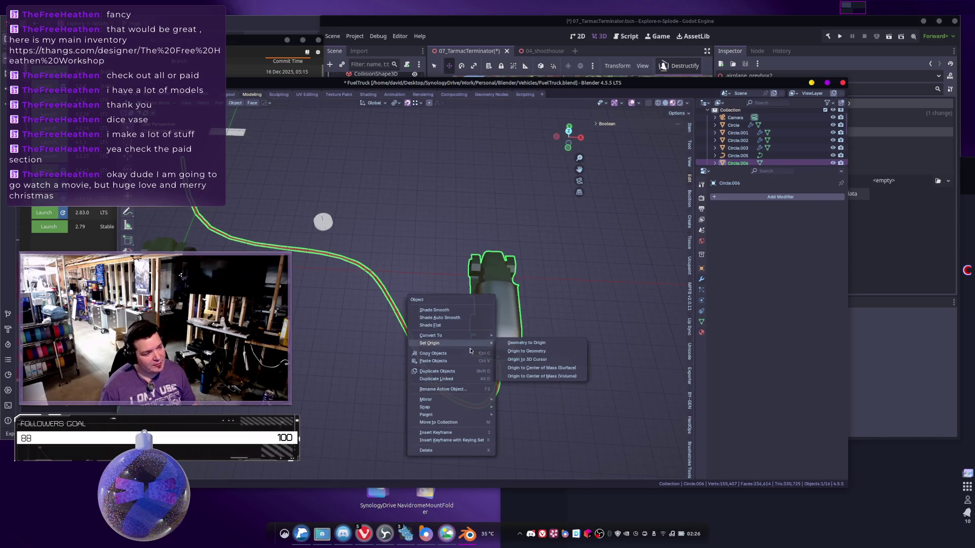
pyautogui.click(531, 363)
# Snap the 3D cursor to a selected vertex on the truck mesh.
pyautogui.moveTo(532, 362)
pyautogui.mouseDown(button='middle')
pyautogui.moveTo(428, 290)
pyautogui.moveTo(482, 299)
pyautogui.moveTo(459, 244)
pyautogui.moveTo(533, 211)
pyautogui.mouseUp(button='middle')
pyautogui.scroll(5, 482, 299)
pyautogui.press('Tab')
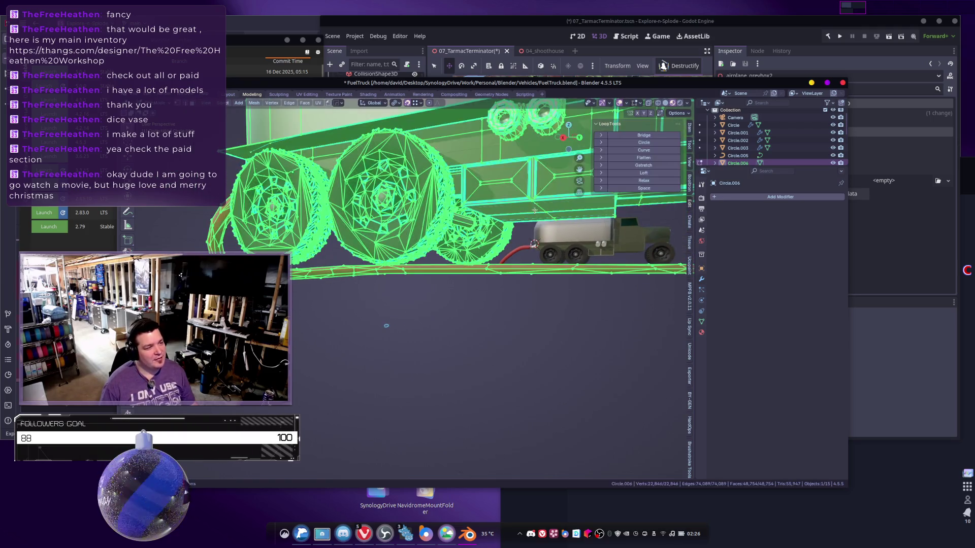
pyautogui.click(543, 214)
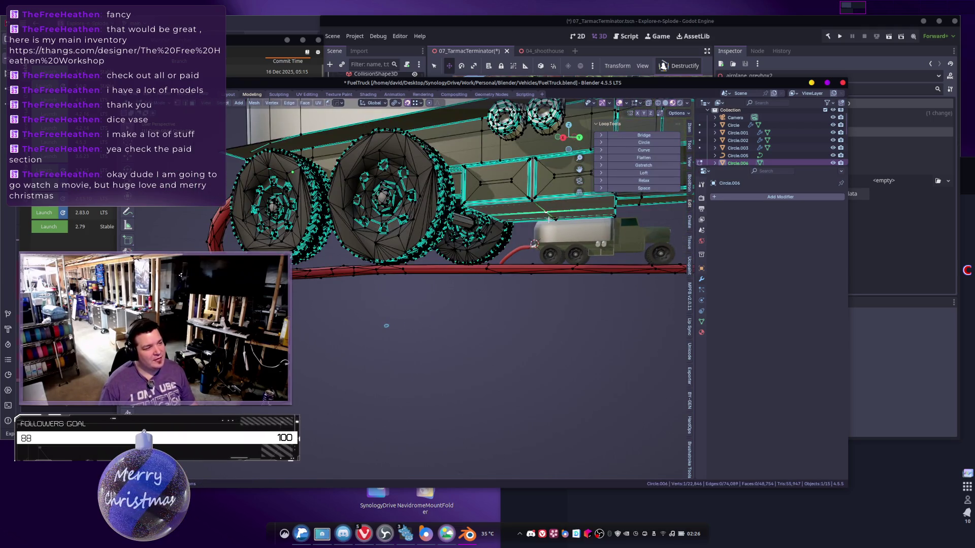
pyautogui.rightClick(548, 219)
pyautogui.moveTo(528, 333)
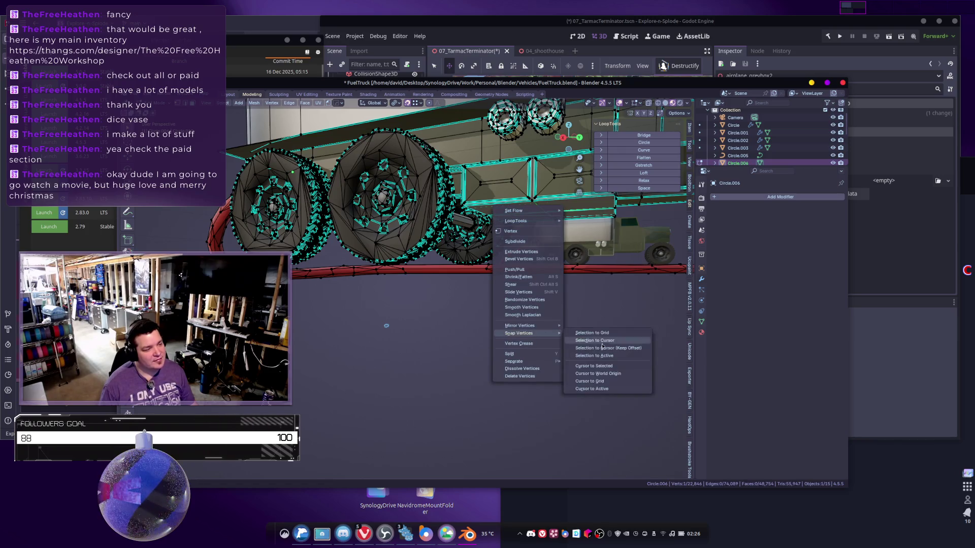
pyautogui.click(594, 366)
# Back in Object Mode, move the truck's origin to the 3D cursor, then re-enter Edit Mode.
pyautogui.rightClick(560, 320)
pyautogui.moveTo(561, 320)
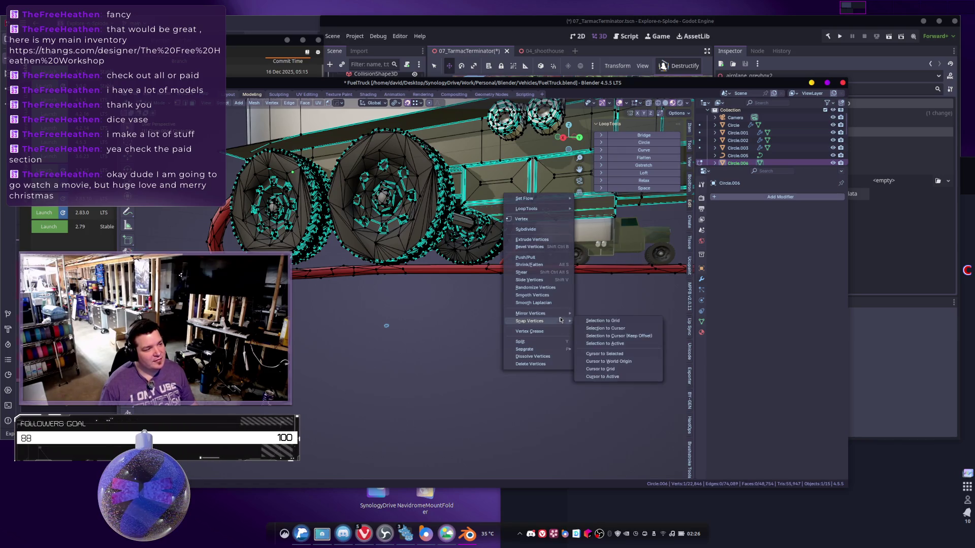
pyautogui.press('Escape')
pyautogui.press('Tab')
pyautogui.rightClick(447, 284)
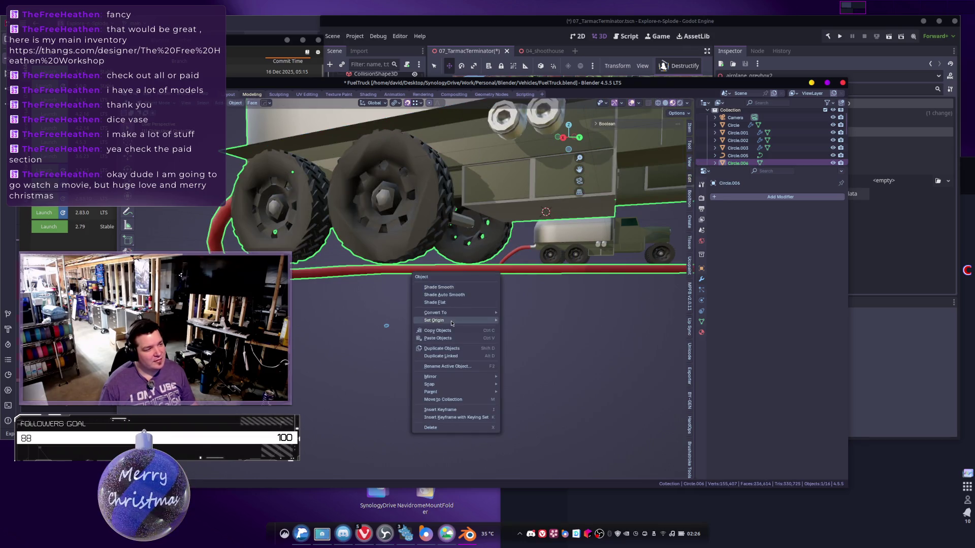
pyautogui.moveTo(452, 323)
pyautogui.click(561, 337)
pyautogui.moveTo(563, 328)
pyautogui.mouseDown(button='middle')
pyautogui.moveTo(522, 283)
pyautogui.moveTo(546, 281)
pyautogui.mouseUp(button='middle')
pyautogui.press('Tab')
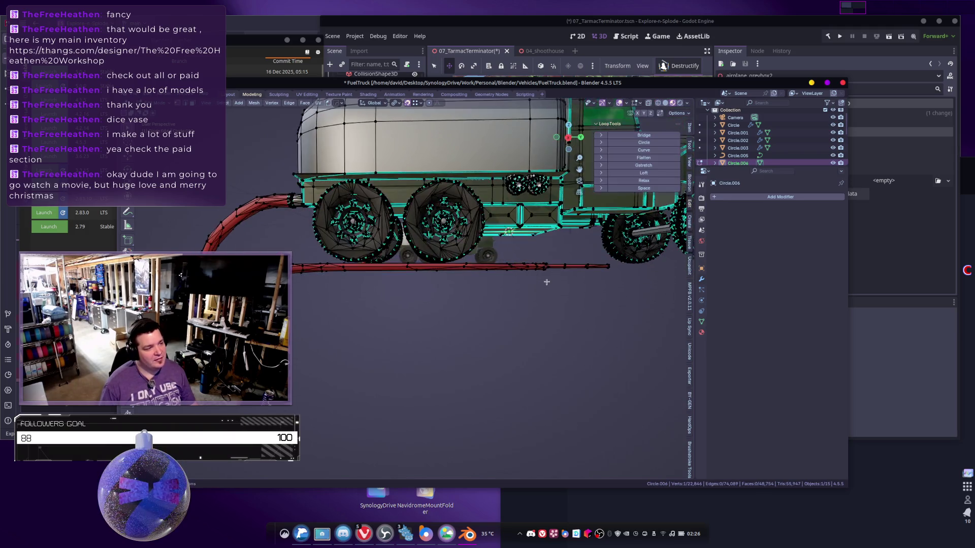
# Select the entire truck mesh and move it vertically along Z in front view.
pyautogui.press('a')
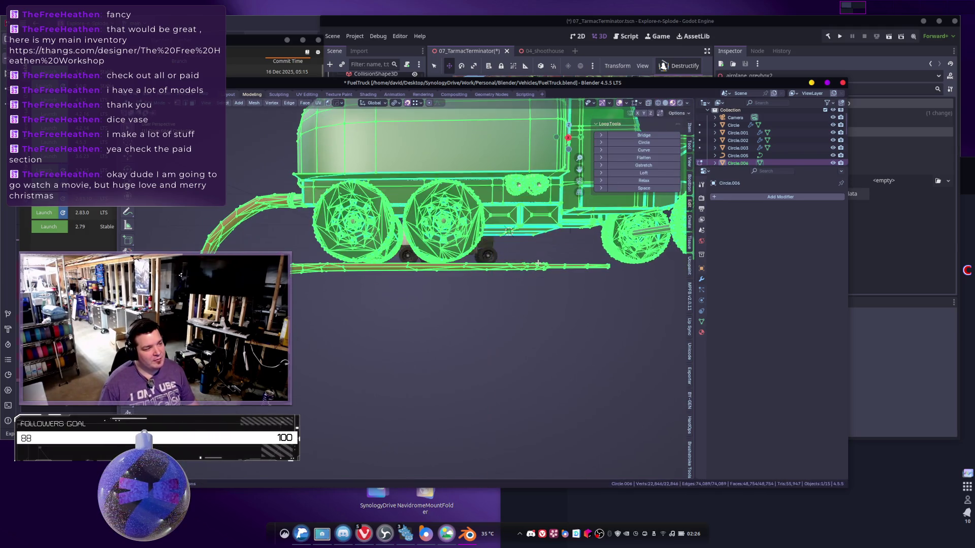
pyautogui.press('KP_Decimal')
pyautogui.press('KP_1')
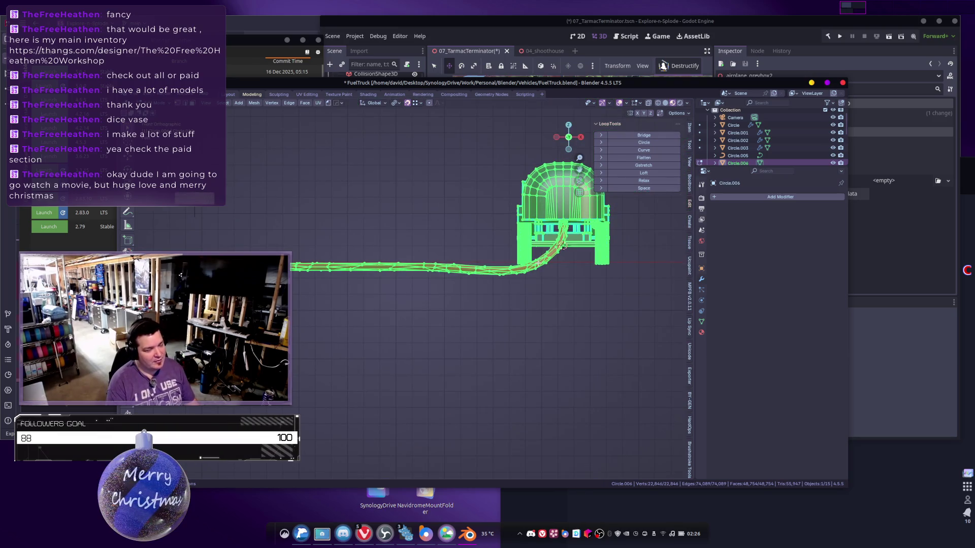
pyautogui.scroll(8, 539, 263)
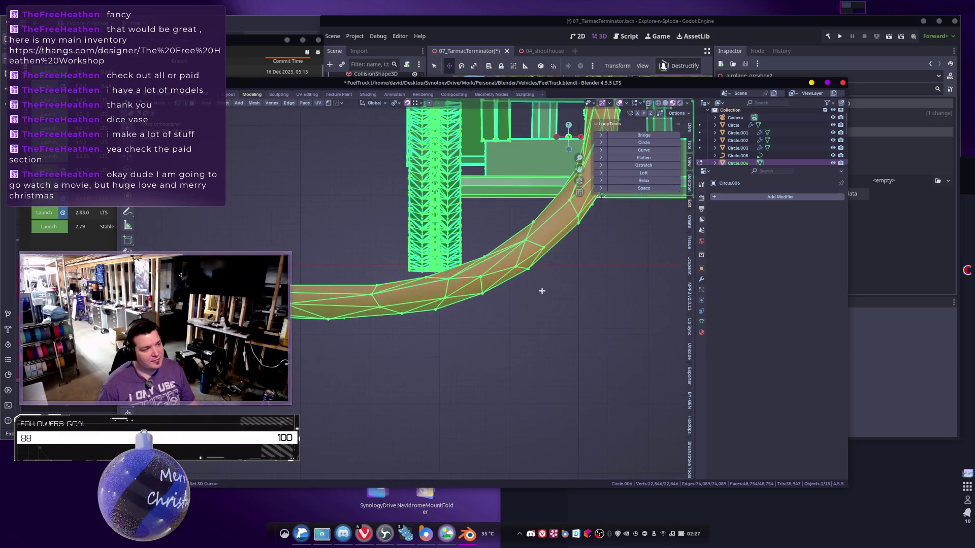
pyautogui.press('g')
pyautogui.press('z')
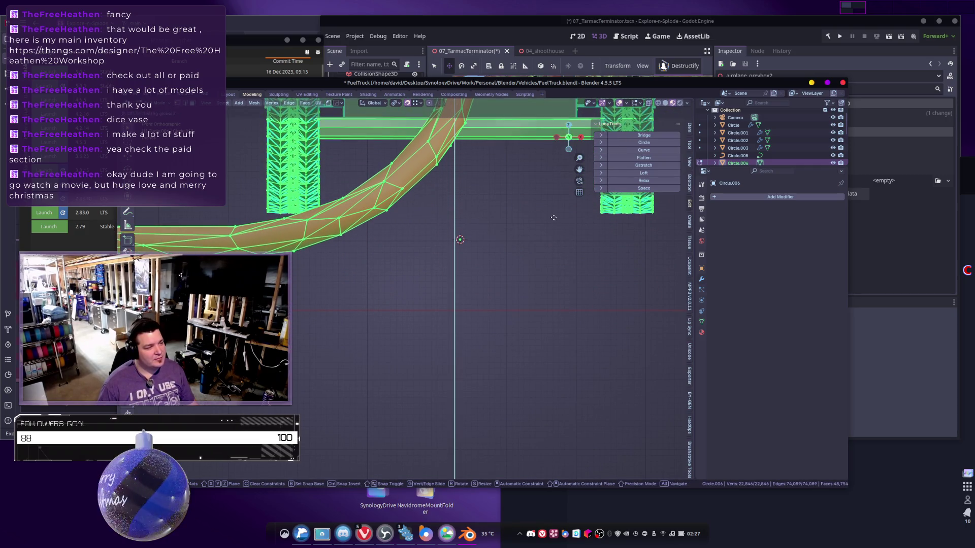
pyautogui.click(547, 239)
pyautogui.scroll(-6, 547, 239)
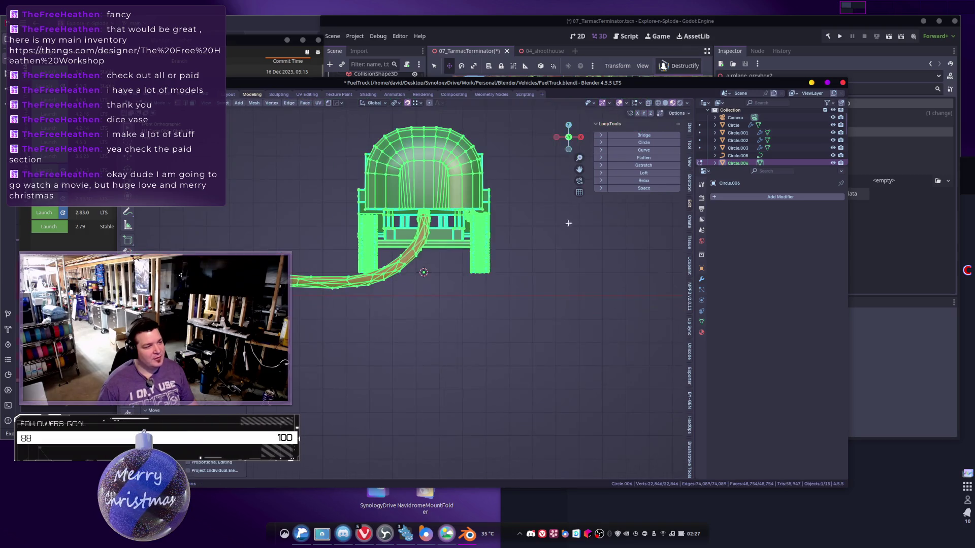
pyautogui.keyDown('ctrl'); pyautogui.scroll(5, 636, 215); pyautogui.keyUp('ctrl')
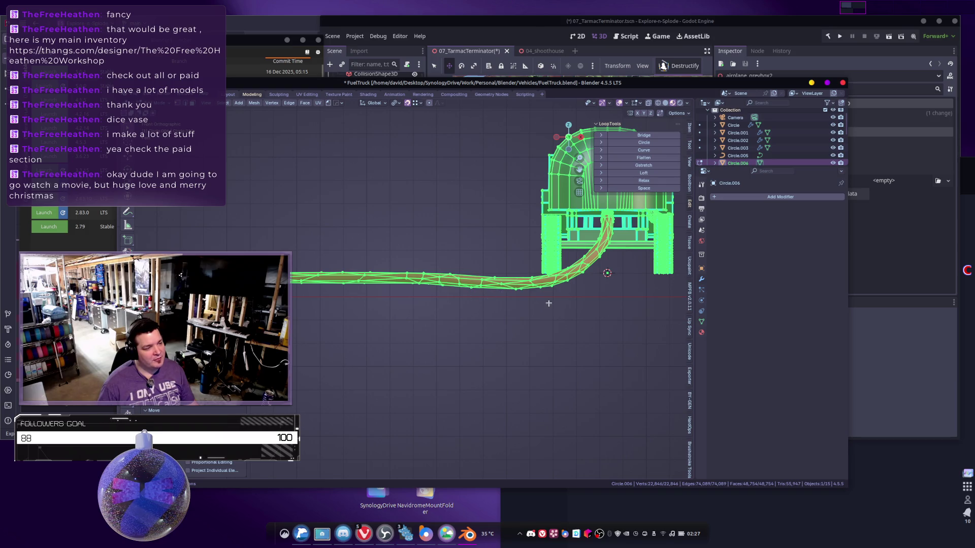
# Select a few hose edges in see-through wireframe and set proportional falloff to Sphere.
pyautogui.moveTo(549, 303); pyautogui.dragTo(496, 296, button='middle')
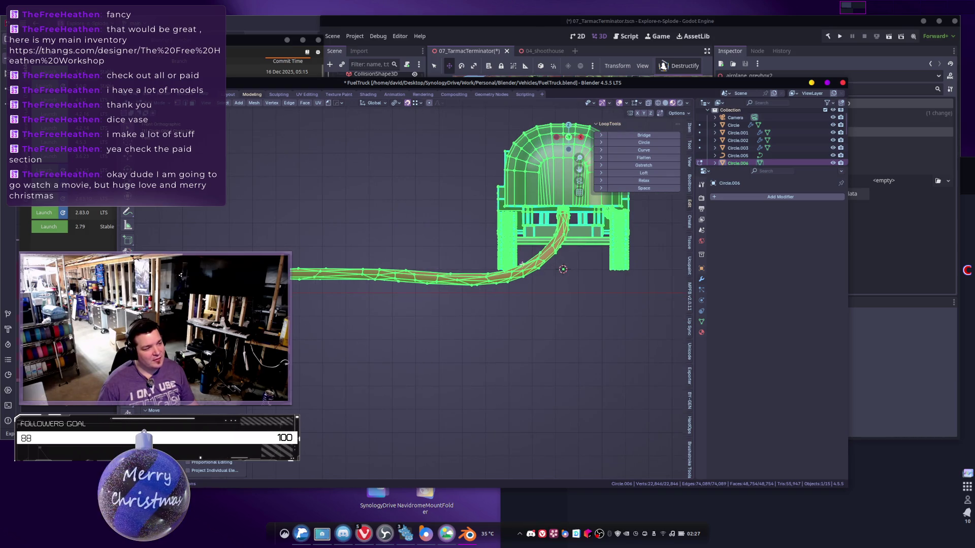
pyautogui.scroll(3, 503, 279)
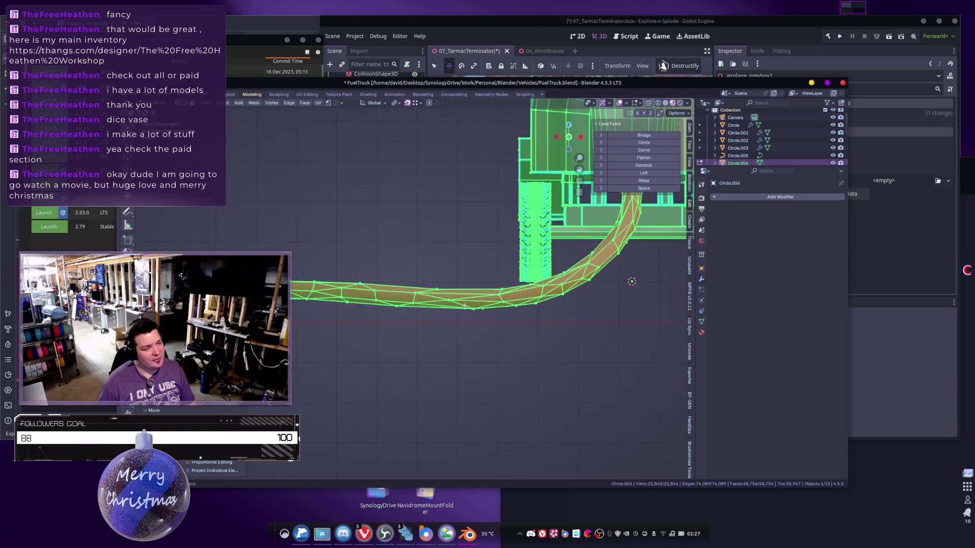
pyautogui.moveTo(482, 300); pyautogui.dragTo(448, 295, button='middle')
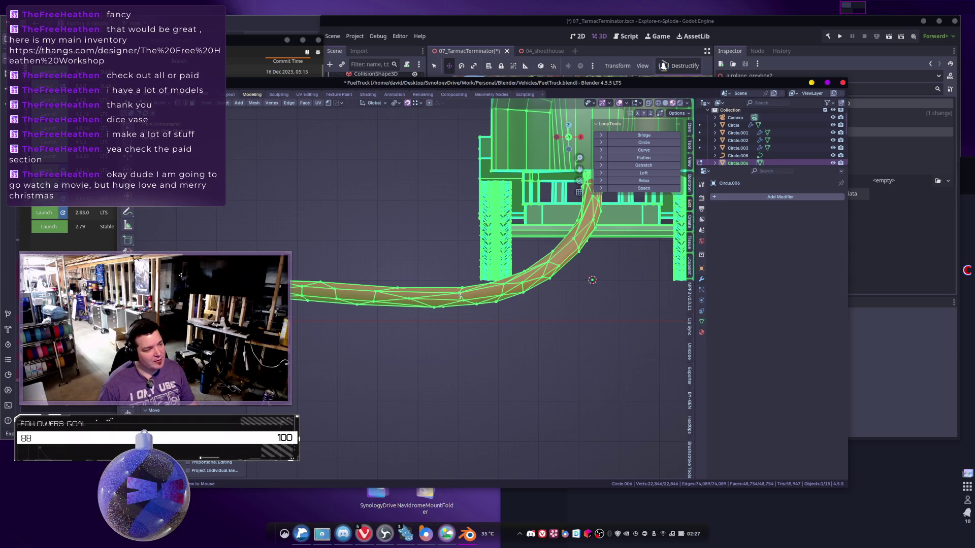
pyautogui.click(460, 296)
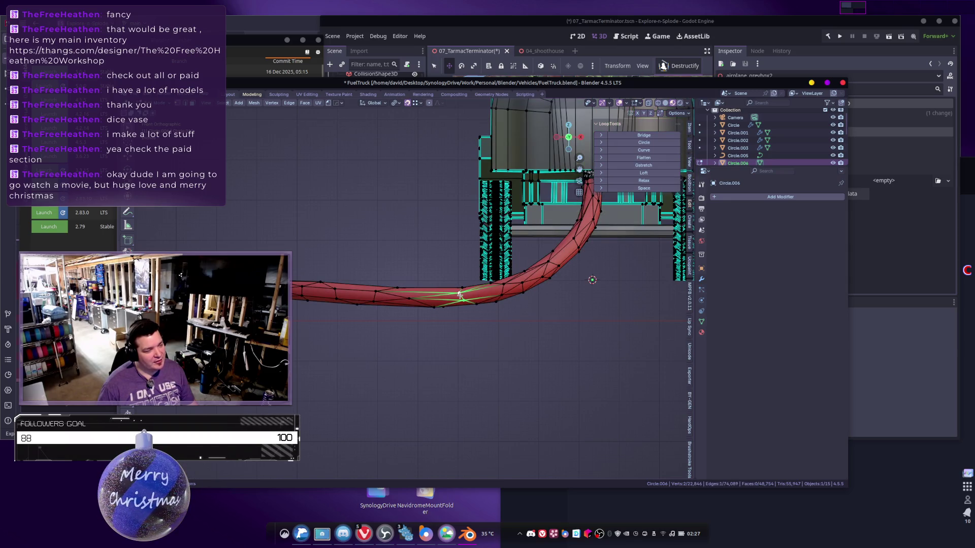
pyautogui.hotkey('shift', 'z')
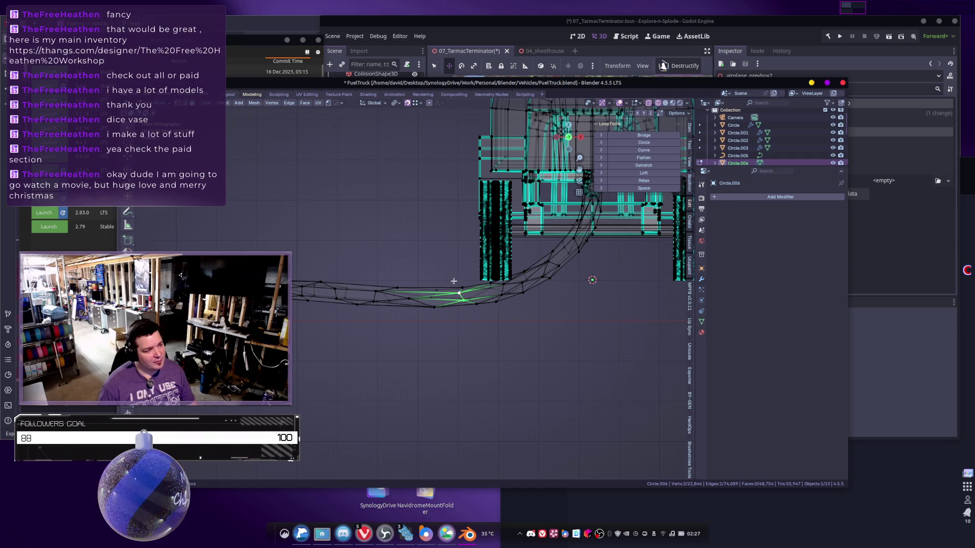
pyautogui.press('c')
pyautogui.click(465, 305)
pyautogui.click(464, 305)
pyautogui.rightClick(469, 307)
pyautogui.moveTo(494, 318); pyautogui.dragTo(486, 322, button='middle')
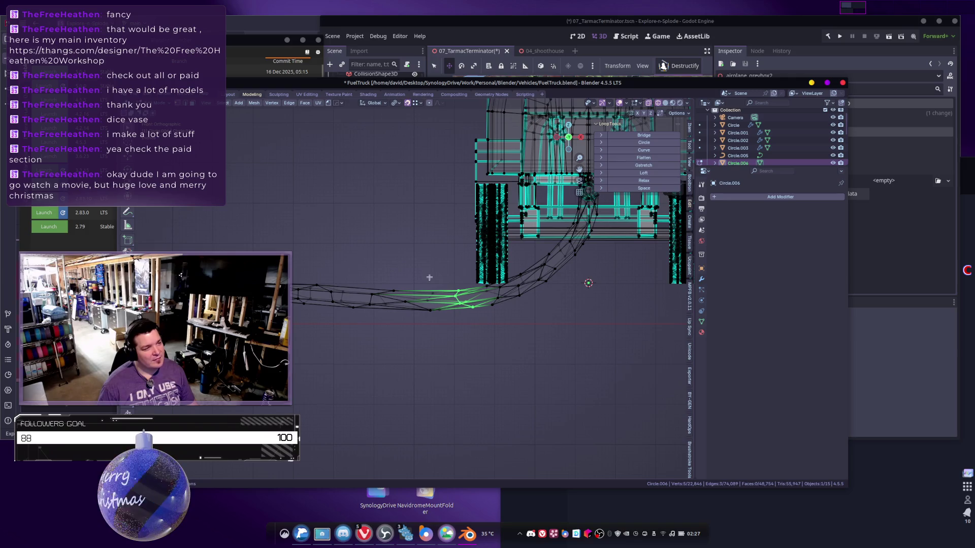
pyautogui.click(437, 103)
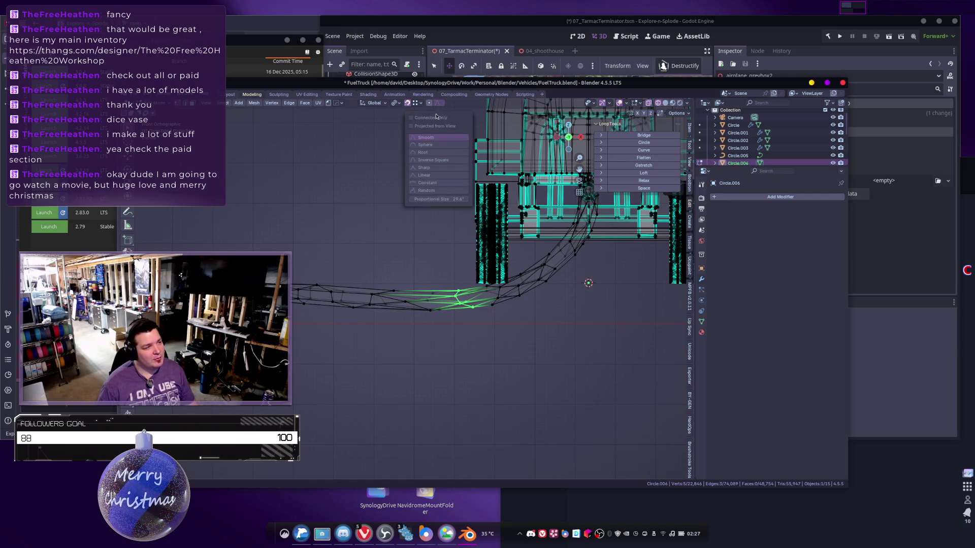
pyautogui.click(426, 144)
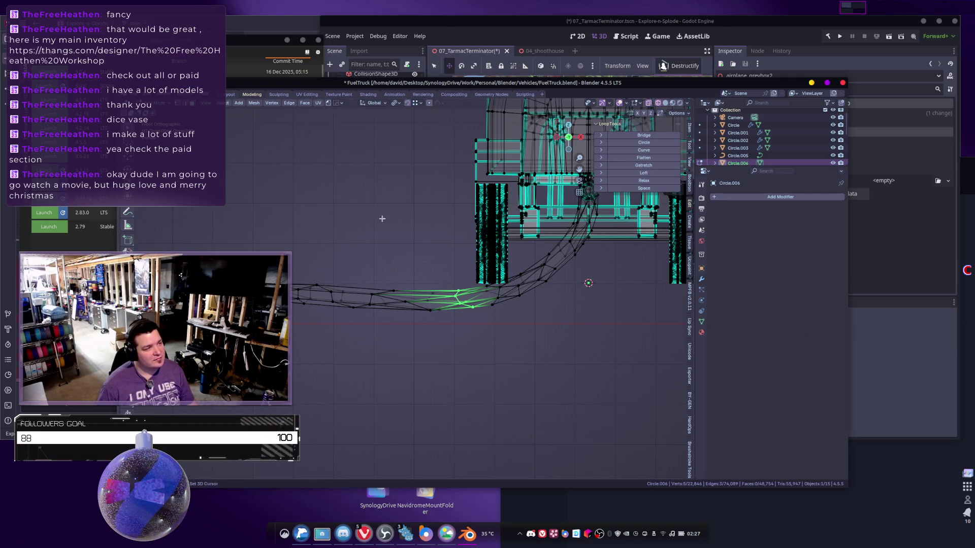
# Add more hose vertices to the selection and raise them along Z.
pyautogui.press('g')
pyautogui.press('z')
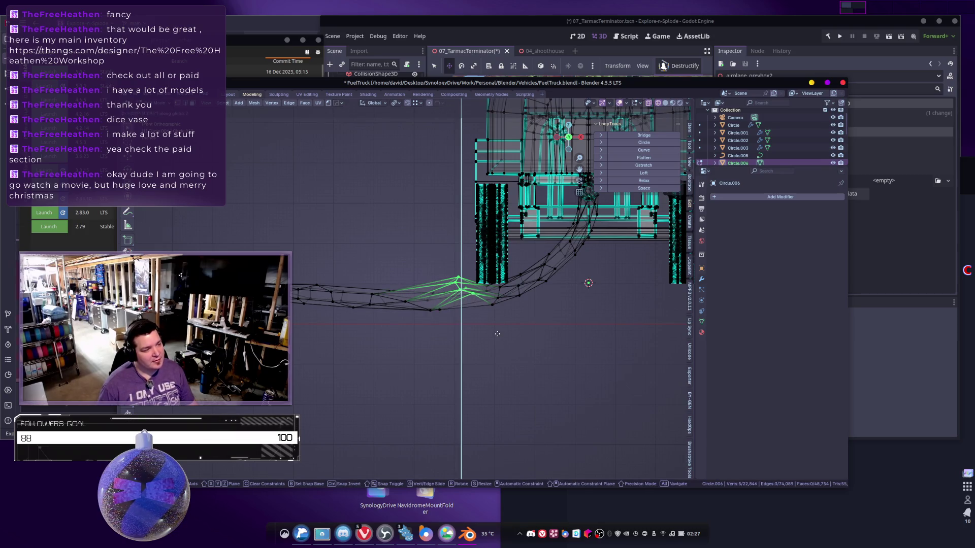
pyautogui.press('Escape')
pyautogui.press('c')
pyautogui.moveTo(442, 299)
pyautogui.mouseDown()
pyautogui.moveTo(438, 314)
pyautogui.moveTo(485, 296)
pyautogui.mouseUp()
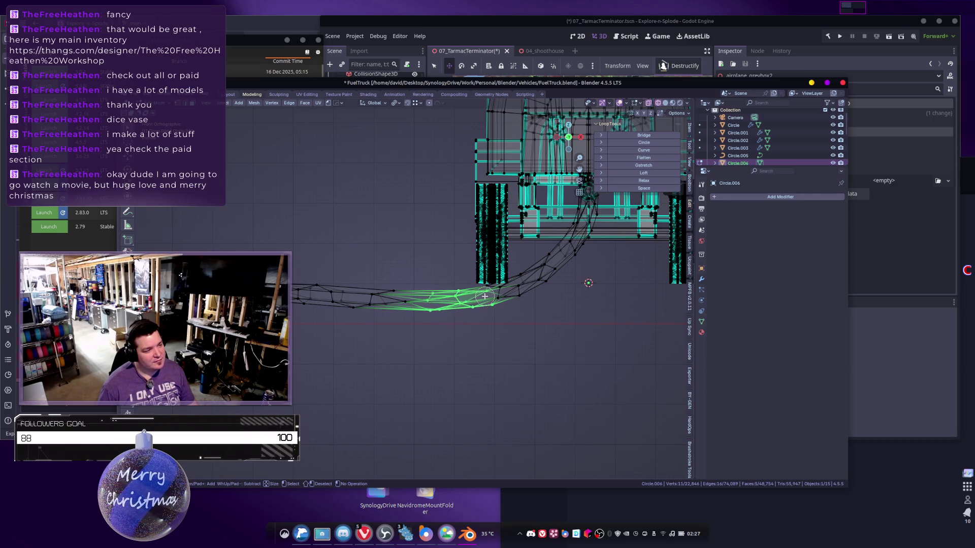
pyautogui.rightClick(484, 294)
pyautogui.scroll(2, 433, 109)
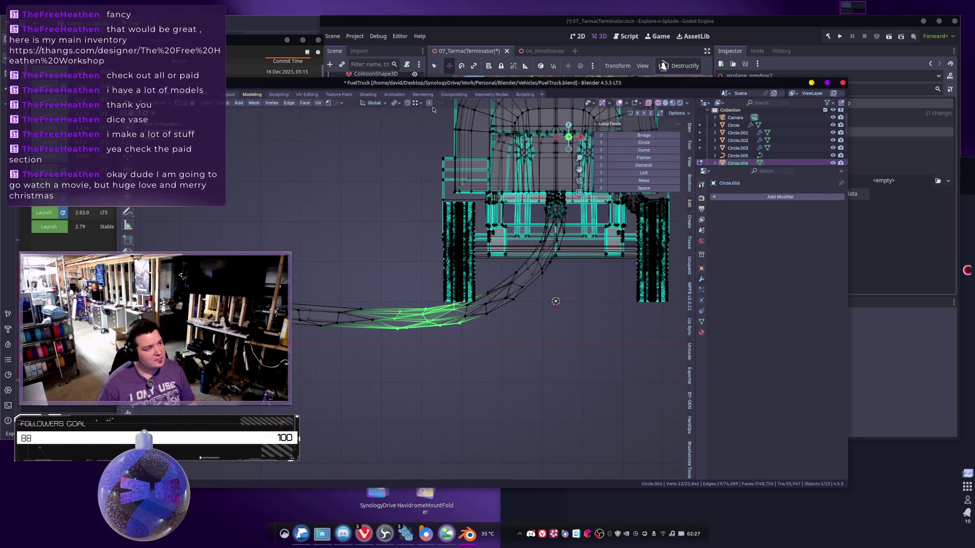
pyautogui.press('g')
pyautogui.press('z')
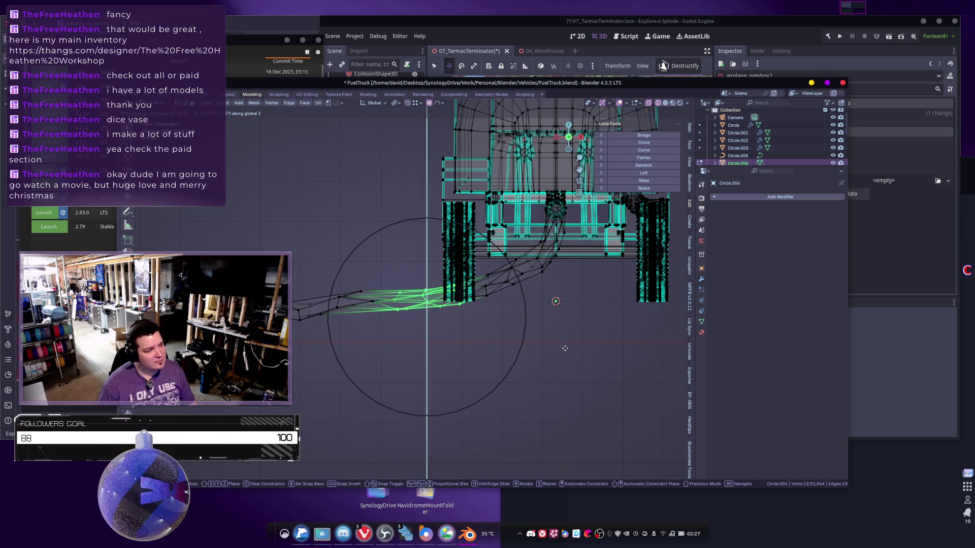
pyautogui.scroll(-5, 564, 347)
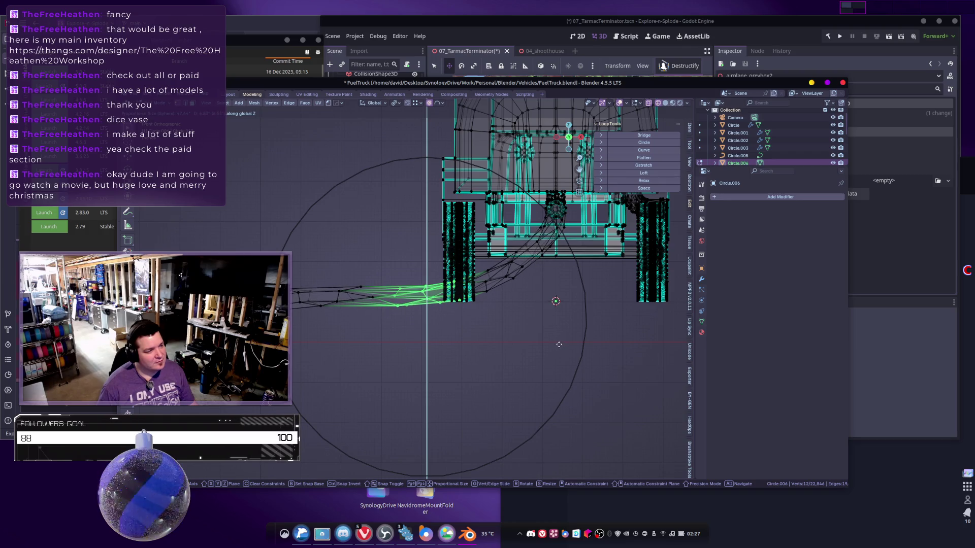
pyautogui.click(558, 344)
# Box-select the whole long hose strip and raise it along Z.
pyautogui.press('KP_Divide')
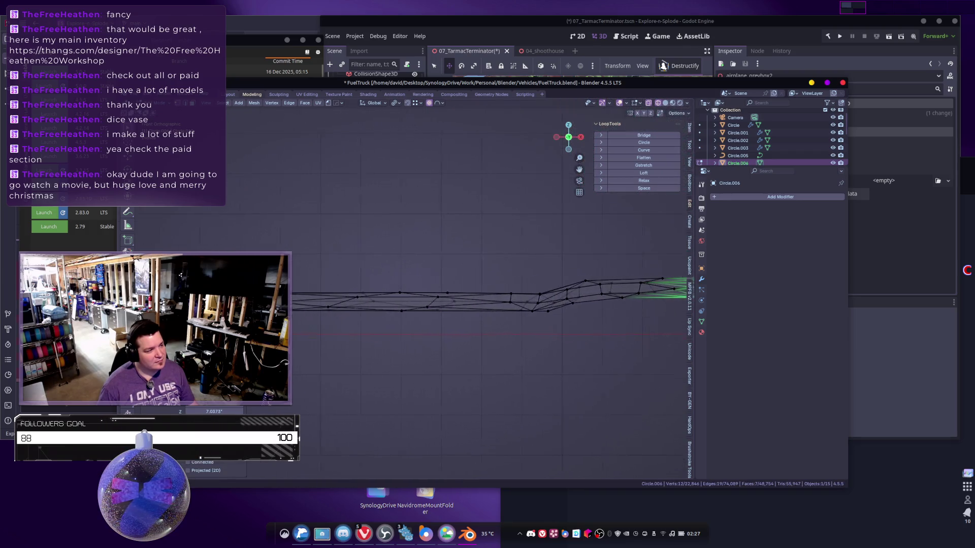
pyautogui.press('KP_Divide')
pyautogui.scroll(-3, 508, 310)
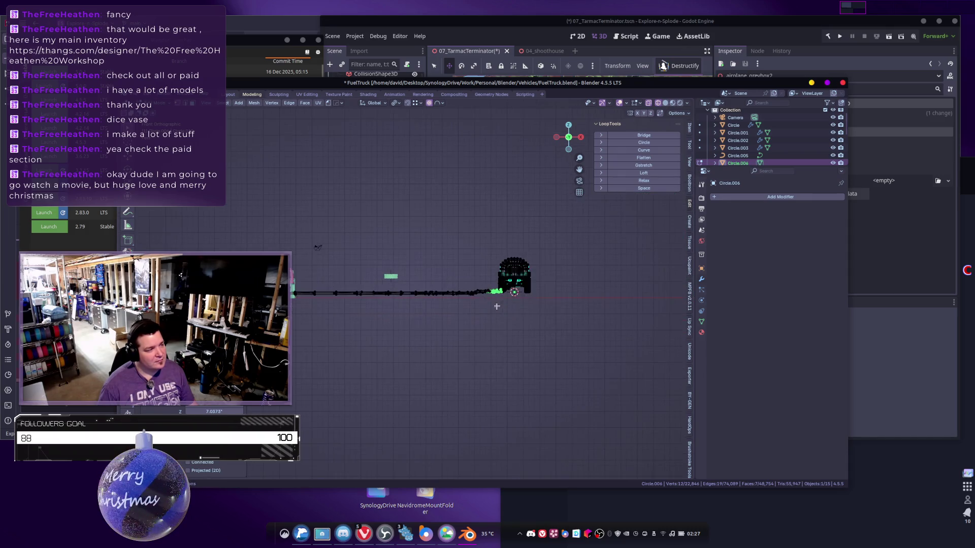
pyautogui.moveTo(294, 269)
pyautogui.mouseDown()
pyautogui.moveTo(446, 327)
pyautogui.moveTo(480, 327)
pyautogui.mouseUp()
pyautogui.scroll(3, 495, 295)
pyautogui.scroll(5, 495, 295)
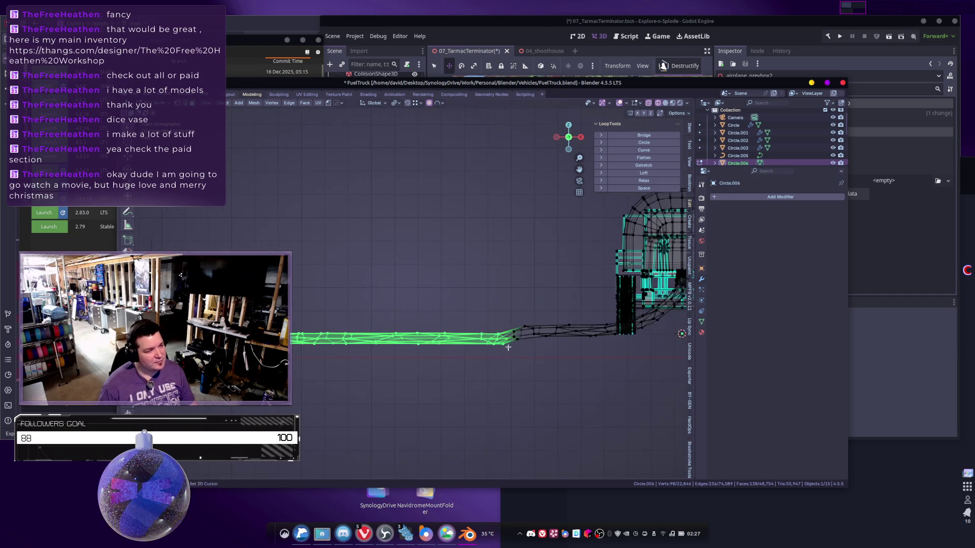
pyautogui.keyDown('shift'); pyautogui.moveTo(360, 314); pyautogui.dragTo(488, 340, button='middle'); pyautogui.keyUp('shift')
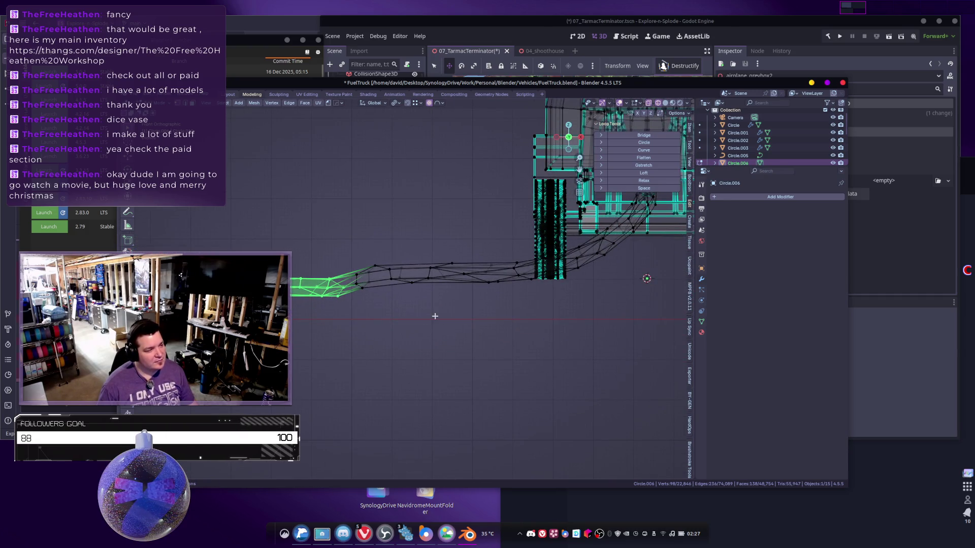
pyautogui.scroll(3, 442, 319)
pyautogui.press('g')
pyautogui.press('z')
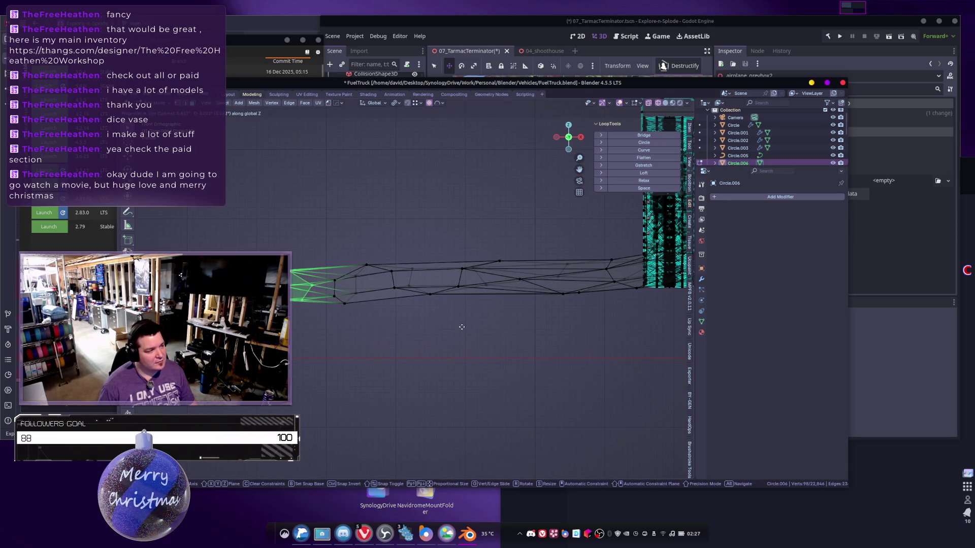
pyautogui.click(462, 330)
# Return to Object Mode with solid shading and a straight front view.
pyautogui.scroll(-5, 381, 322)
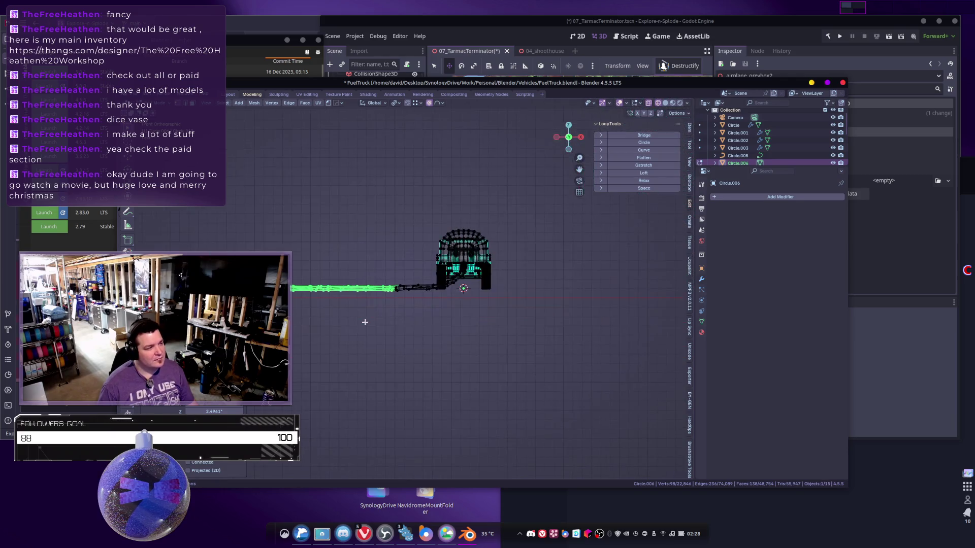
pyautogui.scroll(10, 427, 330)
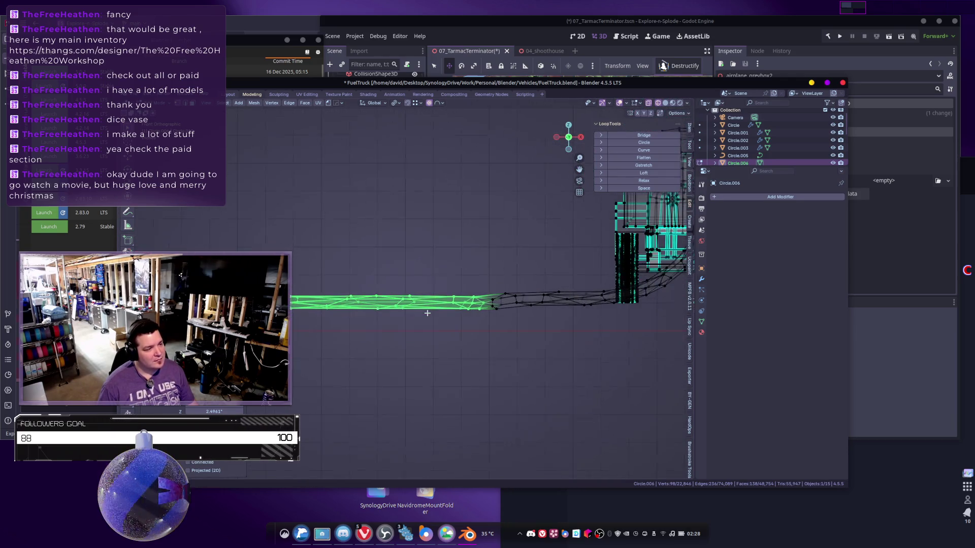
pyautogui.scroll(-6, 523, 349)
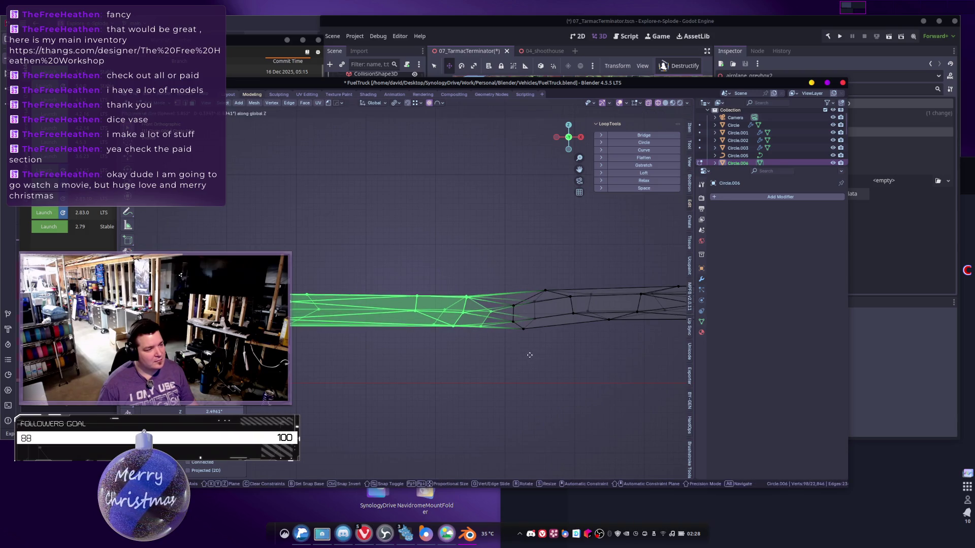
pyautogui.moveTo(501, 364); pyautogui.dragTo(523, 390, button='middle')
pyautogui.press('Tab')
pyautogui.scroll(-3, 505, 364)
pyautogui.click(523, 390)
pyautogui.hotkey('shift', 'z')
pyautogui.moveTo(507, 446)
pyautogui.mouseDown(button='middle')
pyautogui.moveTo(522, 359)
pyautogui.moveTo(633, 393)
pyautogui.moveTo(524, 362)
pyautogui.moveTo(573, 336)
pyautogui.mouseUp(button='middle')
pyautogui.scroll(4, 522, 359)
pyautogui.press('KP_1')
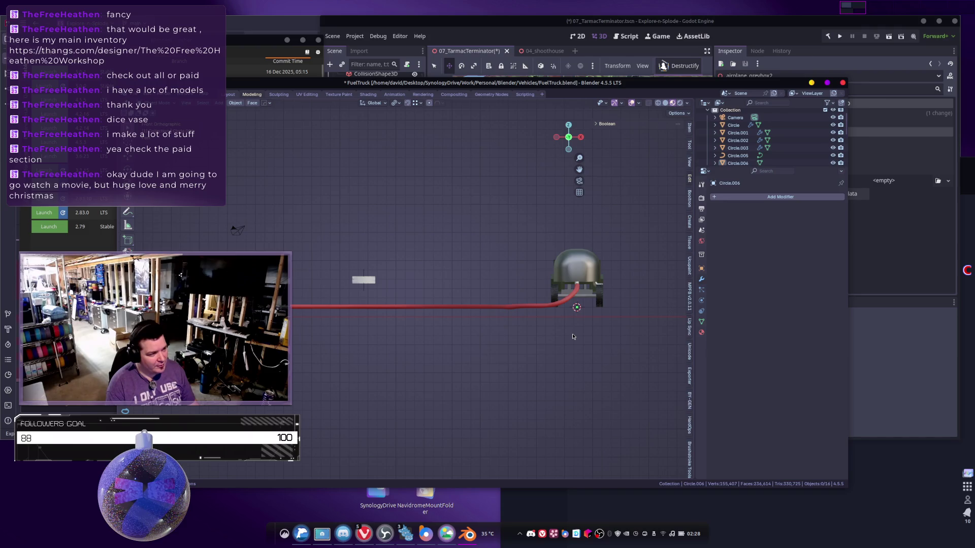
# From the side view, move the selected hose rail 1.9614 units along Z.
pyautogui.press('KP_3')
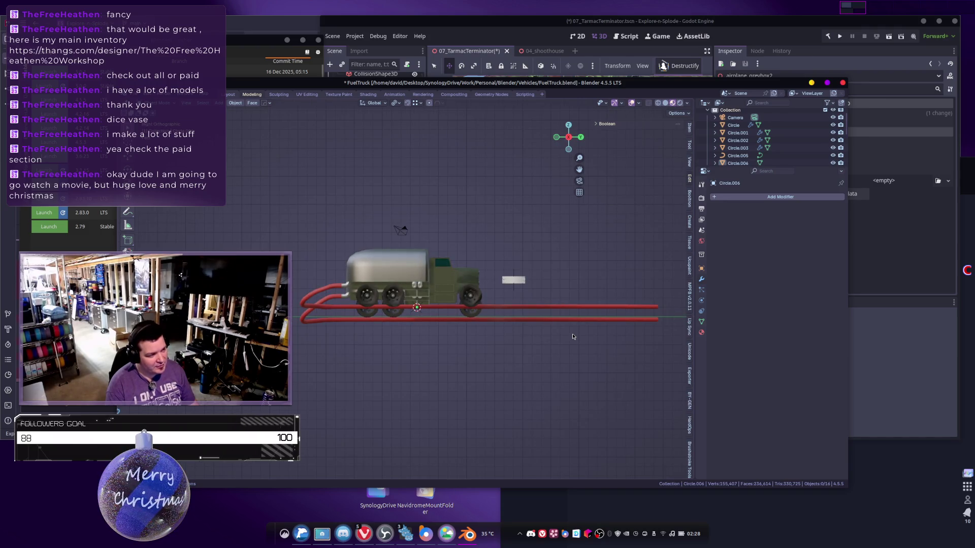
pyautogui.scroll(6, 573, 337)
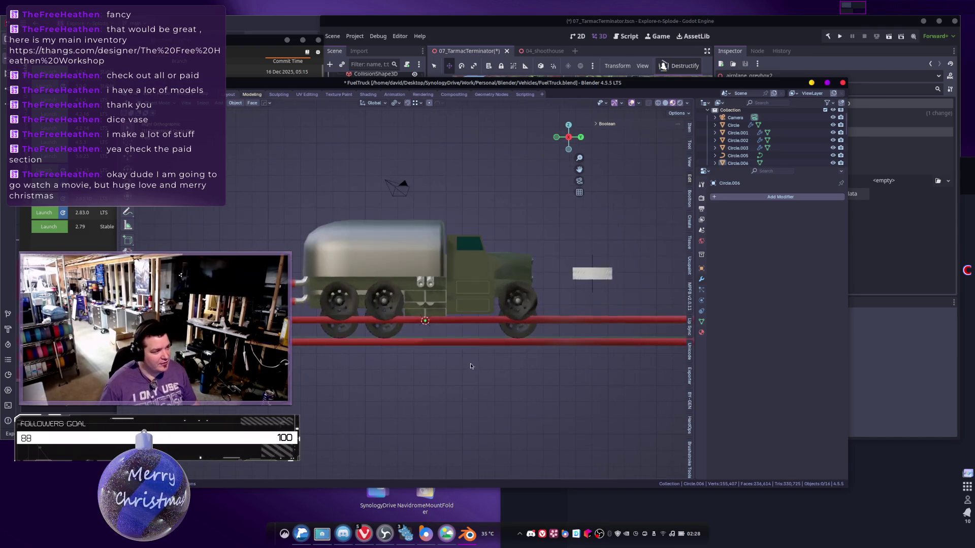
pyautogui.scroll(-1, 483, 386)
pyautogui.press('Tab')
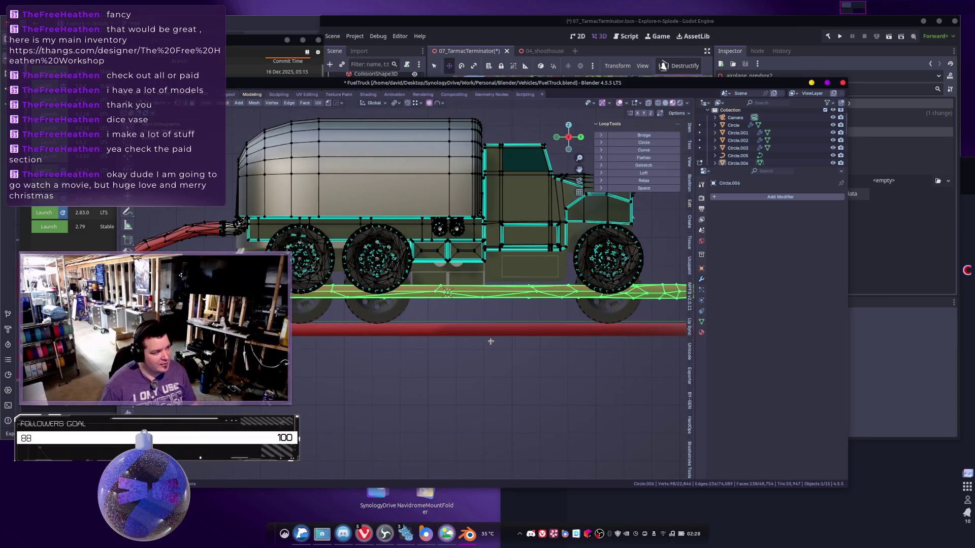
pyautogui.scroll(1, 436, 348)
pyautogui.moveTo(436, 349); pyautogui.dragTo(393, 331, button='middle')
pyautogui.press('g')
pyautogui.press('z')
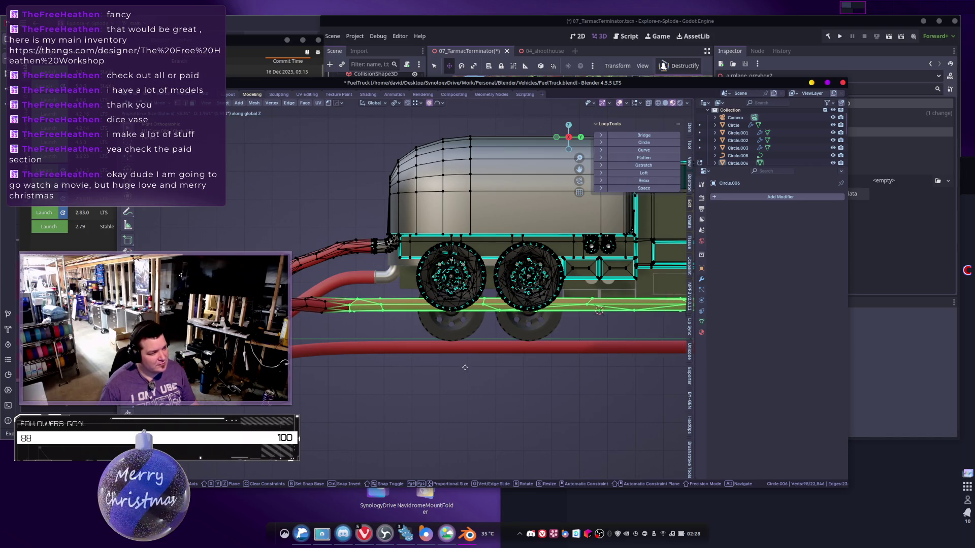
pyautogui.click(465, 367)
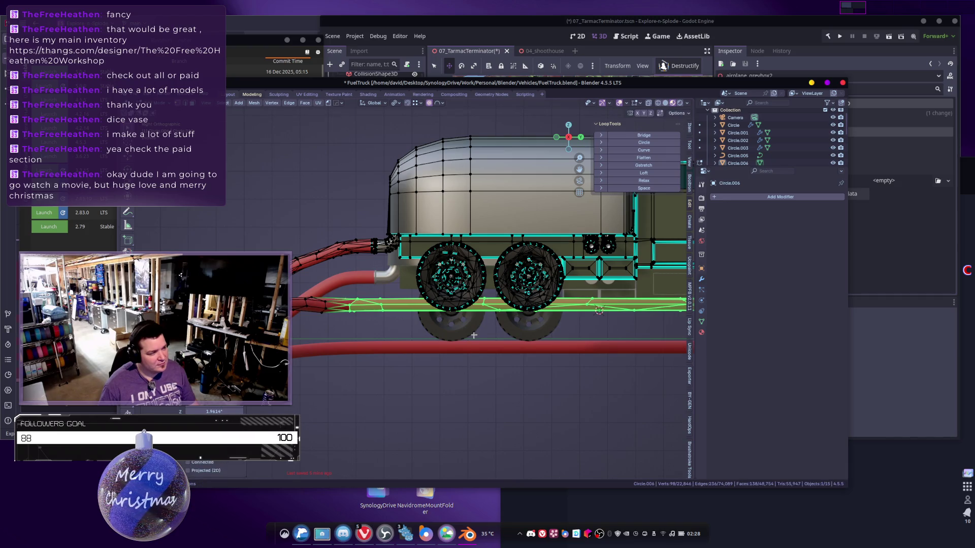
# Return to Object Mode and select the truck together with its hose.
pyautogui.scroll(-4, 474, 335)
pyautogui.press('Tab')
pyautogui.scroll(-3, 473, 334)
pyautogui.moveTo(473, 335)
pyautogui.mouseDown(button='middle')
pyautogui.moveTo(557, 367)
pyautogui.moveTo(533, 355)
pyautogui.moveTo(548, 370)
pyautogui.moveTo(486, 303)
pyautogui.moveTo(523, 306)
pyautogui.mouseUp(button='middle')
pyautogui.press('a')
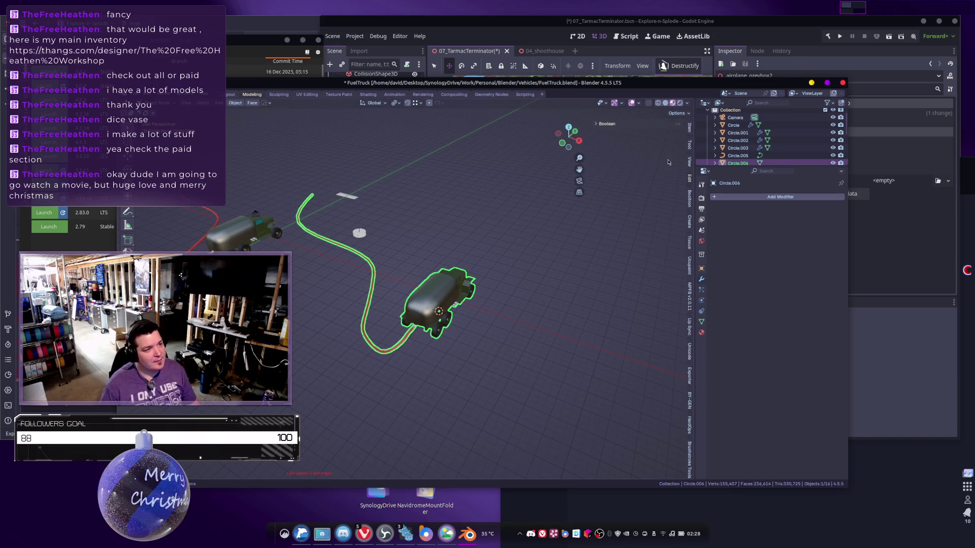
# Point the batch exporter's path to Blender/Vehicles and export the selected truck as glb.
pyautogui.click(690, 378)
pyautogui.moveTo(538, 361)
pyautogui.keyDown('shift'); pyautogui.mouseDown(button='middle')
pyautogui.moveTo(546, 365)
pyautogui.moveTo(528, 386)
pyautogui.mouseUp(button='middle'); pyautogui.keyUp('shift')
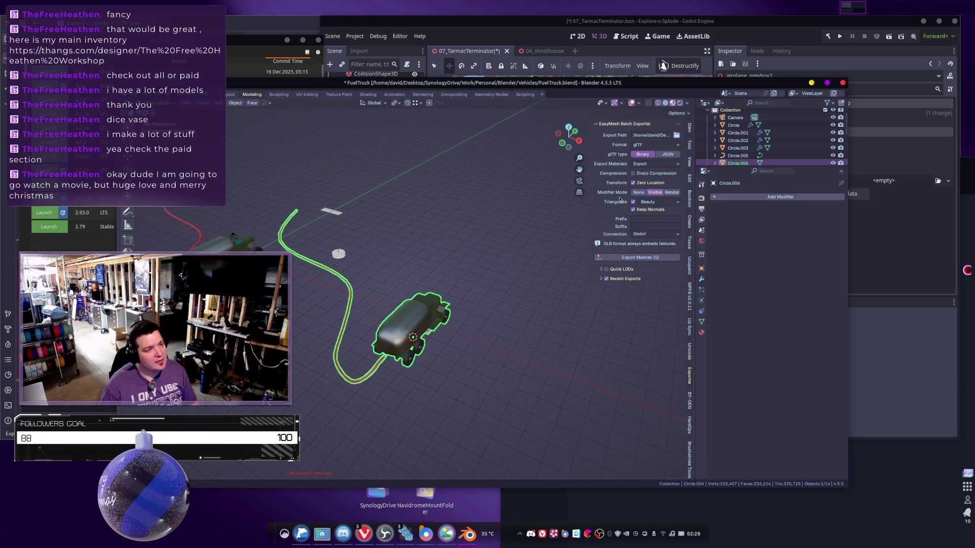
pyautogui.click(676, 136)
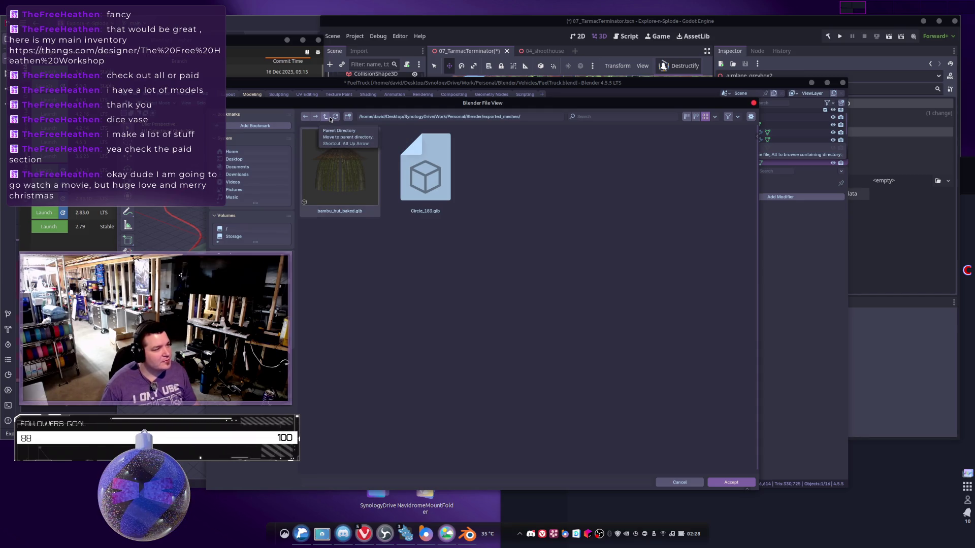
pyautogui.click(330, 118)
pyautogui.scroll(-5, 543, 245)
pyautogui.scroll(-3, 582, 279)
pyautogui.scroll(1, 579, 274)
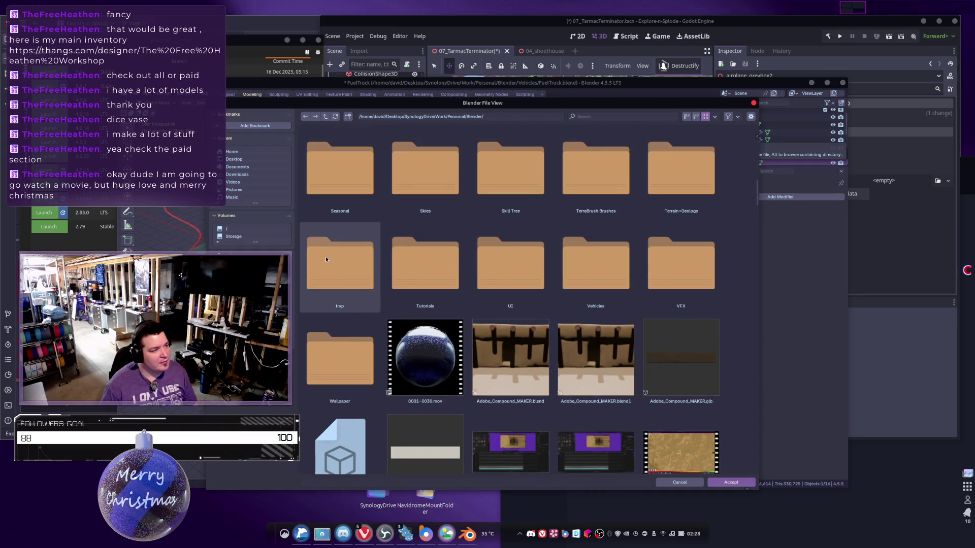
pyautogui.click(580, 263)
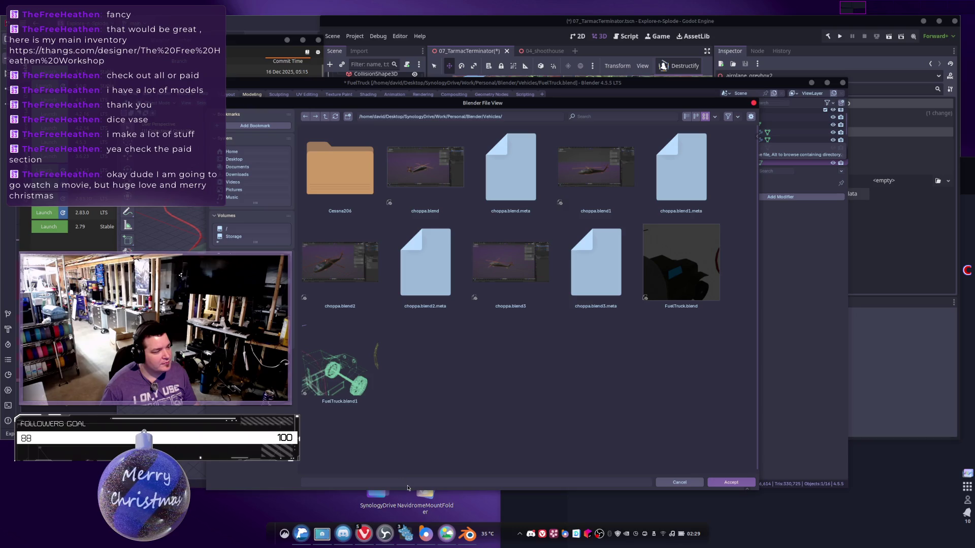
pyautogui.click(720, 483)
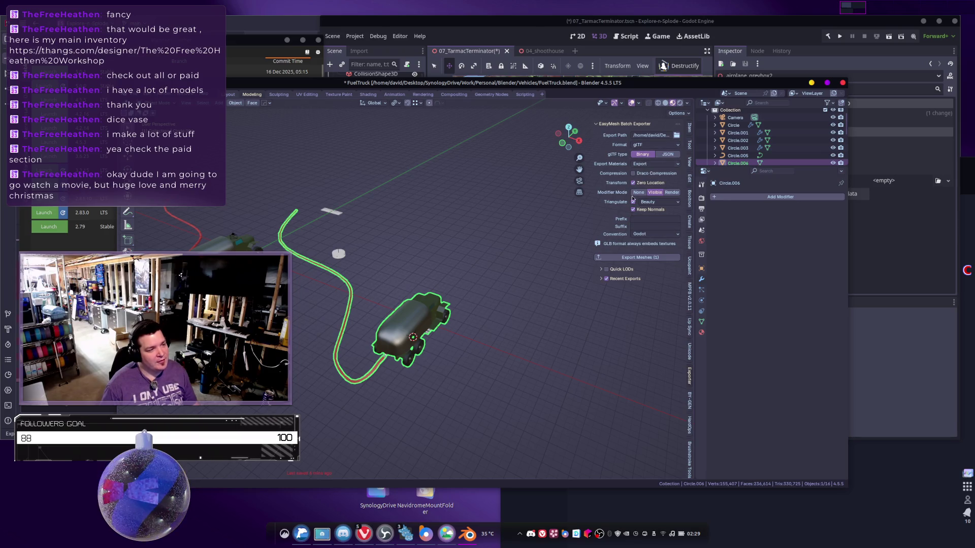
pyautogui.click(638, 257)
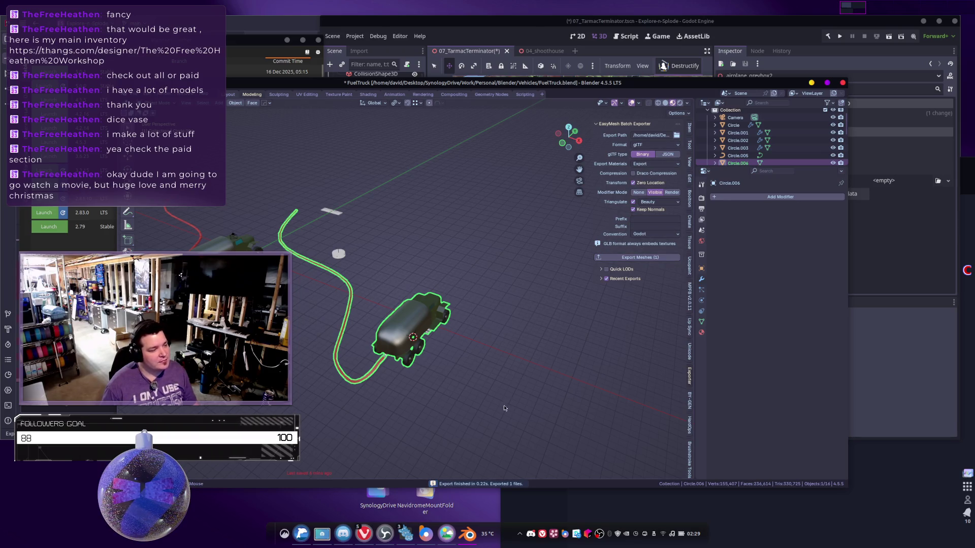
# Open circle_006.glb from the Vehicles folder in F3D, inspect the truck, then close it.
pyautogui.hotkey('alt', 'Tab')
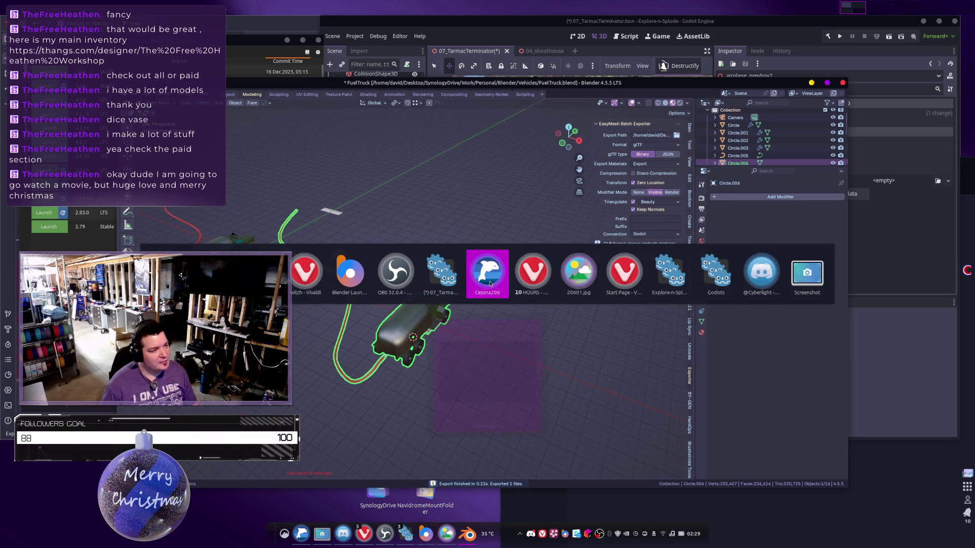
pyautogui.click(487, 274)
pyautogui.click(758, 187)
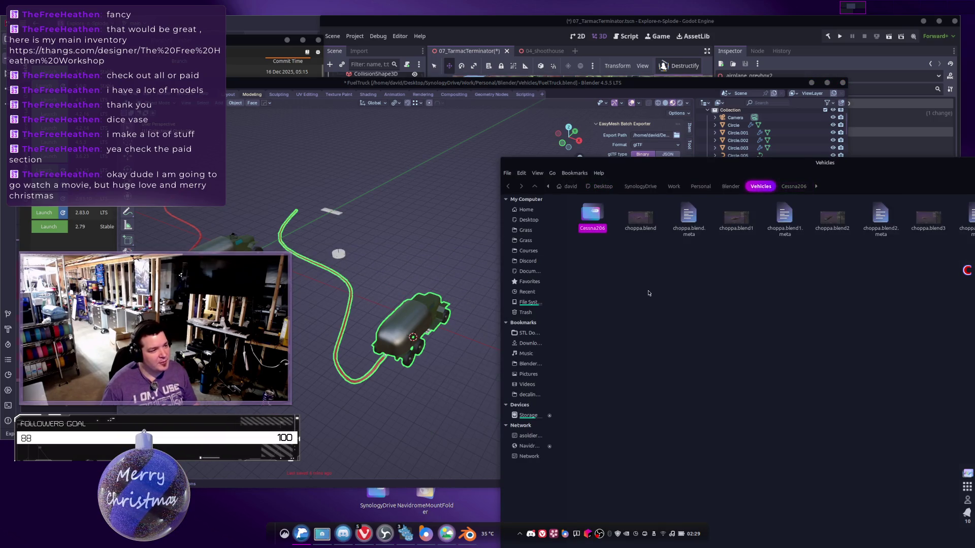
pyautogui.moveTo(720, 167); pyautogui.dragTo(350, 159)
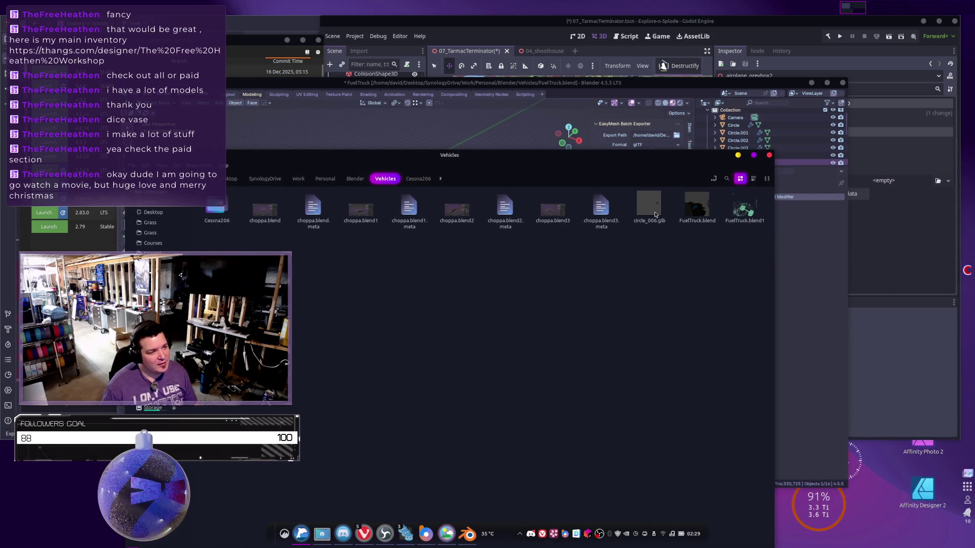
pyautogui.click(654, 216)
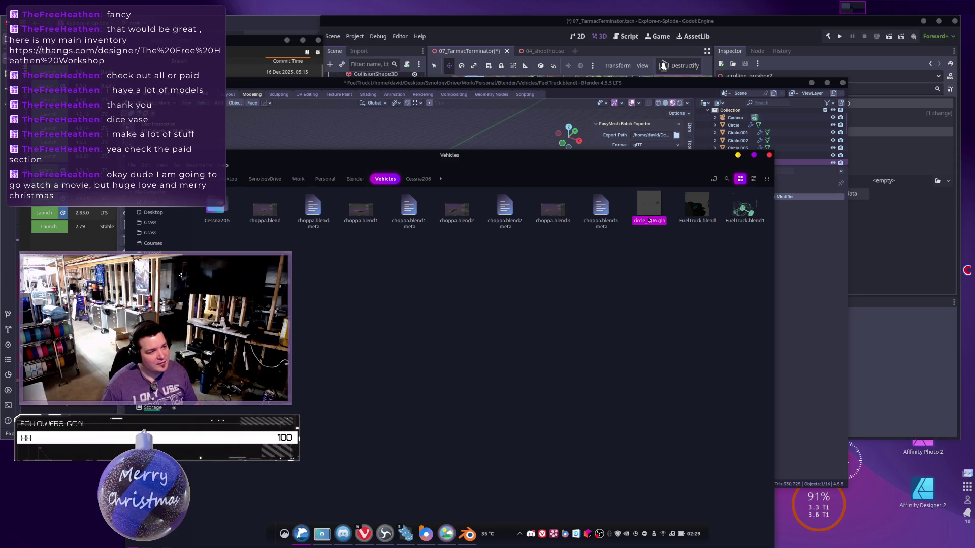
pyautogui.rightClick(649, 208)
pyautogui.moveTo(701, 222)
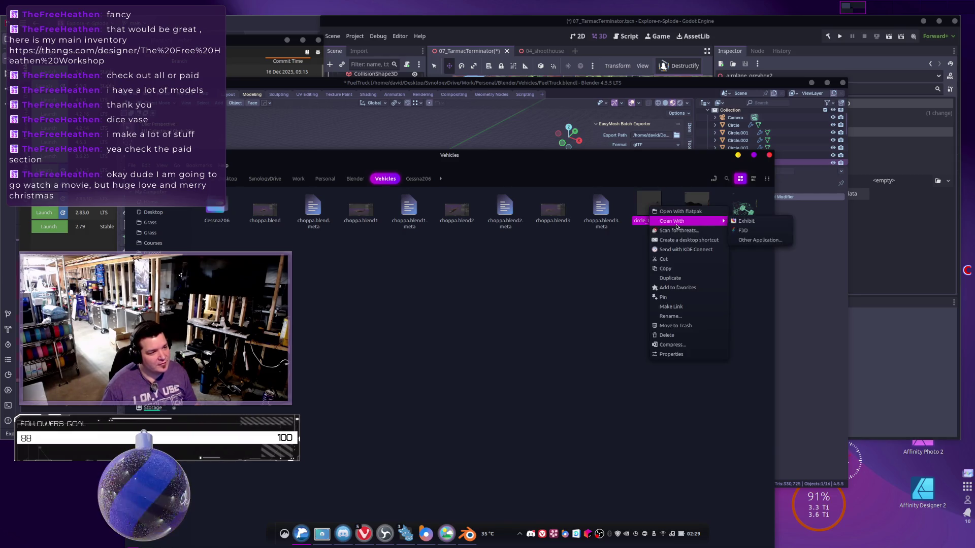
pyautogui.click(743, 229)
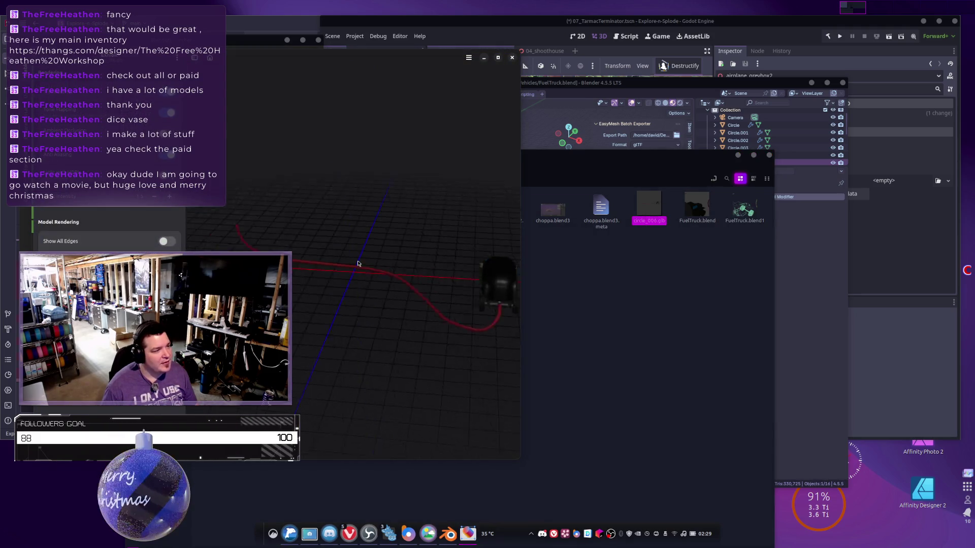
pyautogui.moveTo(358, 264); pyautogui.dragTo(346, 265)
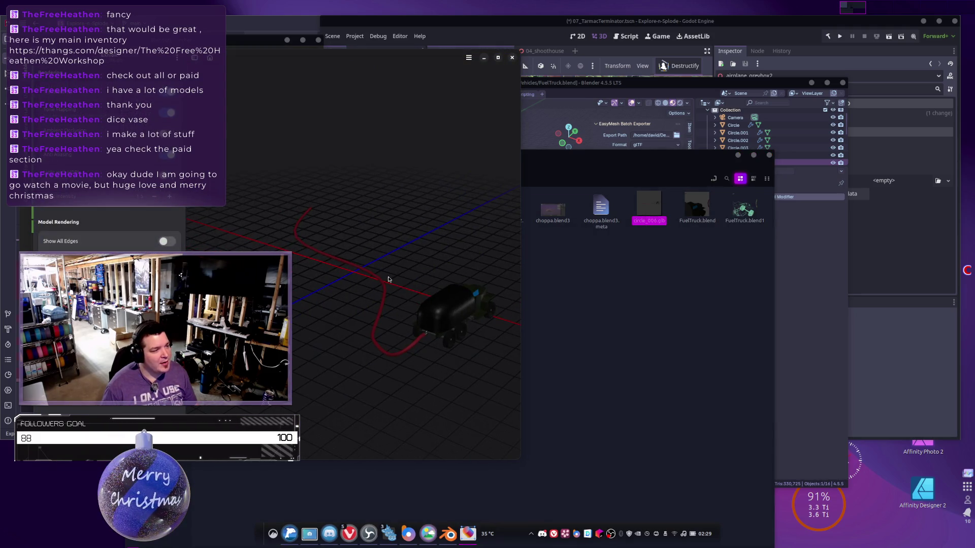
pyautogui.click(512, 58)
pyautogui.click(796, 85)
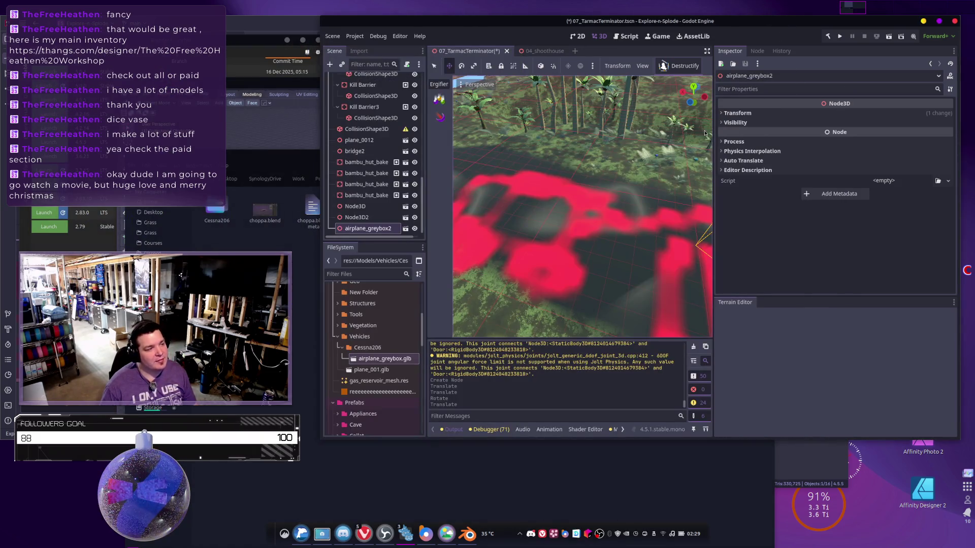
# Rename the Circle.006 object to FuelTruck_Greybox in the Outliner.
pyautogui.hotkey('alt', 'Tab')
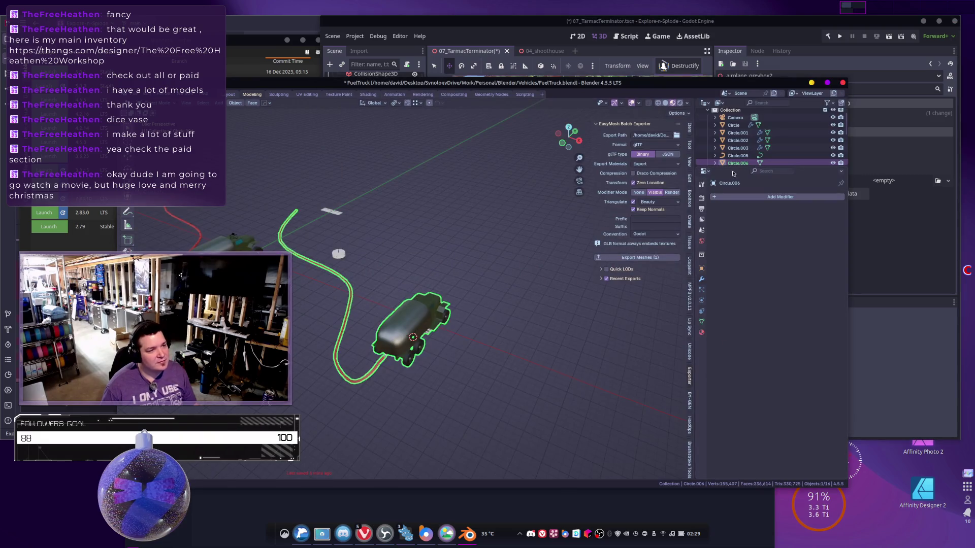
pyautogui.moveTo(734, 167); pyautogui.dragTo(734, 235)
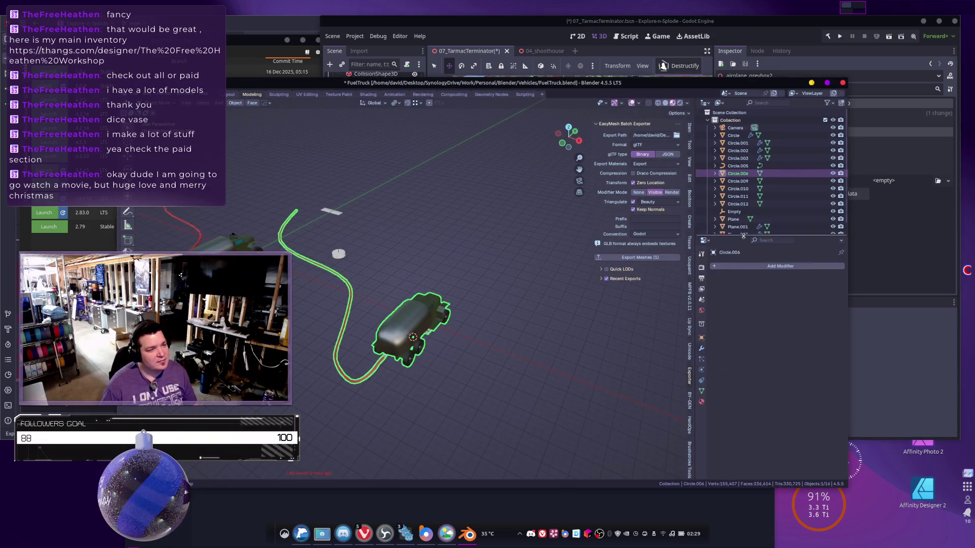
pyautogui.doubleClick(733, 174)
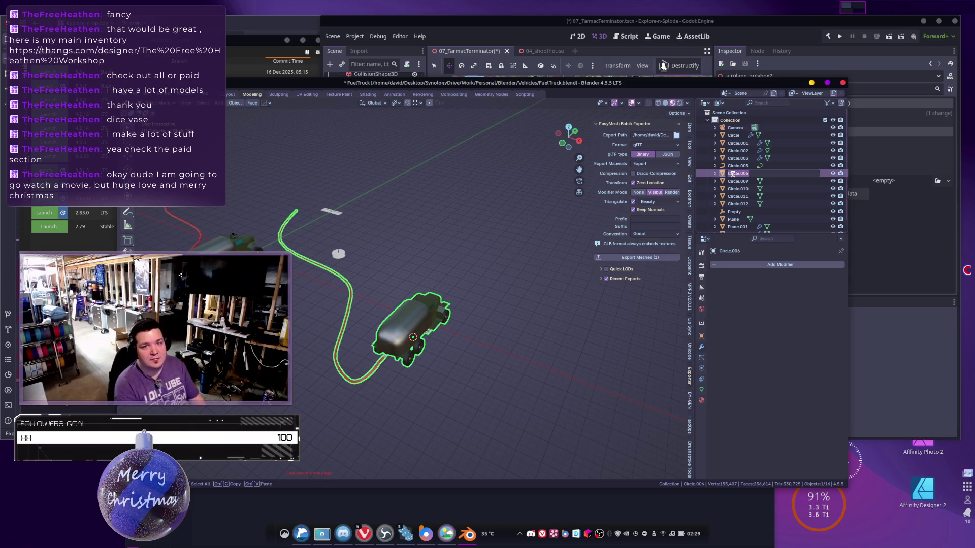
pyautogui.write('Fuel Truck')
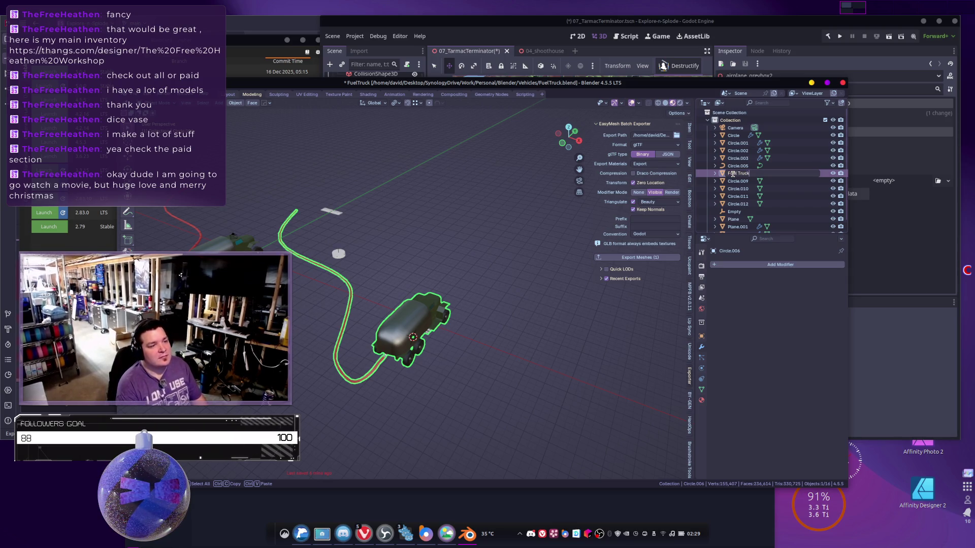
pyautogui.press('BackSpace')
pyautogui.press('BackSpace')
pyautogui.press('BackSpace')
pyautogui.write('uelTr')
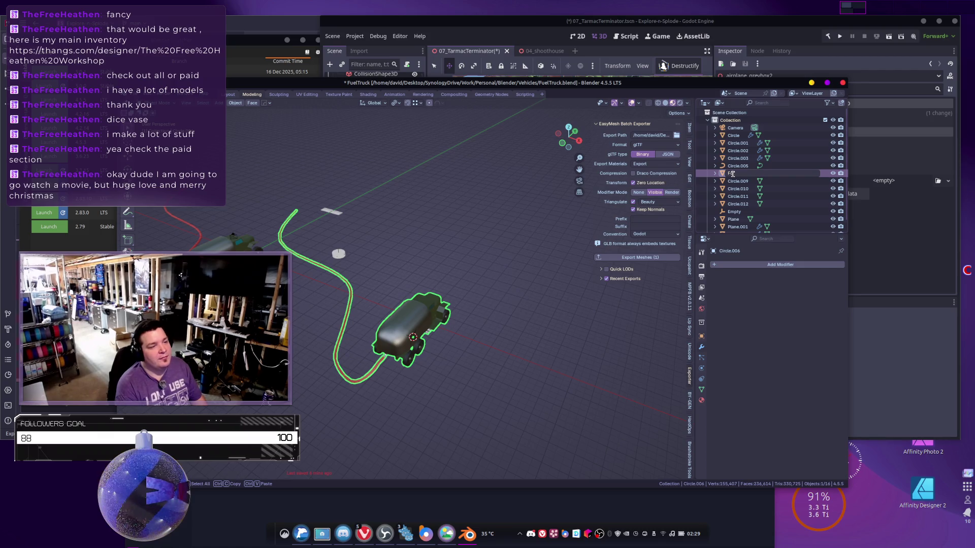
pyautogui.write('uck_Greybox')
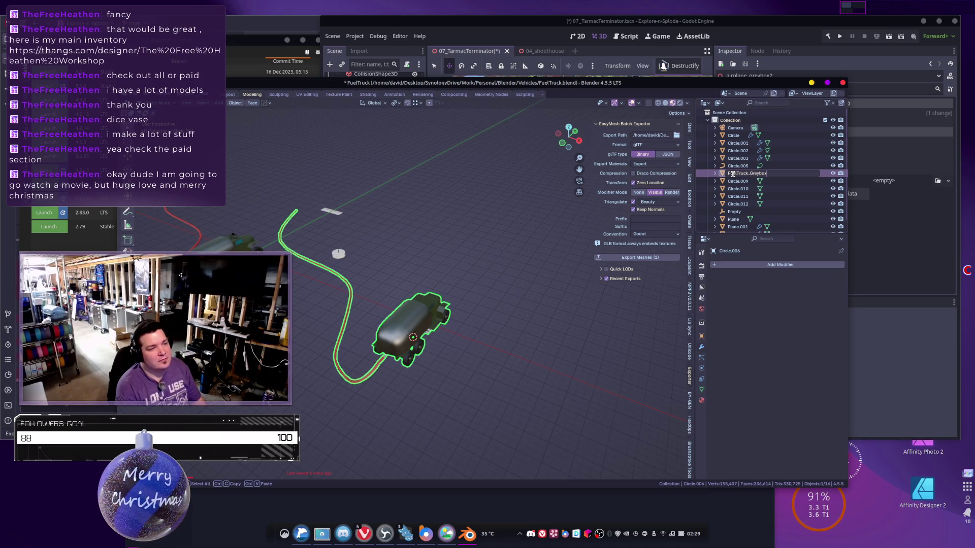
pyautogui.press('Return')
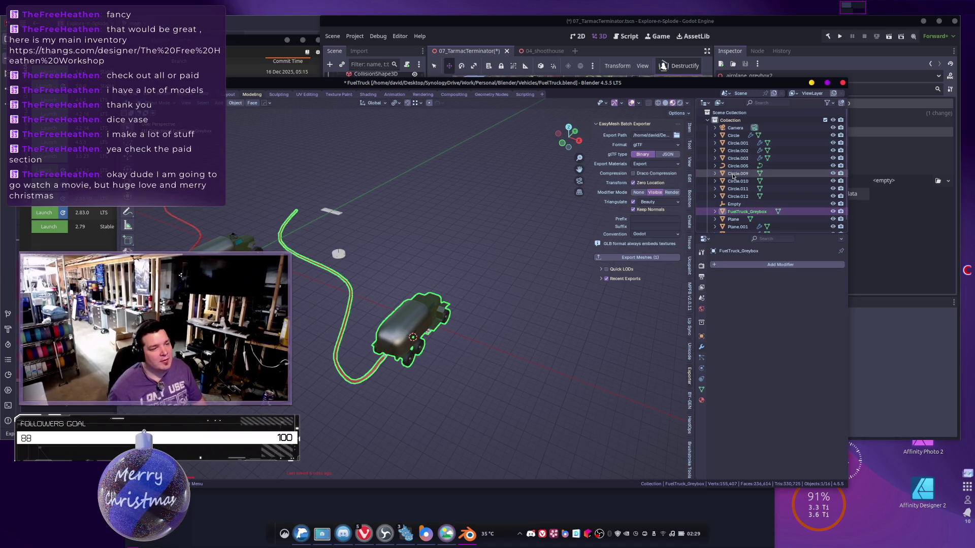
# Rename the child mesh FuelTruck_Greybox_Mesh, save FuelTruck.blend, and export the truck again.
pyautogui.click(715, 212)
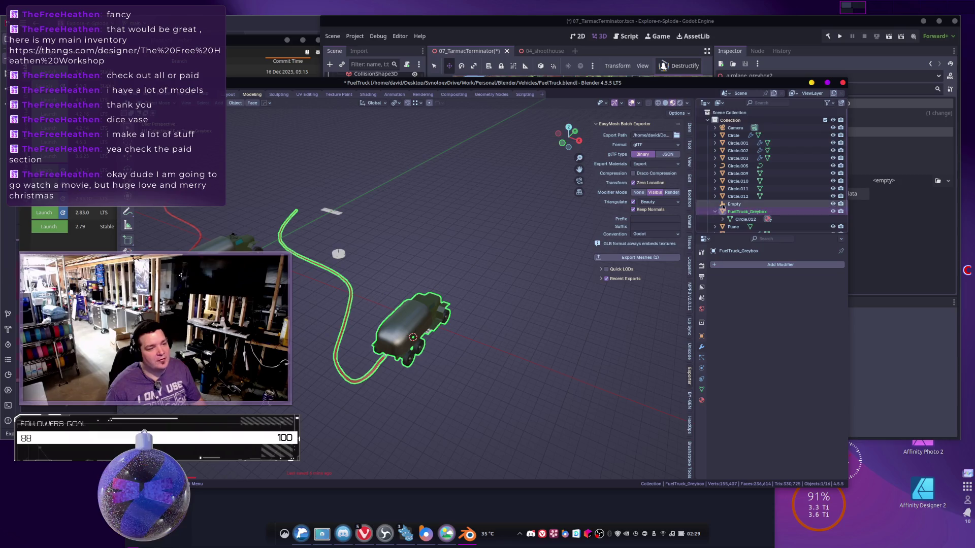
pyautogui.scroll(-1, 746, 208)
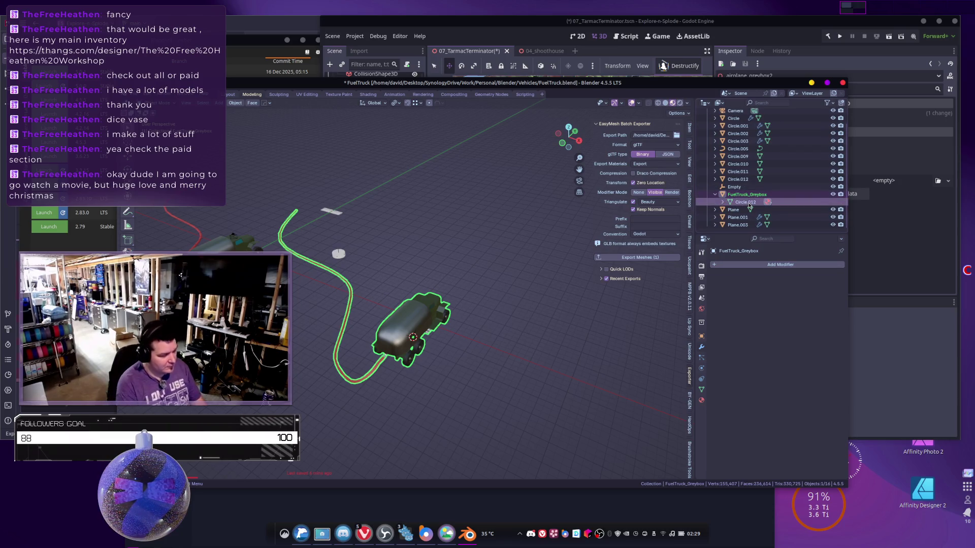
pyautogui.doubleClick(749, 203)
pyautogui.write('FuelTruck_Greybox_Mesh')
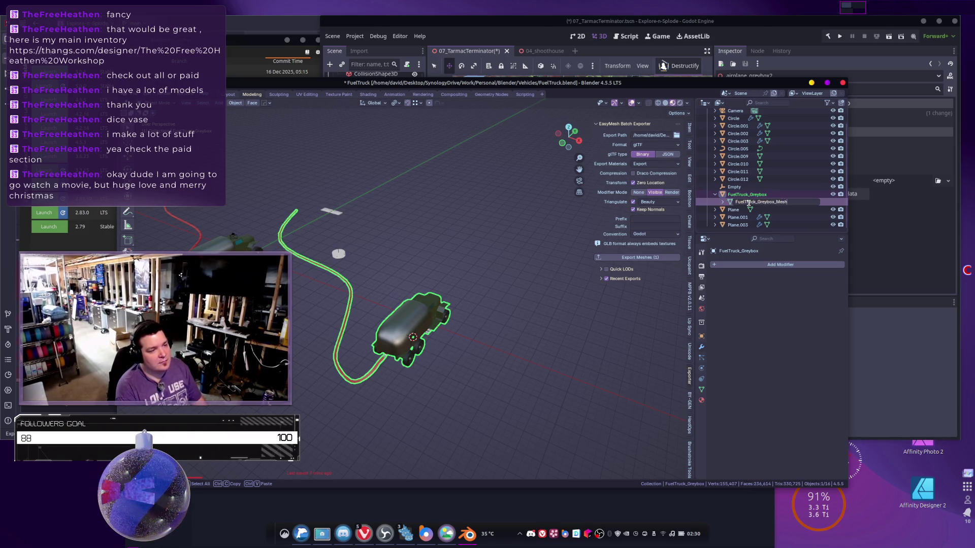
pyautogui.press('Return')
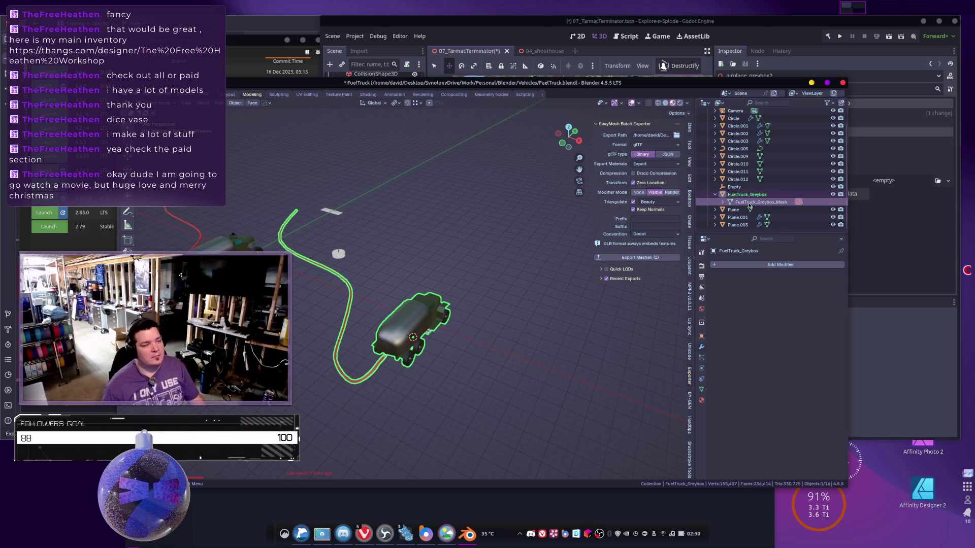
pyautogui.hotkey('ctrl', 's')
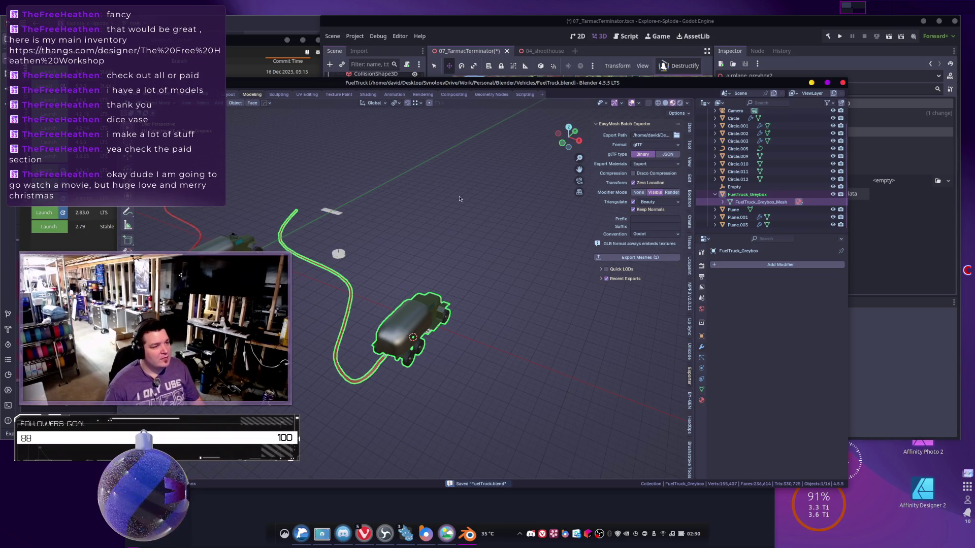
pyautogui.click(629, 263)
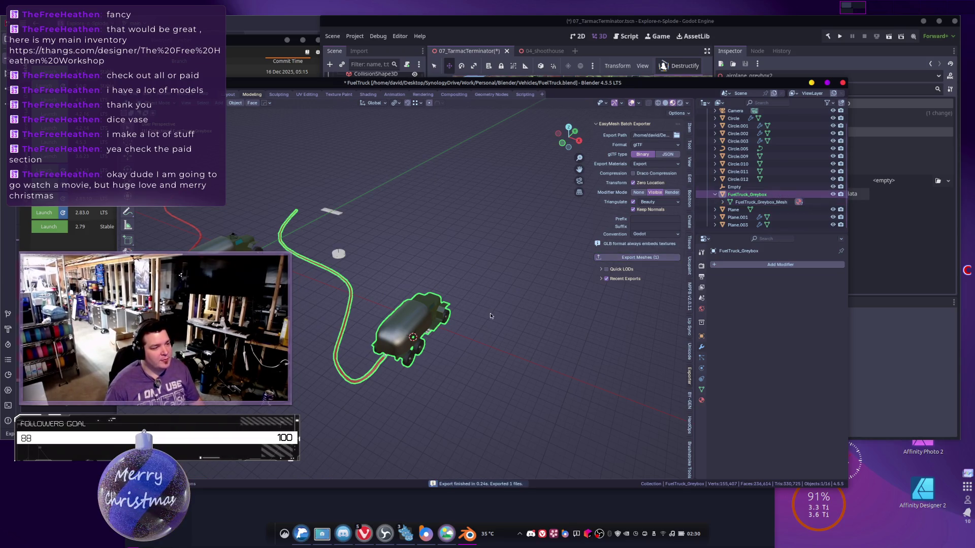
pyautogui.hotkey('alt', 'Tab')
pyautogui.hotkey('alt', 'Tab')
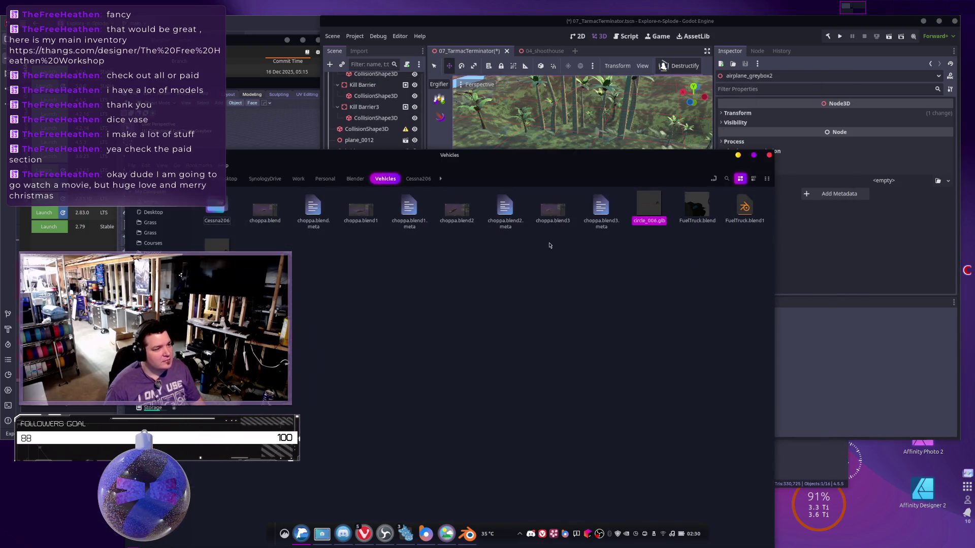
# Select fuel_truck_greybox.glb in Vehicles and drag it into Godot's project Vehicles folder.
pyautogui.click(573, 252)
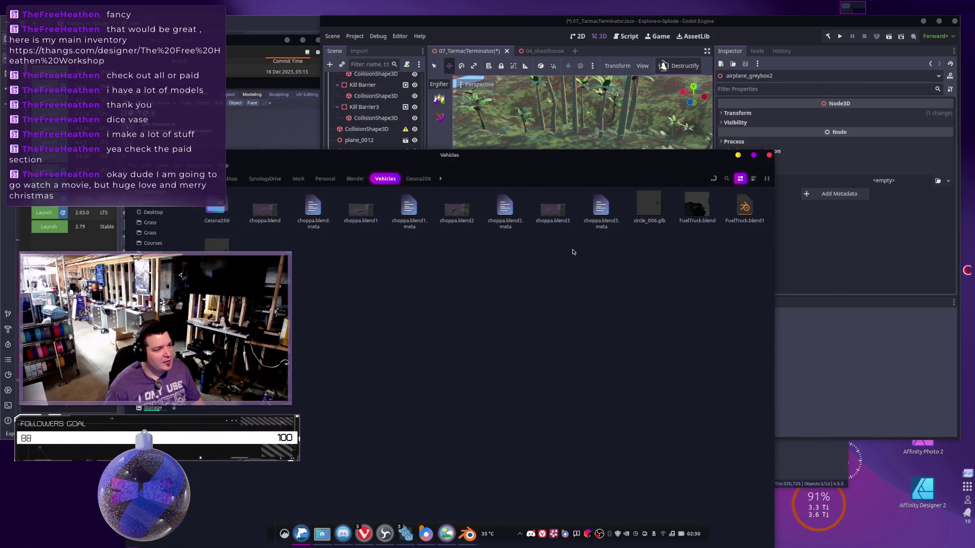
pyautogui.click(649, 218)
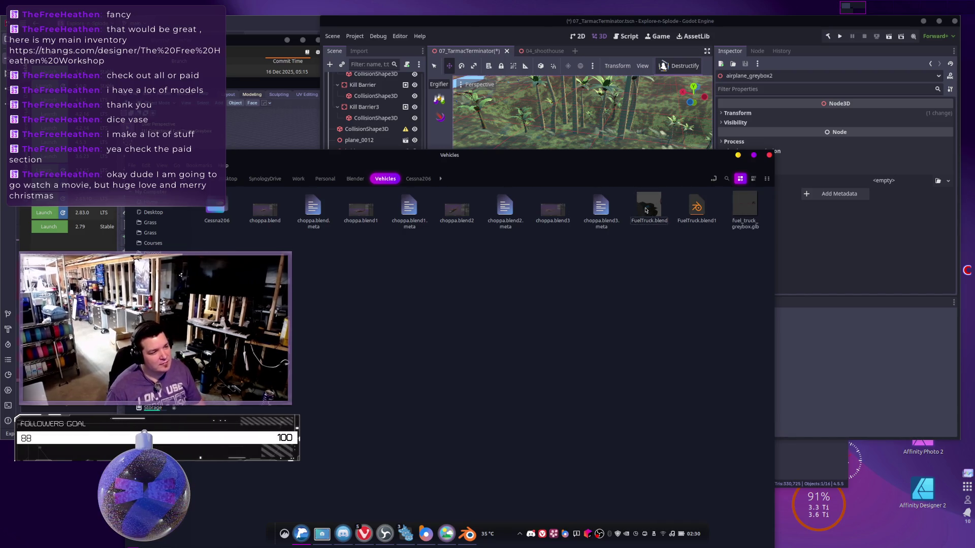
pyautogui.click(738, 211)
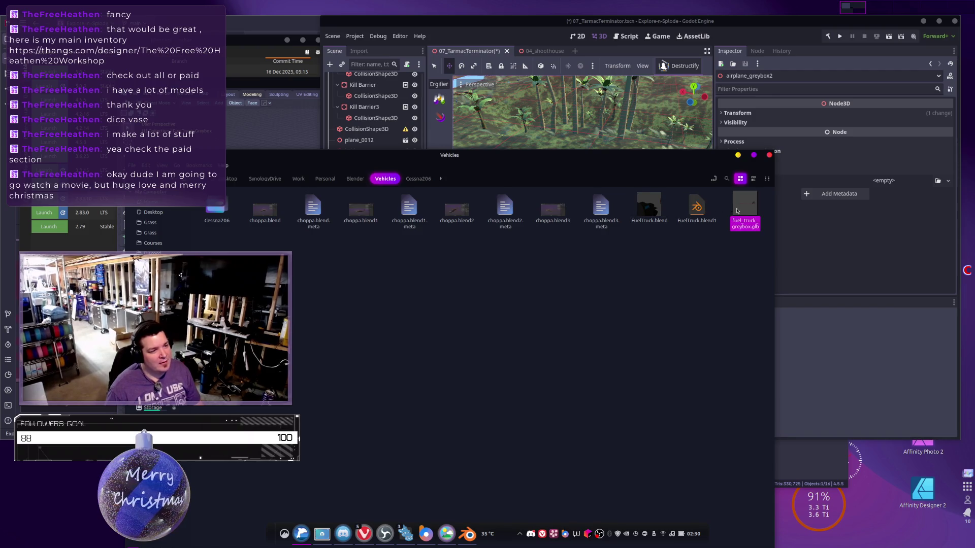
pyautogui.moveTo(655, 154)
pyautogui.mouseDown()
pyautogui.moveTo(957, 253)
pyautogui.moveTo(863, 223)
pyautogui.moveTo(584, 381)
pyautogui.moveTo(508, 396)
pyautogui.moveTo(482, 414)
pyautogui.mouseUp()
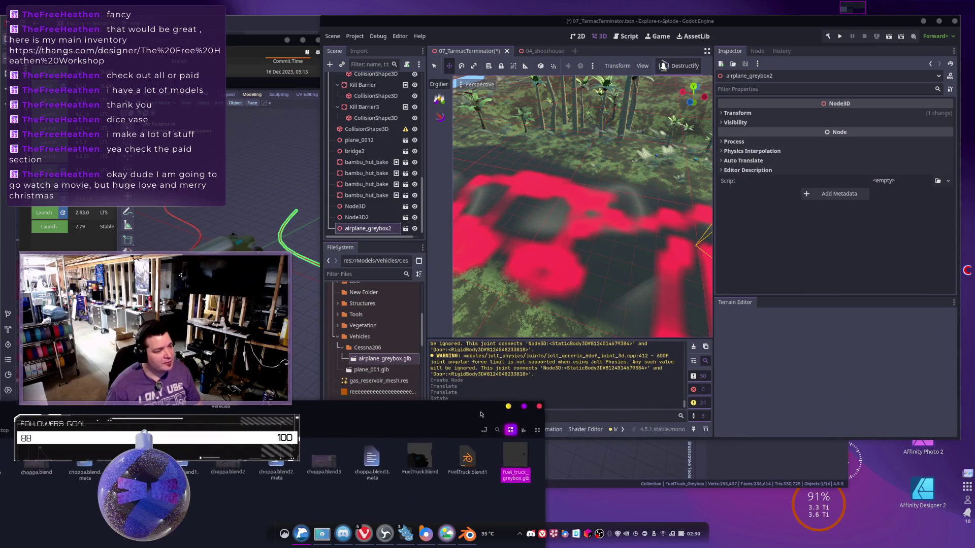
pyautogui.moveTo(515, 457)
pyautogui.mouseDown()
pyautogui.moveTo(401, 379)
pyautogui.moveTo(373, 337)
pyautogui.mouseUp()
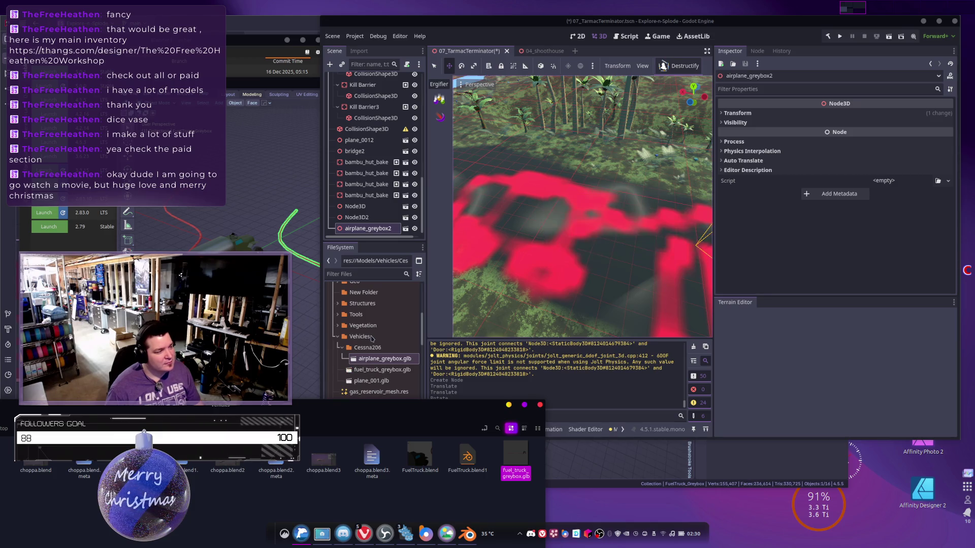
# Drag fuel_truck_greybox.glb into the 3D viewport, placing the truck on the tarmac below the plane.
pyautogui.moveTo(584, 203); pyautogui.dragTo(584, 203, button='right')
pyautogui.moveTo(500, 243); pyautogui.dragTo(500, 242, button='right')
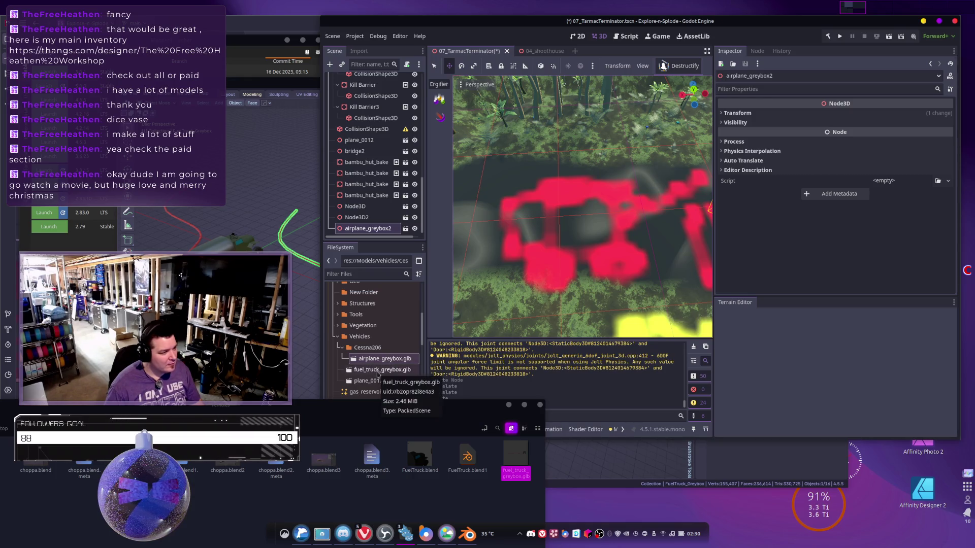
pyautogui.moveTo(380, 374)
pyautogui.mouseDown()
pyautogui.moveTo(584, 196)
pyautogui.moveTo(536, 211)
pyautogui.moveTo(562, 209)
pyautogui.mouseUp()
pyautogui.moveTo(561, 208); pyautogui.dragTo(534, 259, button='middle')
pyautogui.moveTo(630, 205)
pyautogui.mouseDown(button='middle')
pyautogui.moveTo(619, 228)
pyautogui.moveTo(599, 196)
pyautogui.moveTo(625, 217)
pyautogui.mouseUp(button='middle')
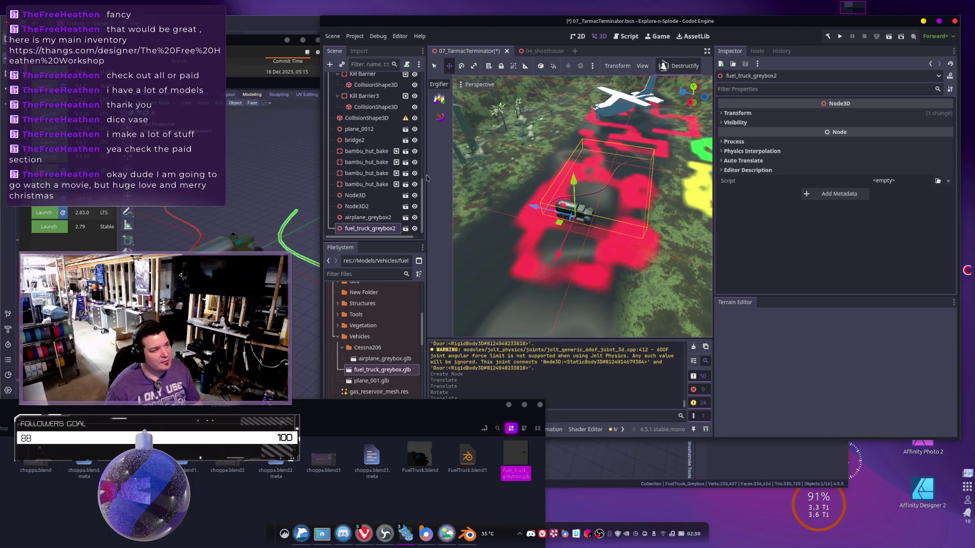
# Set the fuel truck's Transform scale to a uniform 2.0 in the Inspector.
pyautogui.click(745, 114)
pyautogui.click(764, 183)
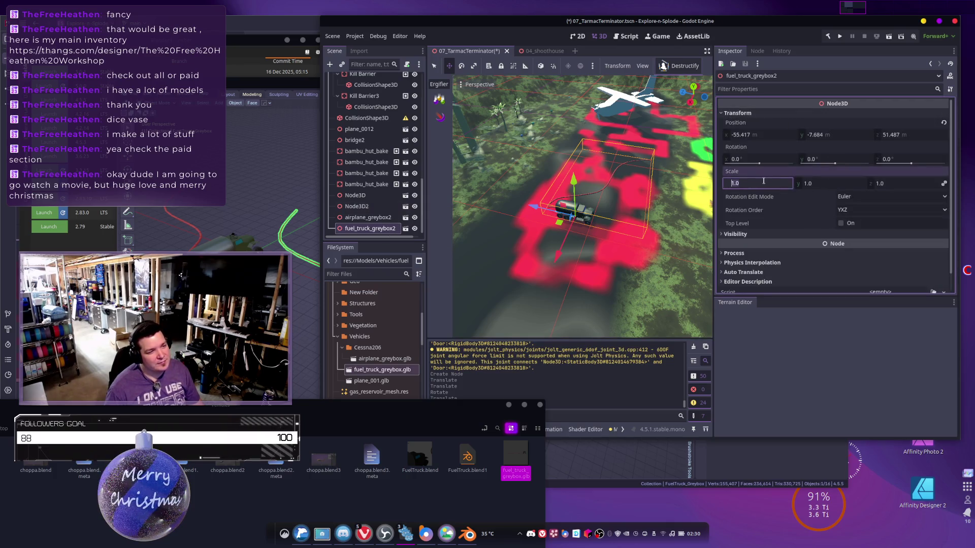
pyautogui.write('2')
pyautogui.press('Tab')
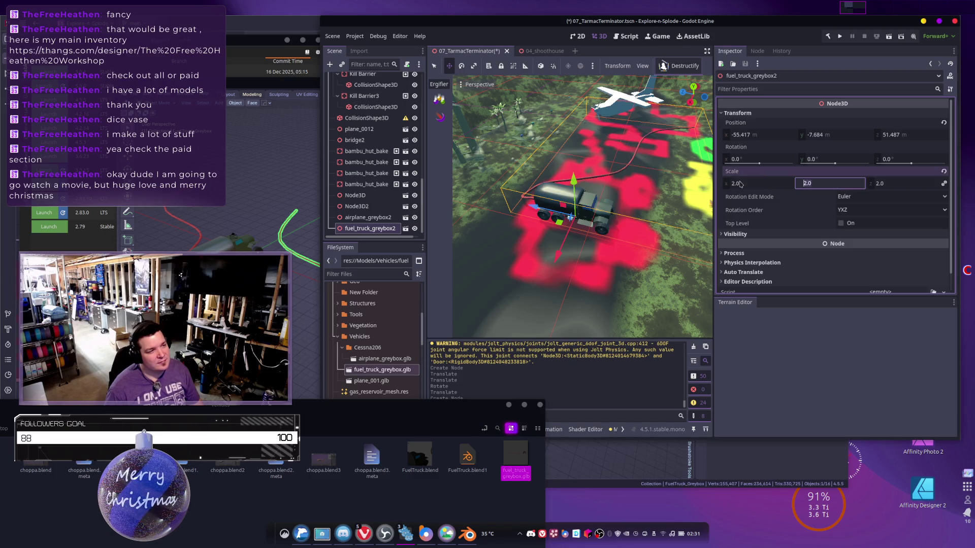
pyautogui.moveTo(615, 206); pyautogui.dragTo(617, 206, button='middle')
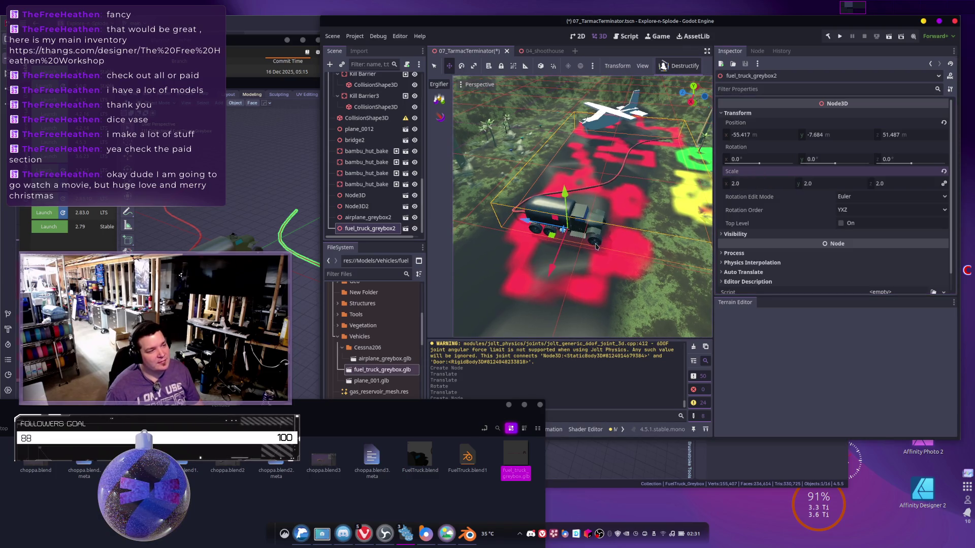
pyautogui.moveTo(624, 129)
pyautogui.mouseDown(button='middle')
pyautogui.moveTo(617, 199)
pyautogui.moveTo(588, 224)
pyautogui.mouseUp(button='middle')
# Rotate the truck to about -88° on Y and move it beside the airplane.
pyautogui.press('e')
pyautogui.moveTo(588, 224); pyautogui.dragTo(530, 233)
pyautogui.moveTo(530, 233)
pyautogui.mouseDown(button='middle')
pyautogui.moveTo(553, 228)
pyautogui.moveTo(536, 227)
pyautogui.mouseUp(button='middle')
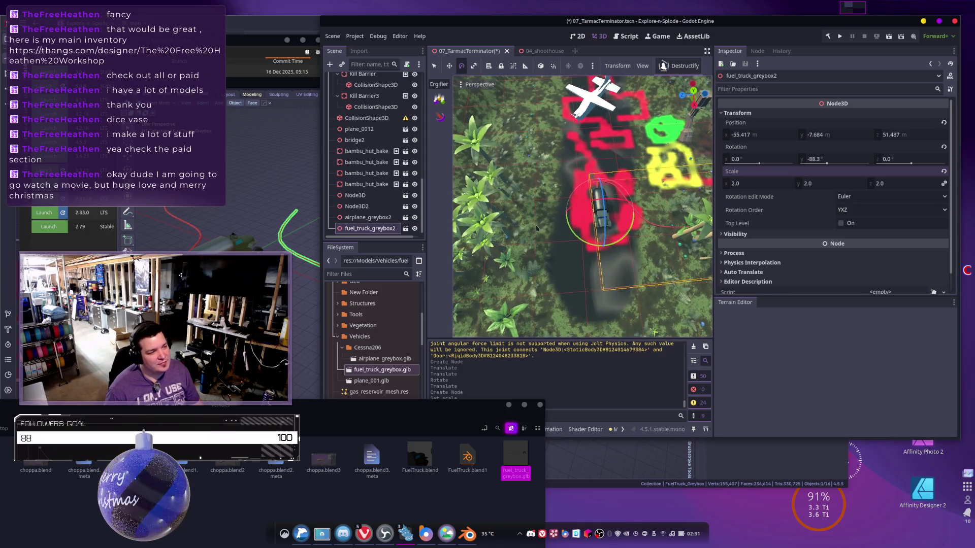
pyautogui.press('w')
pyautogui.moveTo(555, 216); pyautogui.dragTo(538, 202)
pyautogui.moveTo(539, 202); pyautogui.dragTo(569, 174, button='middle')
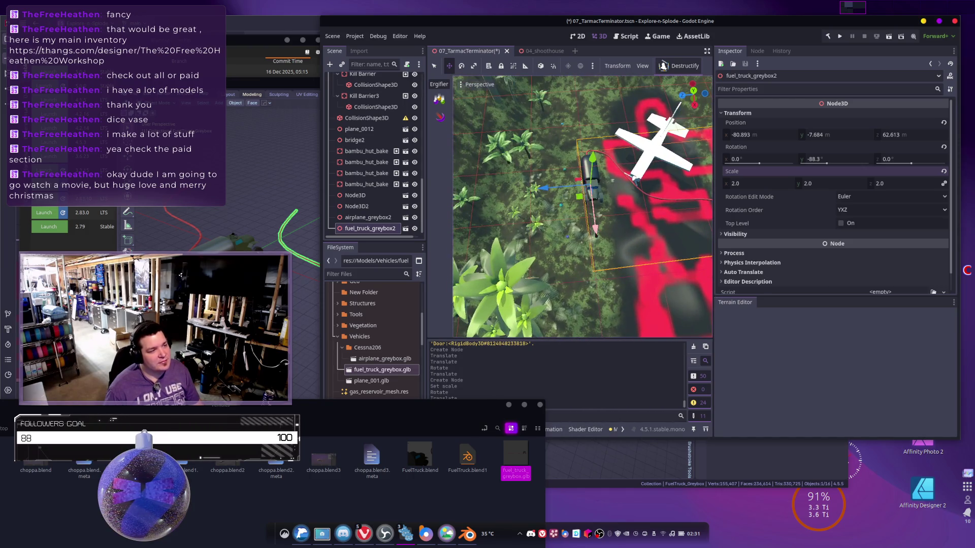
pyautogui.moveTo(597, 231); pyautogui.dragTo(580, 203)
pyautogui.moveTo(542, 172); pyautogui.dragTo(538, 173)
pyautogui.moveTo(538, 173); pyautogui.dragTo(590, 180, button='middle')
# Select the airplane and shift it along one axis past the truck.
pyautogui.click(591, 166)
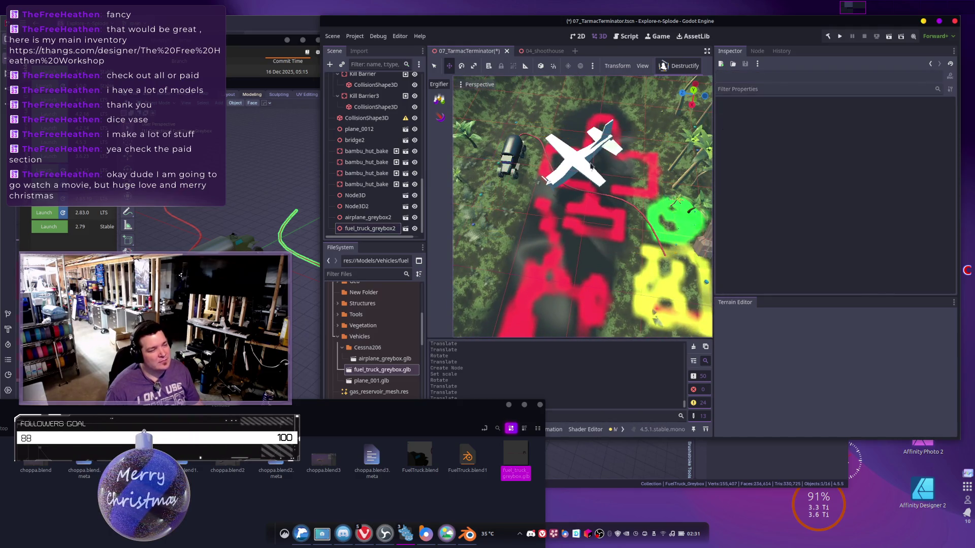
pyautogui.click(581, 168)
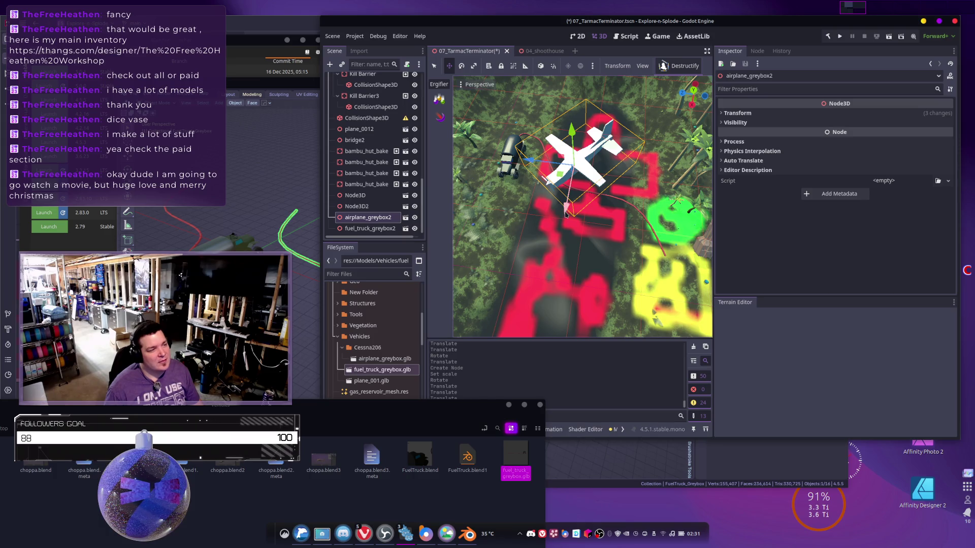
pyautogui.moveTo(565, 223); pyautogui.dragTo(551, 292)
pyautogui.moveTo(582, 206)
pyautogui.mouseDown(button='middle')
pyautogui.moveTo(630, 172)
pyautogui.moveTo(561, 261)
pyautogui.mouseUp(button='middle')
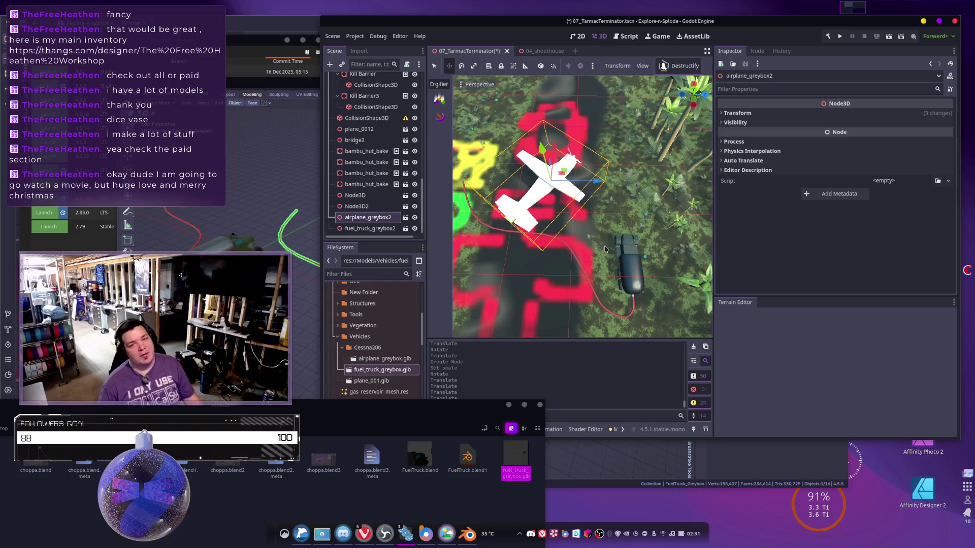
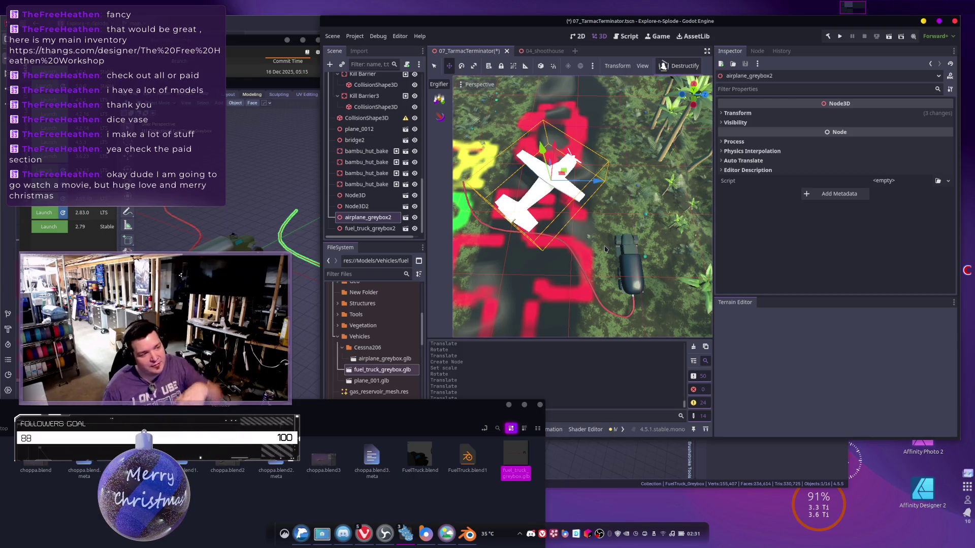
# Browse the FileSystem dock to res://Prefabs/Deco/ so crate_destructible.tscn and pallet_destructible.tscn are listed.
pyautogui.moveTo(601, 228)
pyautogui.mouseDown(button='middle')
pyautogui.moveTo(604, 277)
pyautogui.moveTo(561, 213)
pyautogui.moveTo(594, 262)
pyautogui.moveTo(586, 236)
pyautogui.moveTo(603, 208)
pyautogui.mouseUp(button='middle')
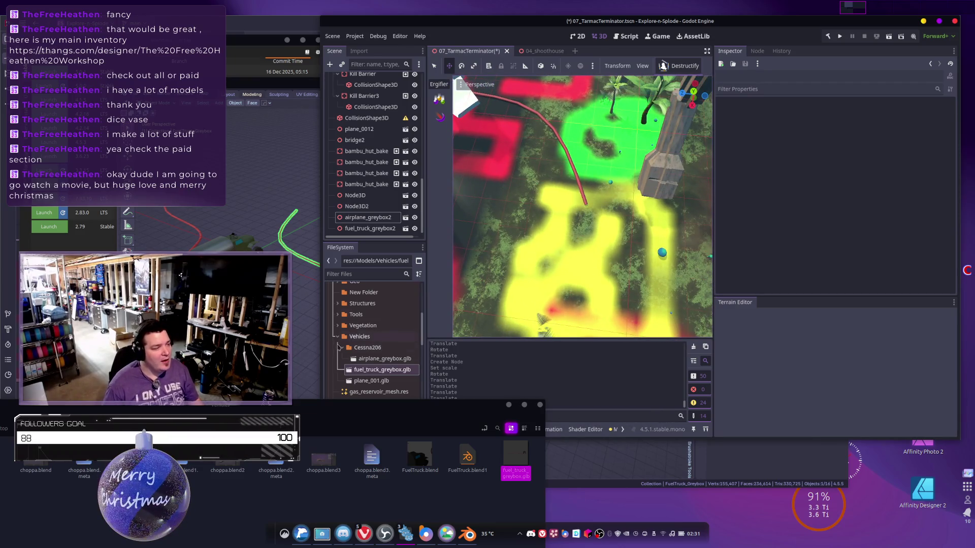
pyautogui.scroll(3, 340, 346)
pyautogui.click(337, 353)
pyautogui.scroll(-2, 339, 340)
pyautogui.click(341, 328)
pyautogui.scroll(-2, 366, 319)
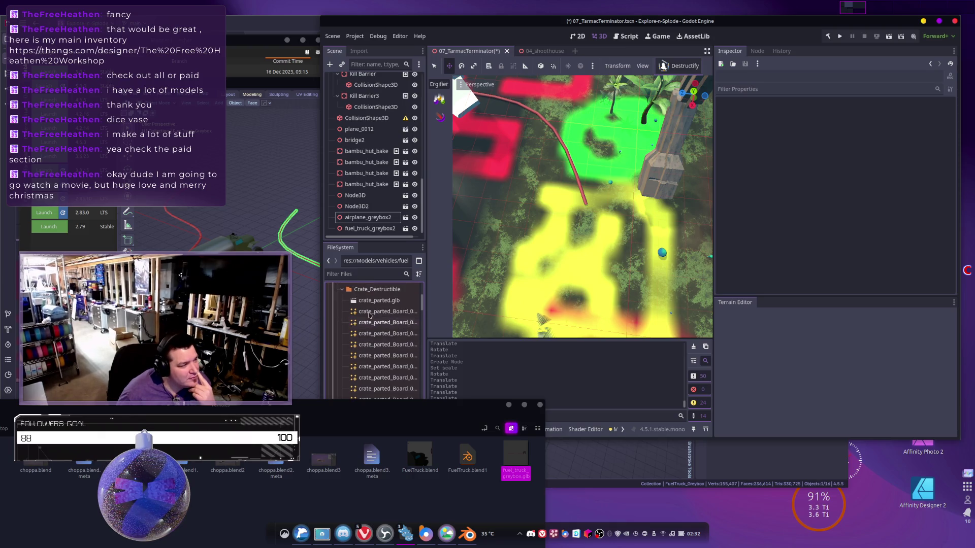
pyautogui.scroll(2, 370, 306)
pyautogui.click(343, 310)
pyautogui.scroll(-8, 345, 317)
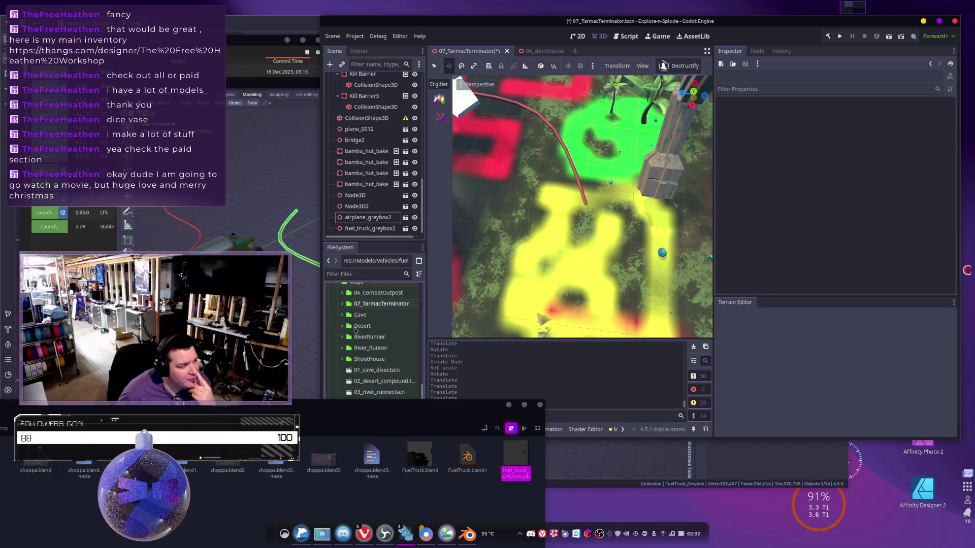
pyautogui.scroll(2, 357, 338)
pyautogui.scroll(3, 359, 338)
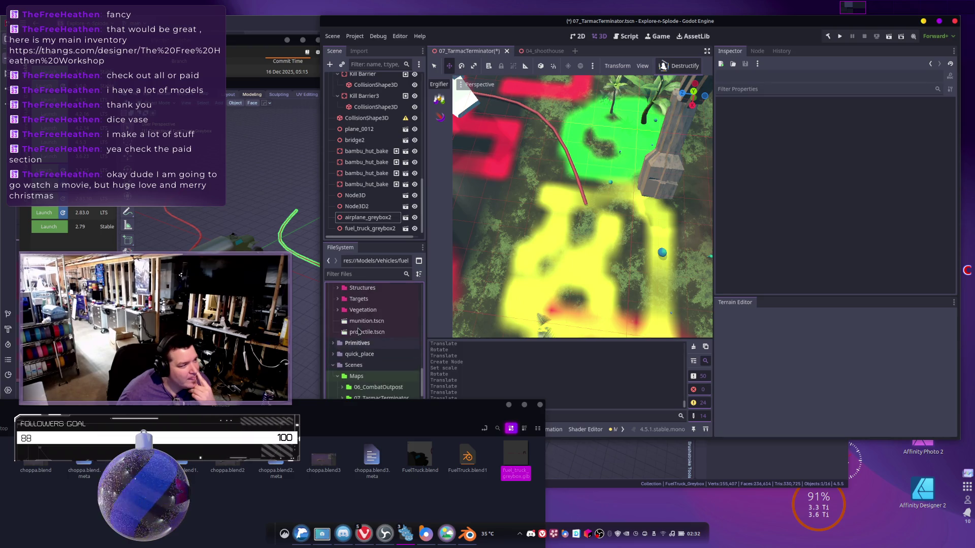
pyautogui.scroll(3, 356, 351)
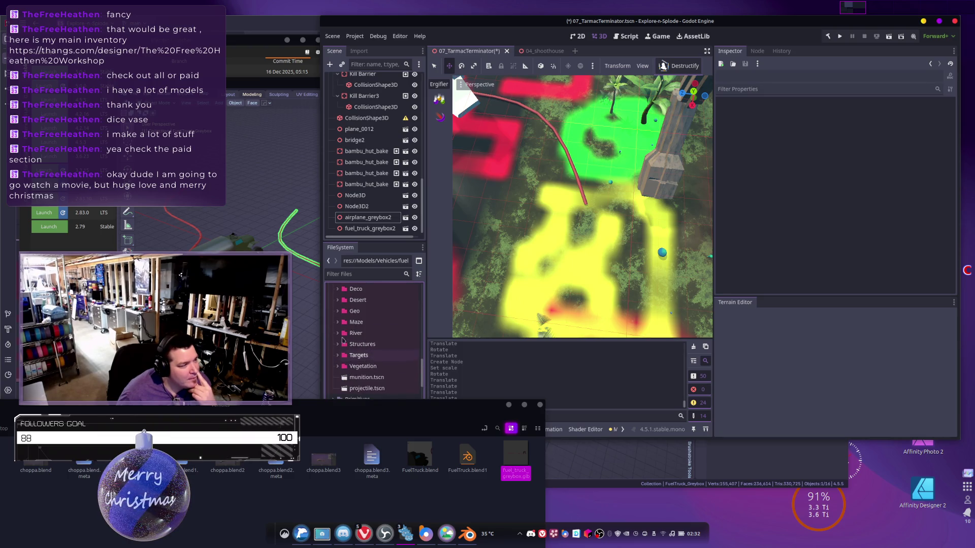
pyautogui.click(339, 289)
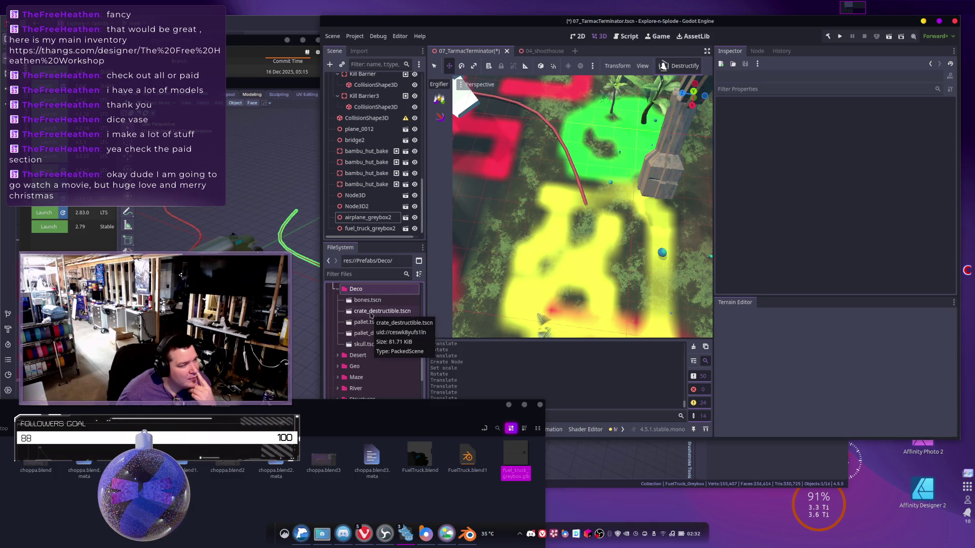
# Drop crate_destructible.tscn into the scene, slide it into place and lower it 1 m onto the ground.
pyautogui.moveTo(371, 315); pyautogui.dragTo(559, 270)
pyautogui.moveTo(558, 270); pyautogui.dragTo(566, 203, button='middle')
pyautogui.moveTo(566, 203); pyautogui.dragTo(564, 223, button='right')
pyautogui.moveTo(541, 231)
pyautogui.mouseDown()
pyautogui.moveTo(604, 216)
pyautogui.moveTo(632, 192)
pyautogui.mouseUp()
pyautogui.moveTo(632, 191)
pyautogui.mouseDown(button='right')
pyautogui.moveTo(599, 77)
pyautogui.moveTo(569, 151)
pyautogui.mouseUp(button='right')
pyautogui.press('w')
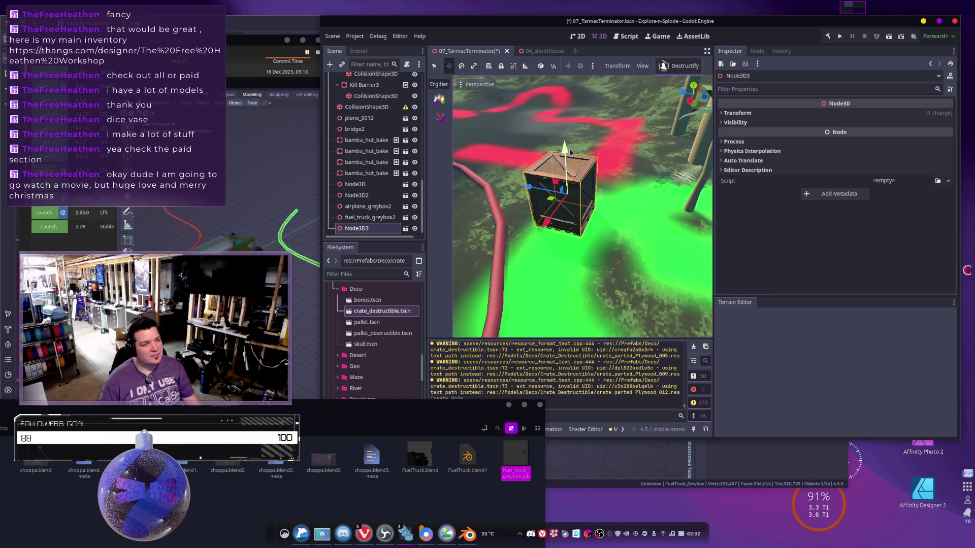
pyautogui.moveTo(565, 152)
pyautogui.mouseDown()
pyautogui.moveTo(565, 171)
pyautogui.moveTo(565, 153)
pyautogui.mouseUp()
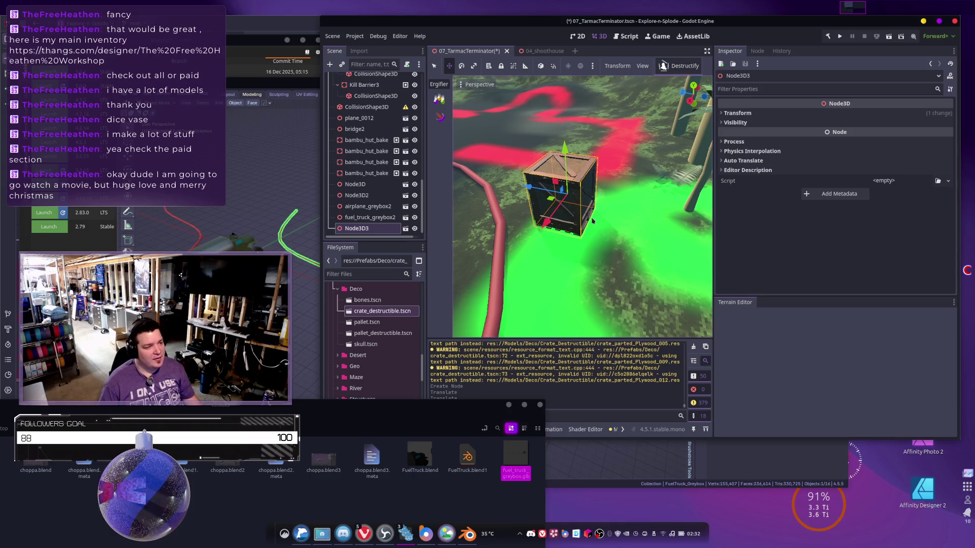
# Duplicate the crate beside the first, turning the copy about 12 degrees and the original slightly.
pyautogui.hotkey('ctrl', 'd')
pyautogui.moveTo(531, 186); pyautogui.dragTo(589, 212)
pyautogui.press('e')
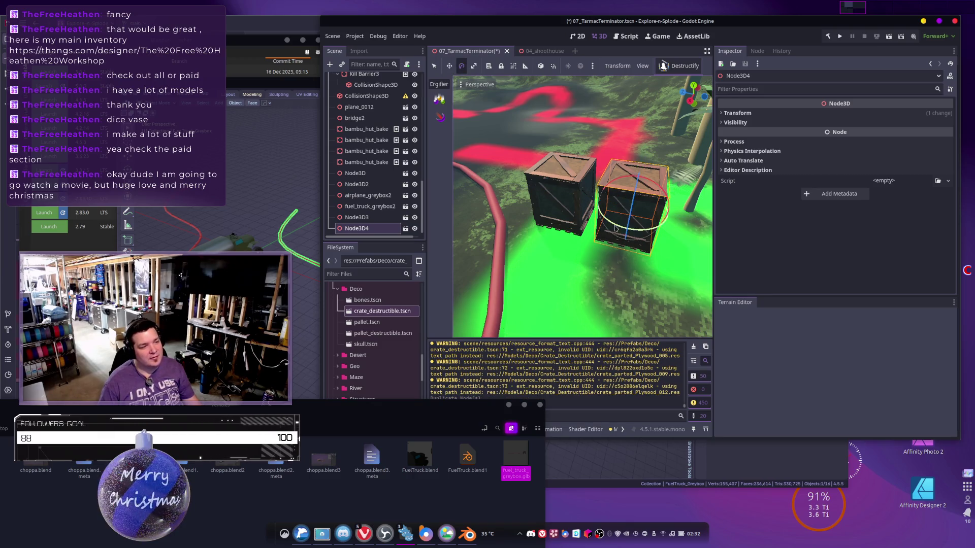
pyautogui.moveTo(617, 229); pyautogui.dragTo(624, 227)
pyautogui.click(556, 186)
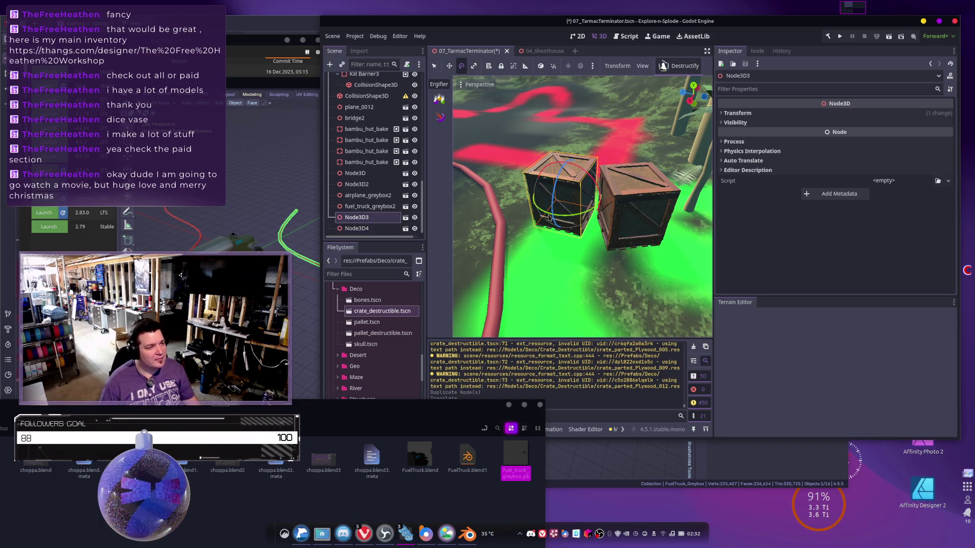
pyautogui.moveTo(550, 218); pyautogui.dragTo(543, 213)
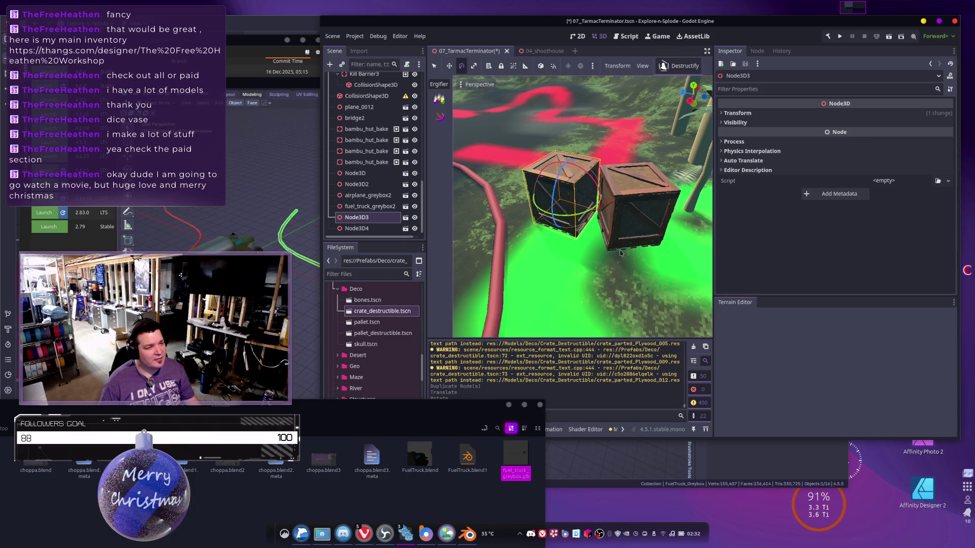
pyautogui.press('w')
pyautogui.moveTo(584, 213)
pyautogui.mouseDown(button='middle')
pyautogui.moveTo(549, 167)
pyautogui.moveTo(579, 207)
pyautogui.moveTo(564, 204)
pyautogui.mouseUp(button='middle')
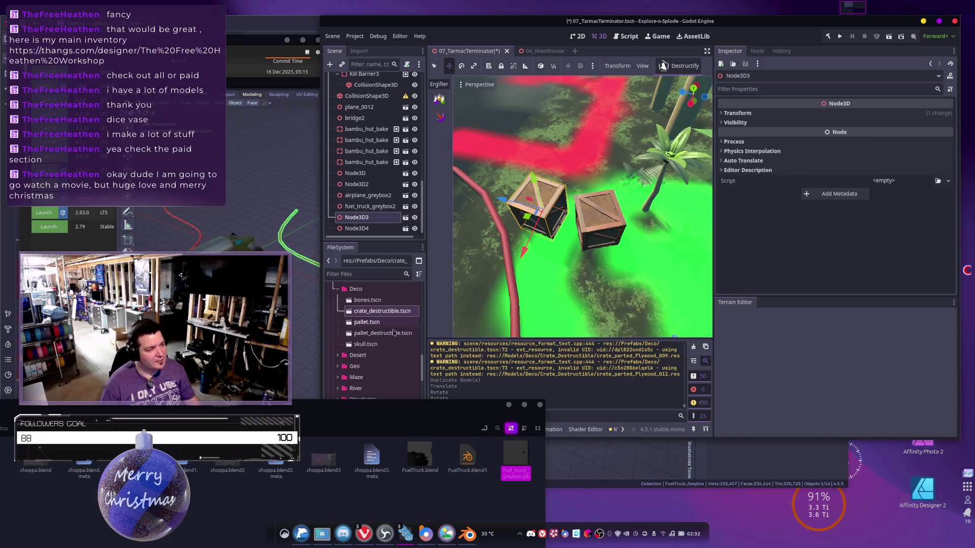
# Drop pallet_destructible.tscn near the crates and turn it about 14 degrees.
pyautogui.click(383, 333)
pyautogui.moveTo(383, 335); pyautogui.dragTo(577, 162)
pyautogui.press('e')
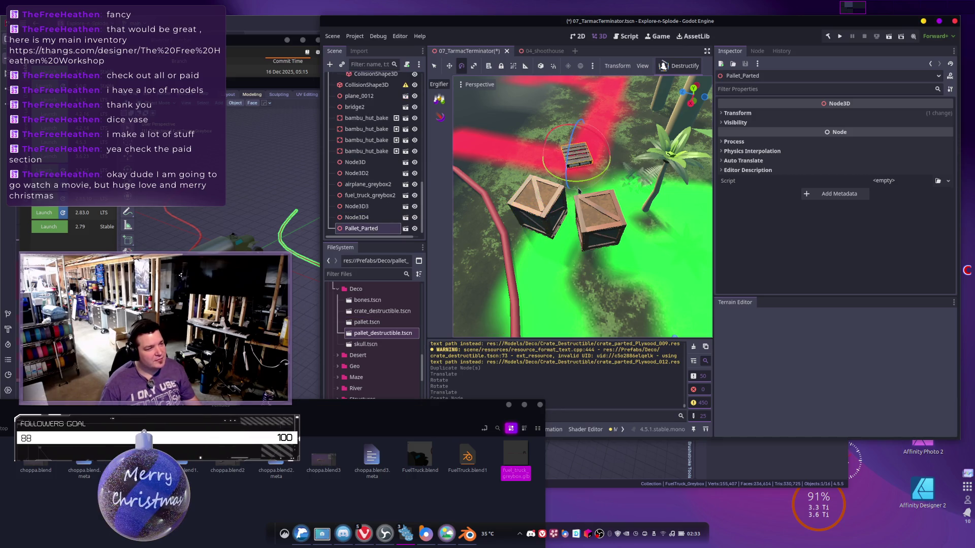
pyautogui.moveTo(603, 176); pyautogui.dragTo(608, 168)
# Duplicate the pallet, place the copy beside the original and turn it to a new angle.
pyautogui.hotkey('ctrl', 'd')
pyautogui.moveTo(608, 167); pyautogui.dragTo(595, 199, button='middle')
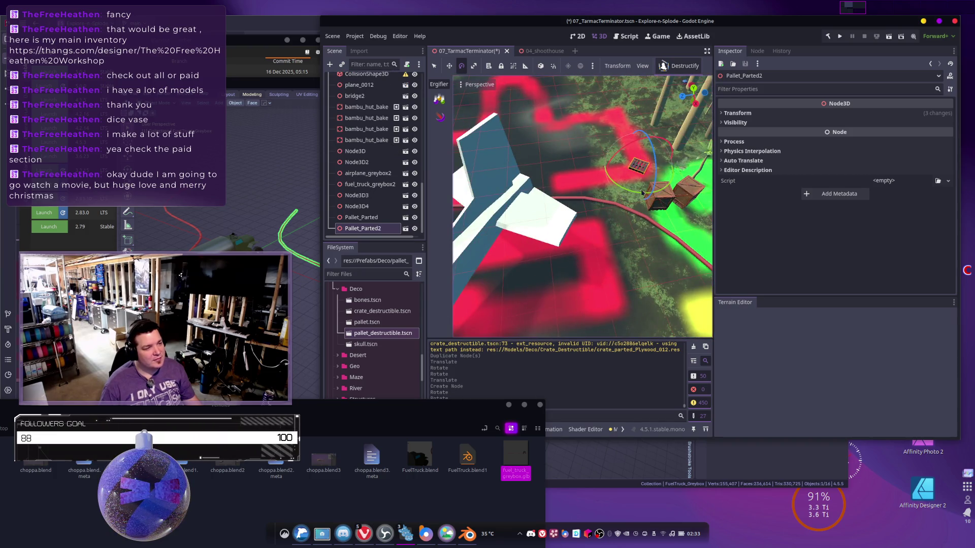
pyautogui.press('w')
pyautogui.moveTo(595, 173)
pyautogui.mouseDown()
pyautogui.moveTo(570, 176)
pyautogui.moveTo(587, 197)
pyautogui.moveTo(578, 191)
pyautogui.mouseUp()
pyautogui.press('e')
pyautogui.moveTo(578, 190); pyautogui.dragTo(637, 195, button='right')
pyautogui.moveTo(612, 233); pyautogui.dragTo(618, 241, button='middle')
# Duplicate the second pallet, lift it onto the stack and turn it around its vertical axis.
pyautogui.hotkey('ctrl', 'd')
pyautogui.press('w')
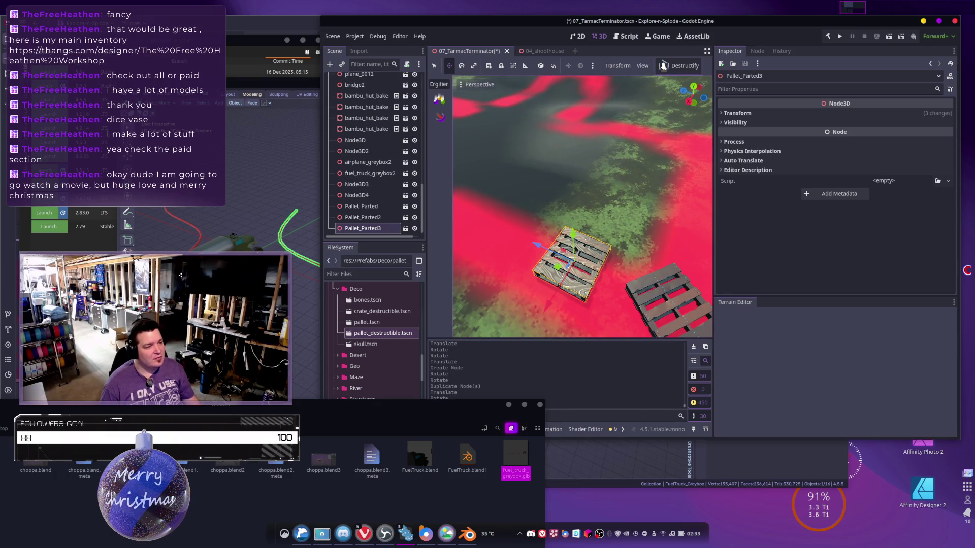
pyautogui.moveTo(573, 234); pyautogui.dragTo(576, 212)
pyautogui.moveTo(583, 206); pyautogui.dragTo(604, 157, button='middle')
pyautogui.moveTo(582, 206); pyautogui.dragTo(596, 239, button='right')
pyautogui.moveTo(559, 158); pyautogui.dragTo(561, 162)
pyautogui.moveTo(562, 162); pyautogui.dragTo(569, 168, button='right')
pyautogui.press('w')
pyautogui.press('e')
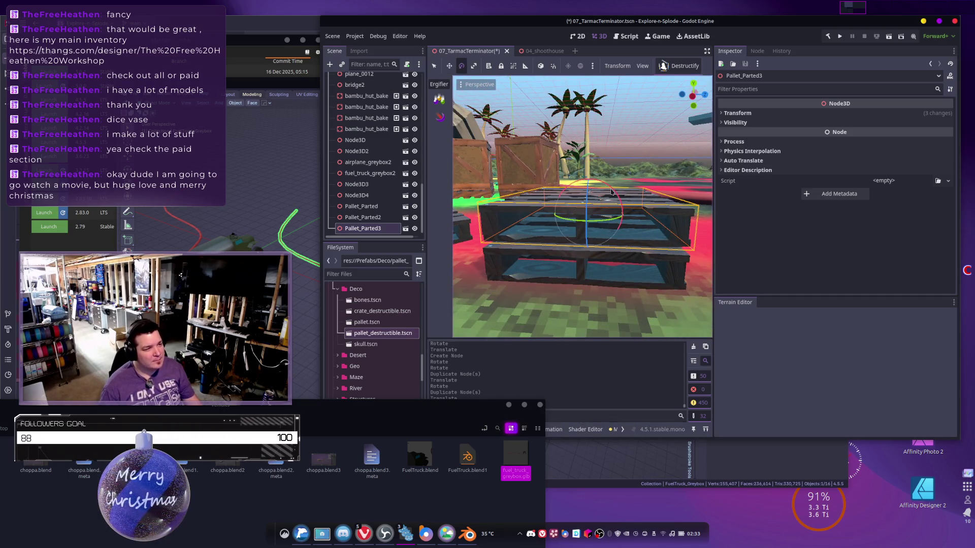
pyautogui.moveTo(565, 222)
pyautogui.mouseDown()
pyautogui.moveTo(613, 225)
pyautogui.moveTo(667, 198)
pyautogui.moveTo(663, 219)
pyautogui.mouseUp()
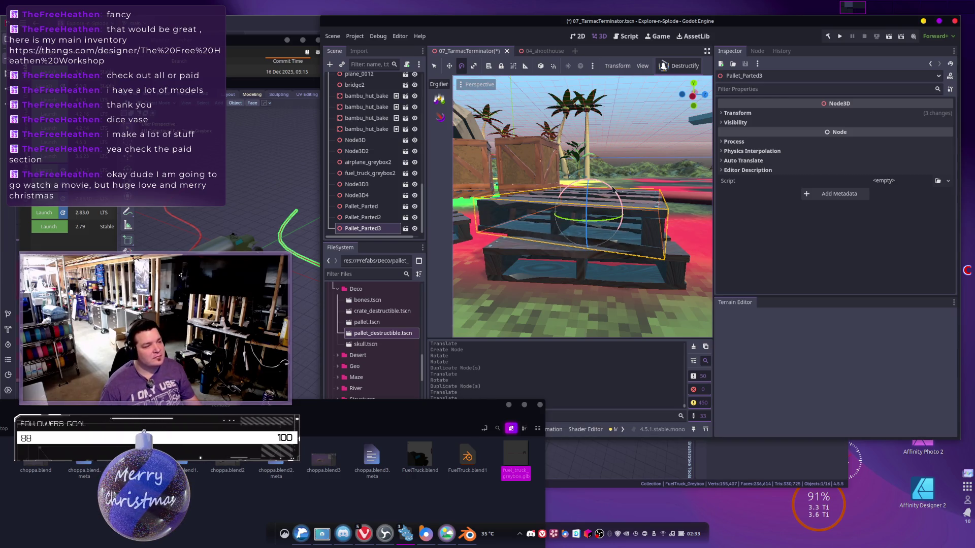
# Add a fourth pallet on top of the stack, turn it in 30-degree steps, nudge it along Z, then deselect.
pyautogui.hotkey('ctrl', 'd')
pyautogui.press('w')
pyautogui.moveTo(592, 171); pyautogui.dragTo(592, 139)
pyautogui.press('e')
pyautogui.moveTo(596, 192); pyautogui.dragTo(641, 190)
pyautogui.moveTo(641, 190); pyautogui.dragTo(616, 192, button='middle')
pyautogui.press('w')
pyautogui.moveTo(634, 160); pyautogui.dragTo(650, 159)
pyautogui.moveTo(650, 159)
pyautogui.mouseDown(button='middle')
pyautogui.moveTo(639, 181)
pyautogui.moveTo(676, 168)
pyautogui.mouseUp(button='middle')
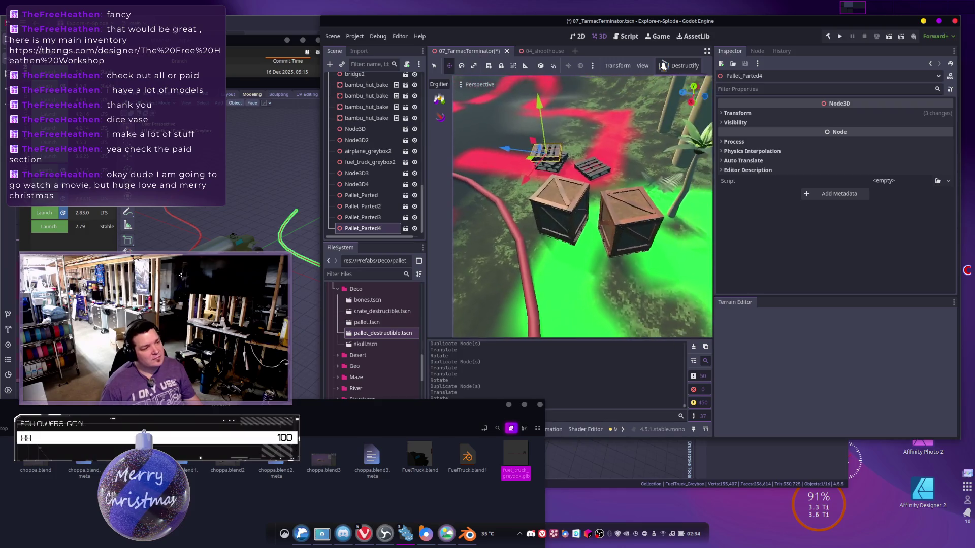
pyautogui.click(647, 161)
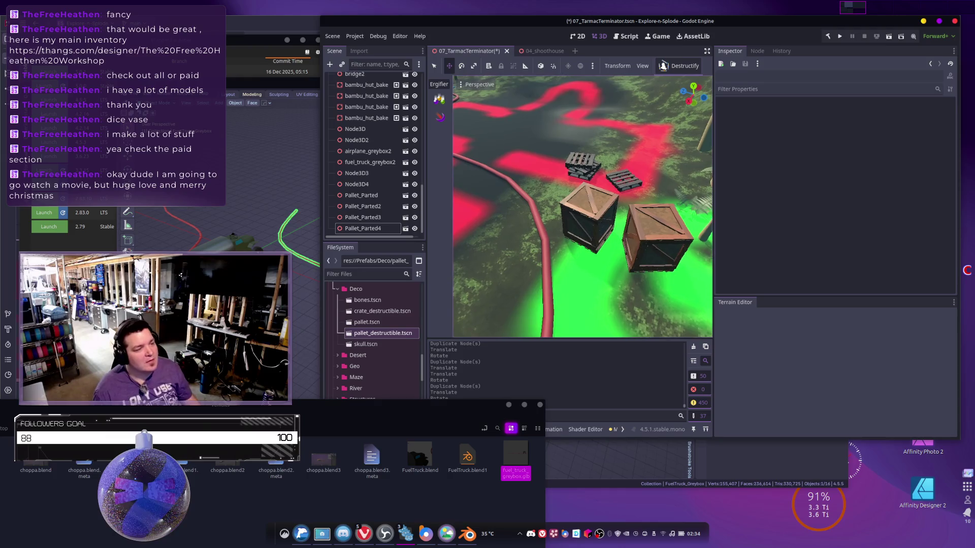
# Check the crate and pallet layout from around the level, then save the 07_TarmacTerminator scene.
pyautogui.moveTo(583, 206); pyautogui.dragTo(610, 203, button='middle')
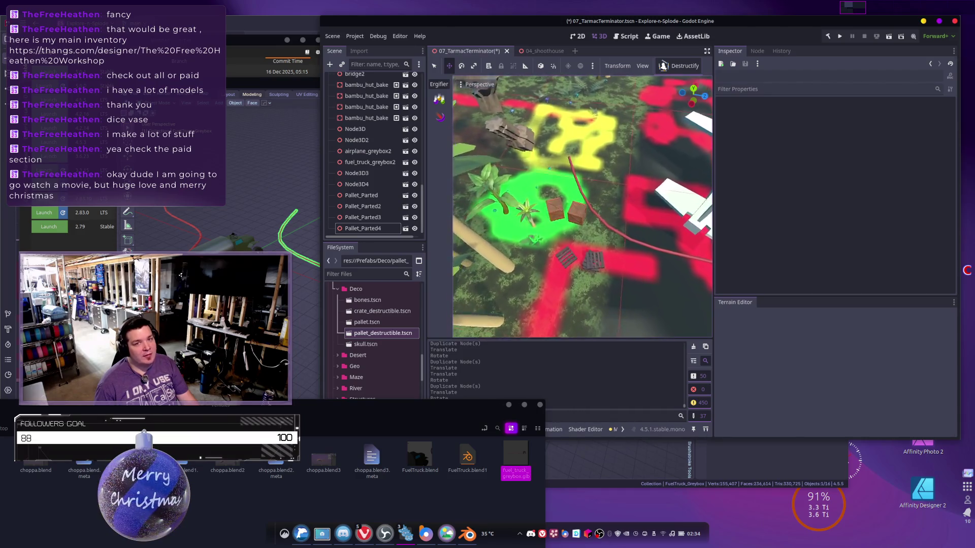
pyautogui.moveTo(581, 207); pyautogui.dragTo(582, 206, button='right')
pyautogui.hotkey('ctrl', 's')
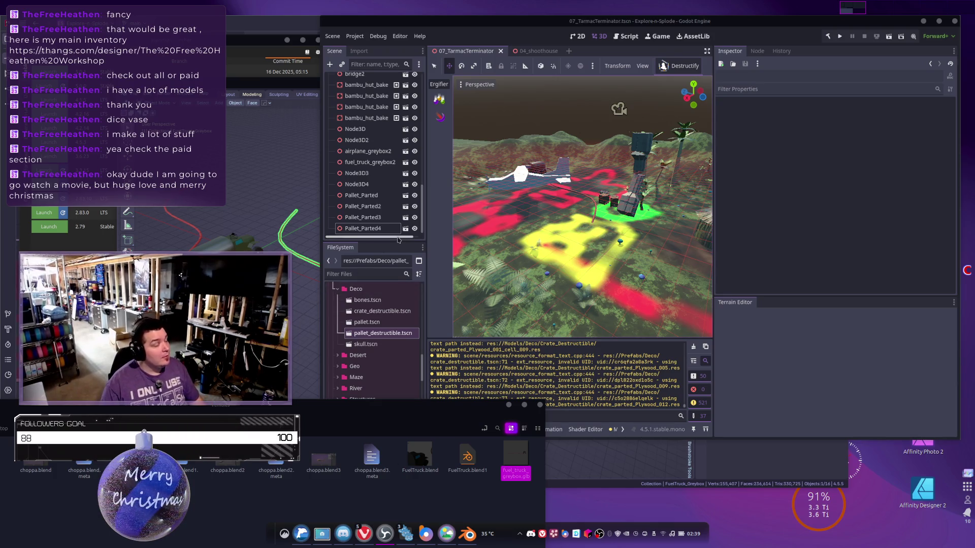
# Bring the Godot editor back into focus on the 07_TarmacTerminator 3D scene.
pyautogui.click(558, 200)
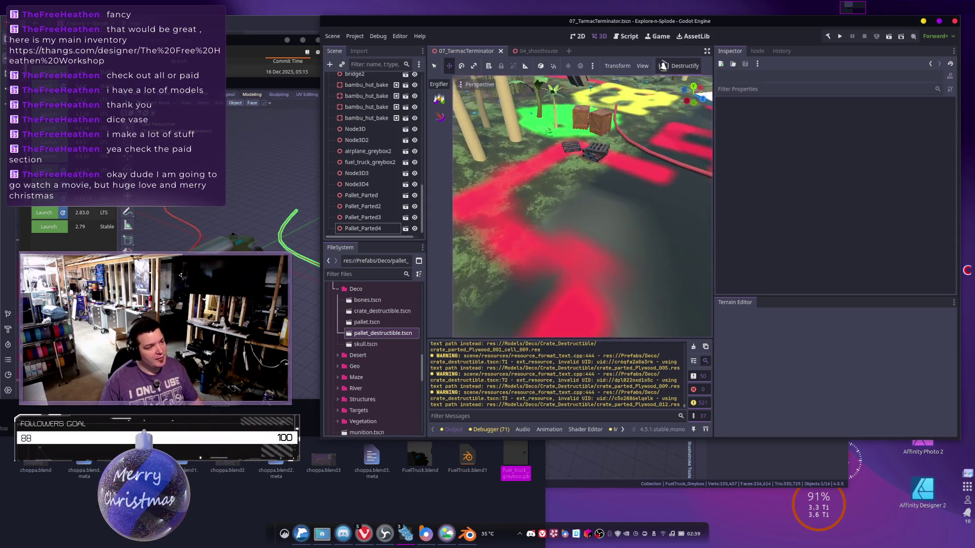
# Collapse the Deco folder and expand Models/Structures to list Gas_Reservoir.glb and hedgehog_.glb.
pyautogui.scroll(4, 368, 320)
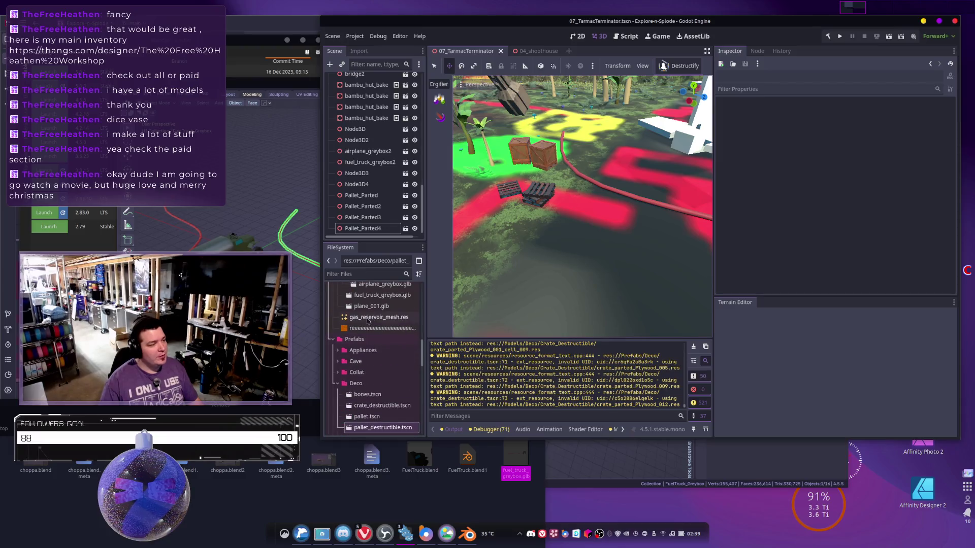
pyautogui.scroll(5, 379, 364)
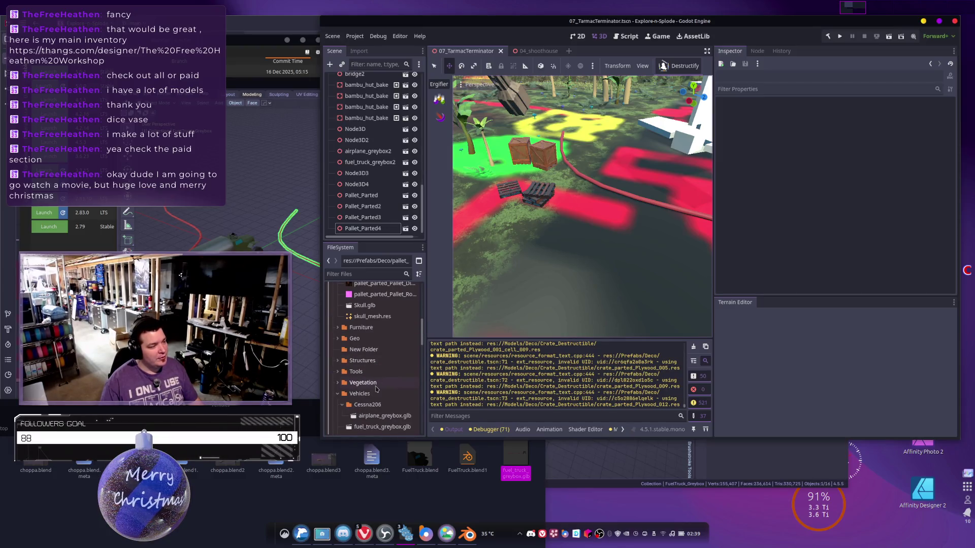
pyautogui.scroll(-2, 376, 389)
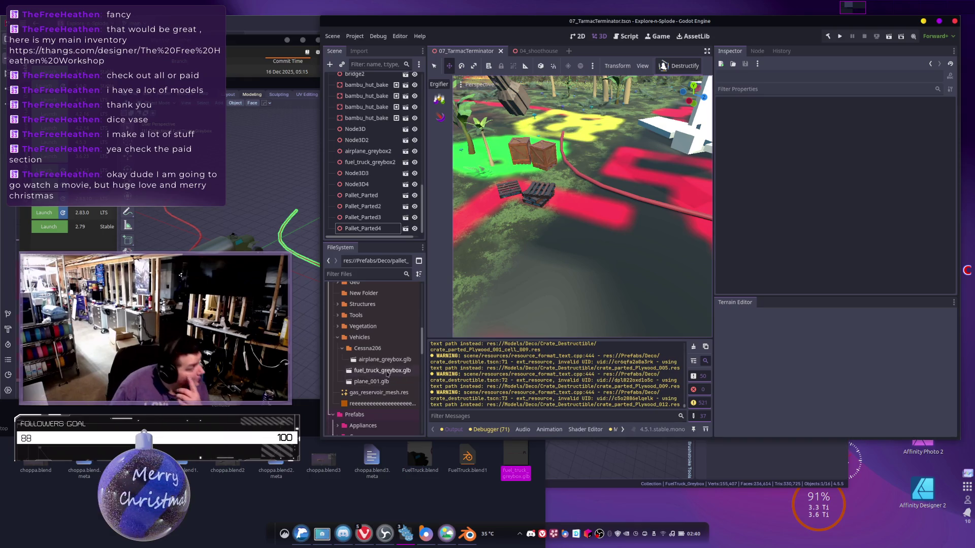
pyautogui.scroll(3, 369, 386)
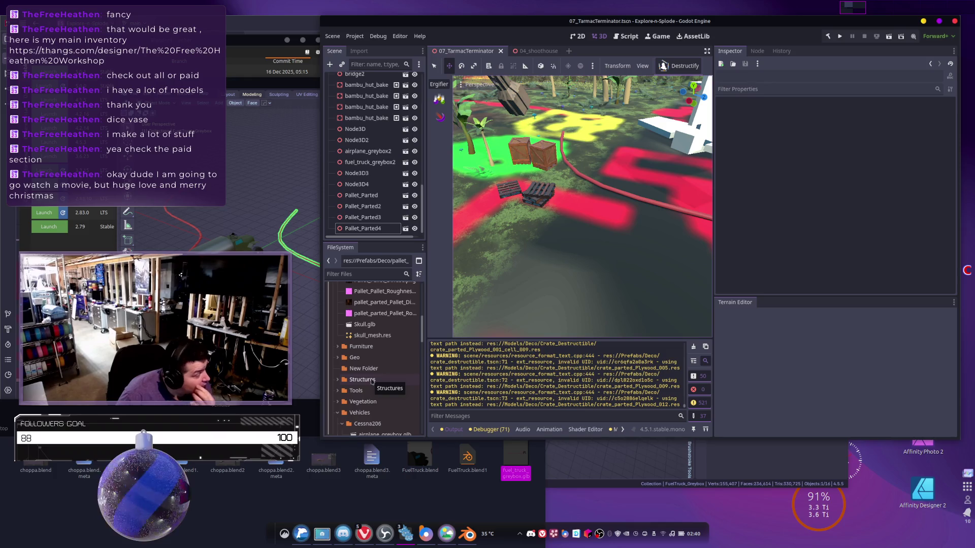
pyautogui.scroll(4, 371, 380)
pyautogui.scroll(2, 372, 382)
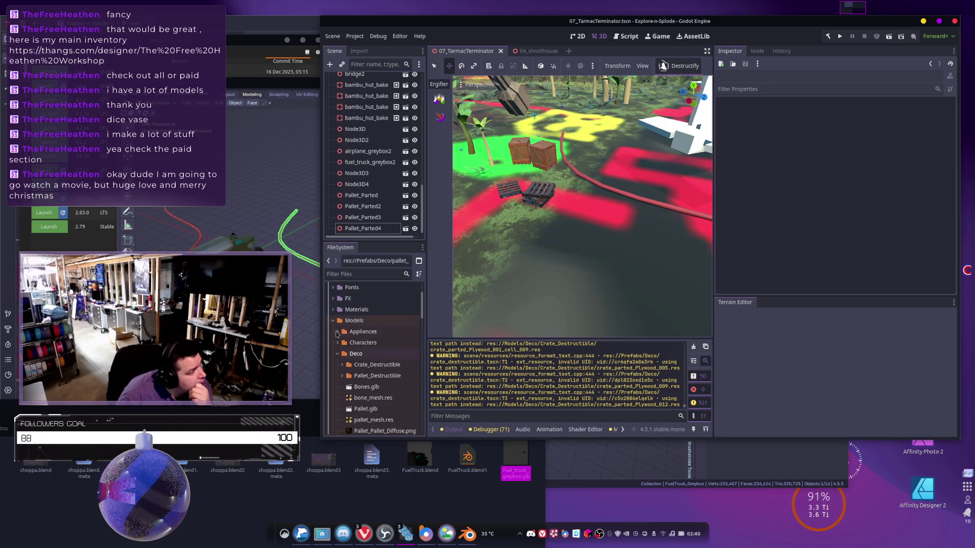
pyautogui.click(337, 355)
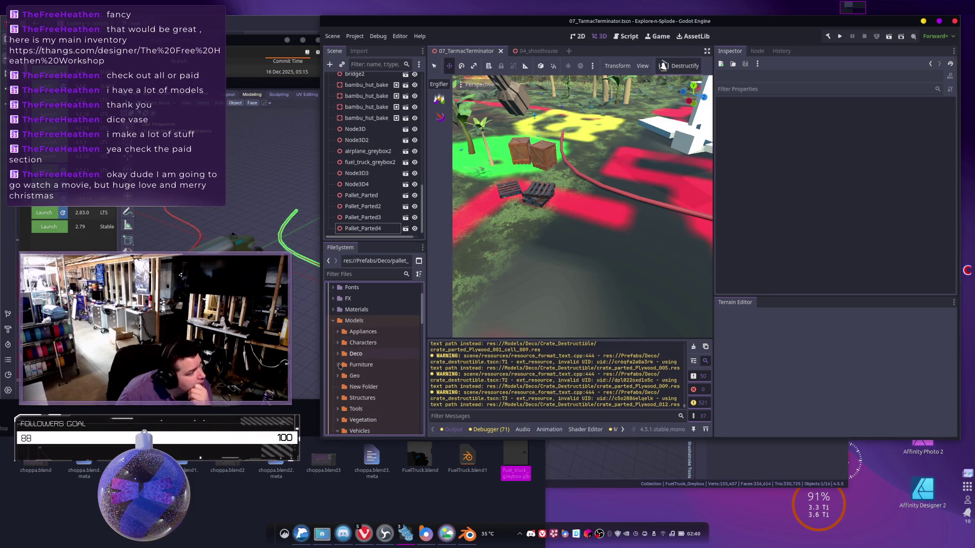
pyautogui.scroll(-2, 335, 414)
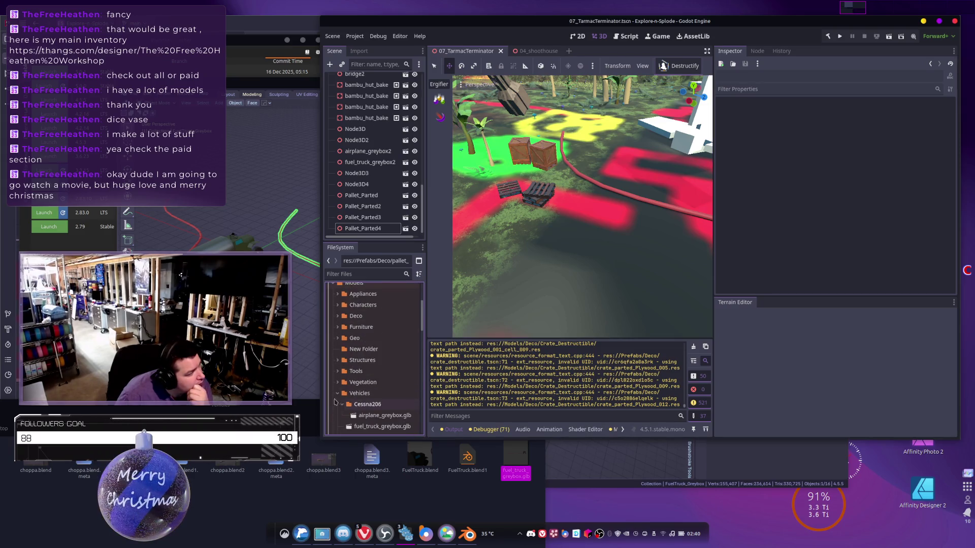
pyautogui.click(338, 361)
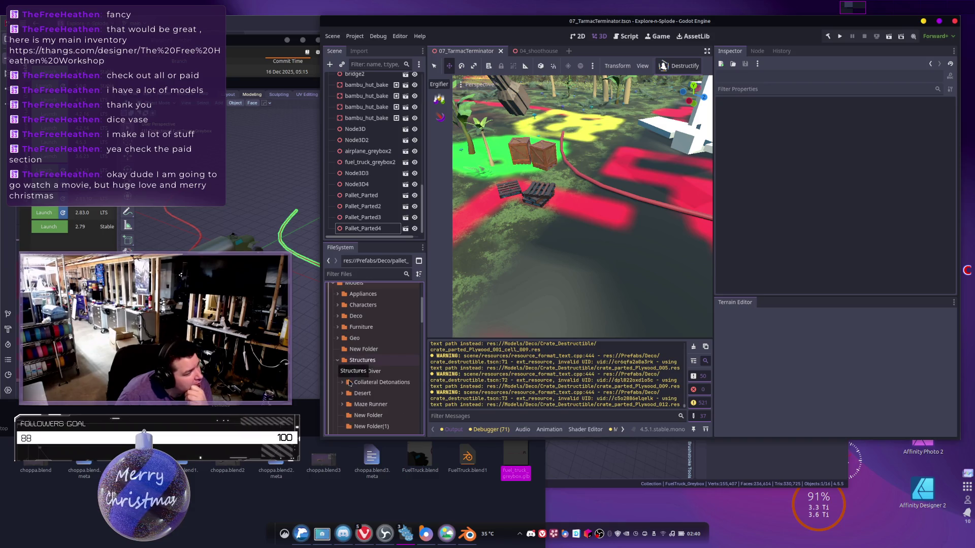
pyautogui.scroll(-4, 349, 383)
pyautogui.scroll(-3, 359, 393)
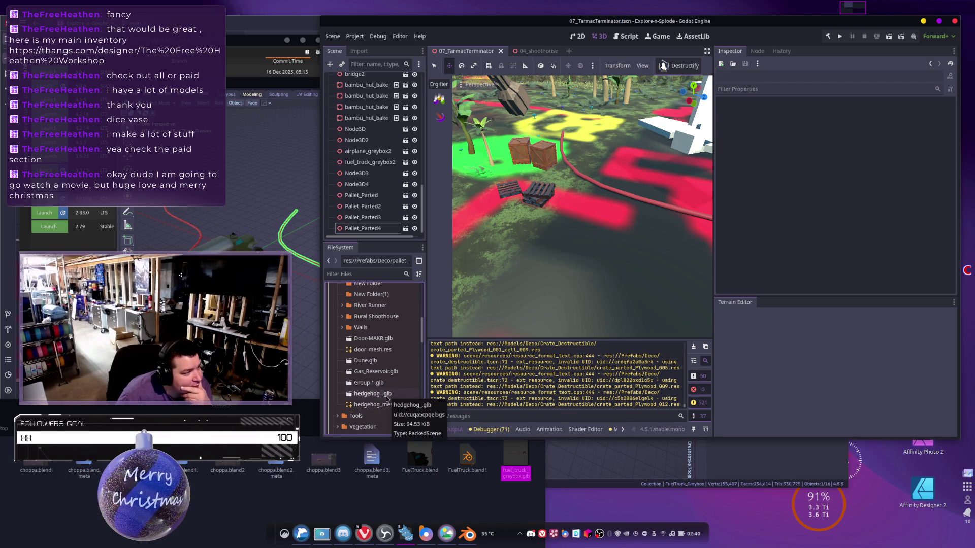
# Drop Gas_Reservoir.glb into the level and move it into position.
pyautogui.moveTo(376, 372)
pyautogui.mouseDown()
pyautogui.moveTo(513, 304)
pyautogui.moveTo(532, 252)
pyautogui.mouseUp()
pyautogui.moveTo(532, 252)
pyautogui.mouseDown(button='right')
pyautogui.moveTo(520, 214)
pyautogui.moveTo(559, 206)
pyautogui.moveTo(533, 211)
pyautogui.moveTo(528, 239)
pyautogui.moveTo(557, 280)
pyautogui.moveTo(532, 268)
pyautogui.moveTo(553, 270)
pyautogui.mouseUp(button='right')
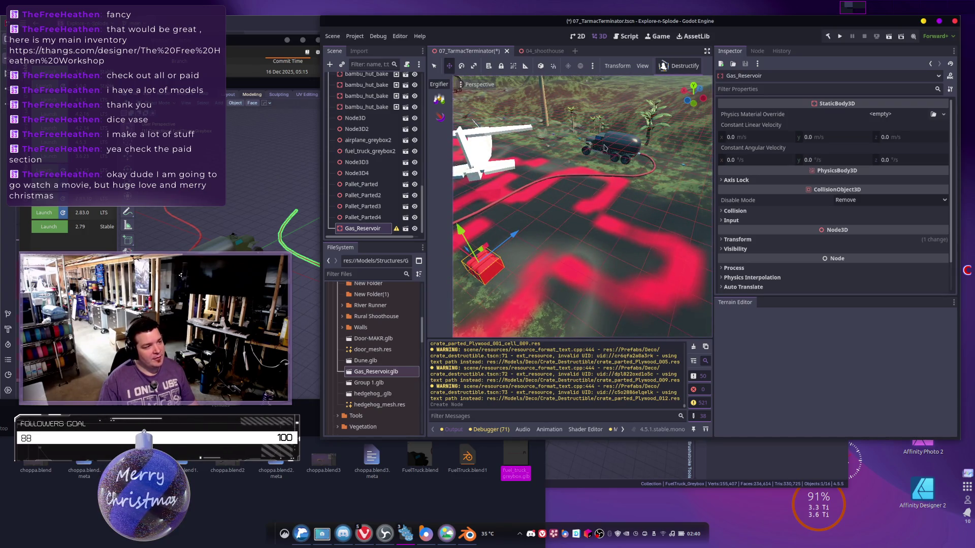
pyautogui.moveTo(654, 204)
pyautogui.mouseDown()
pyautogui.moveTo(564, 174)
pyautogui.moveTo(636, 189)
pyautogui.moveTo(612, 182)
pyautogui.mouseUp()
pyautogui.moveTo(612, 182)
pyautogui.mouseDown(button='right')
pyautogui.moveTo(589, 203)
pyautogui.moveTo(699, 220)
pyautogui.moveTo(620, 220)
pyautogui.moveTo(681, 183)
pyautogui.mouseUp(button='right')
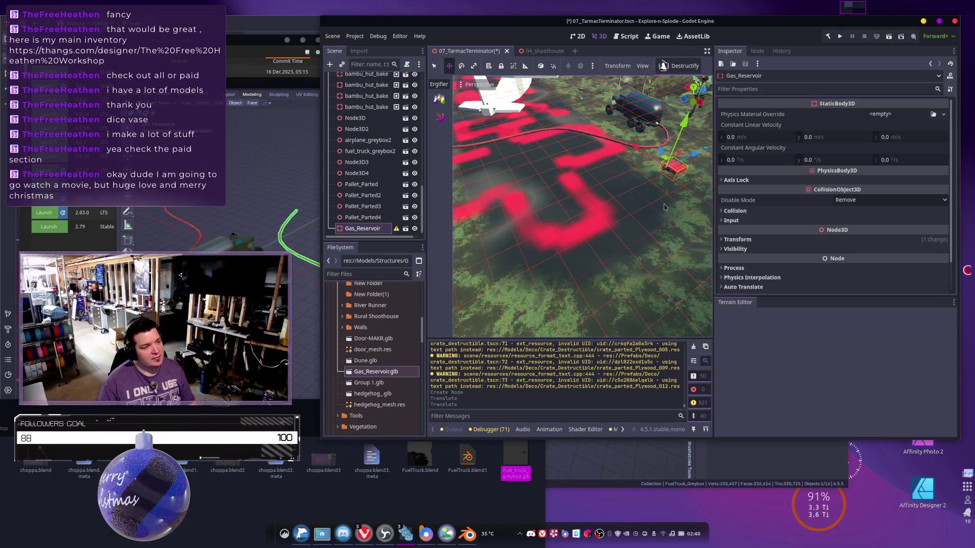
# Duplicate the gas reservoir, slide the copy next to the pallets and rotate it.
pyautogui.hotkey('ctrl', 'd')
pyautogui.moveTo(696, 156); pyautogui.dragTo(558, 218)
pyautogui.moveTo(558, 218)
pyautogui.mouseDown(button='right')
pyautogui.moveTo(578, 208)
pyautogui.moveTo(545, 184)
pyautogui.mouseUp(button='right')
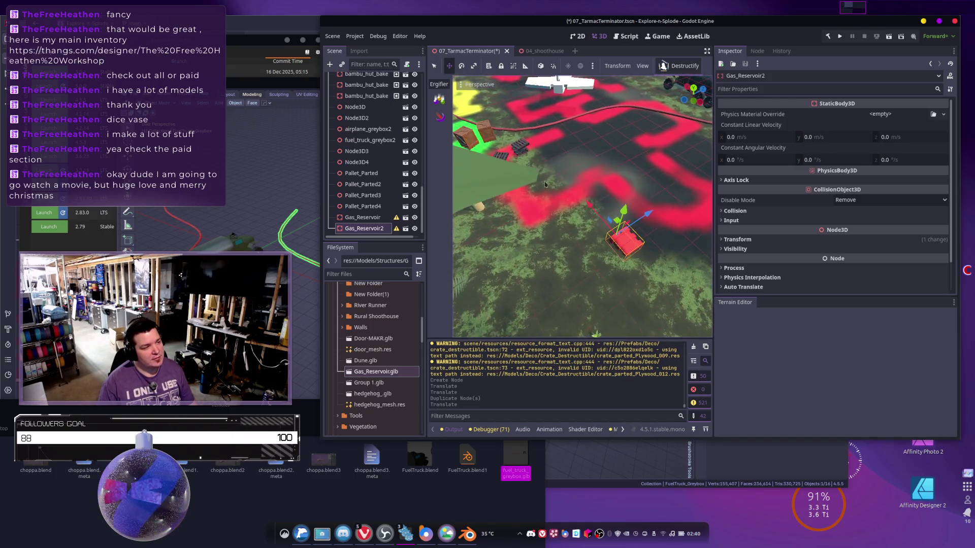
pyautogui.moveTo(594, 212); pyautogui.dragTo(551, 173)
pyautogui.moveTo(551, 172); pyautogui.dragTo(609, 213, button='right')
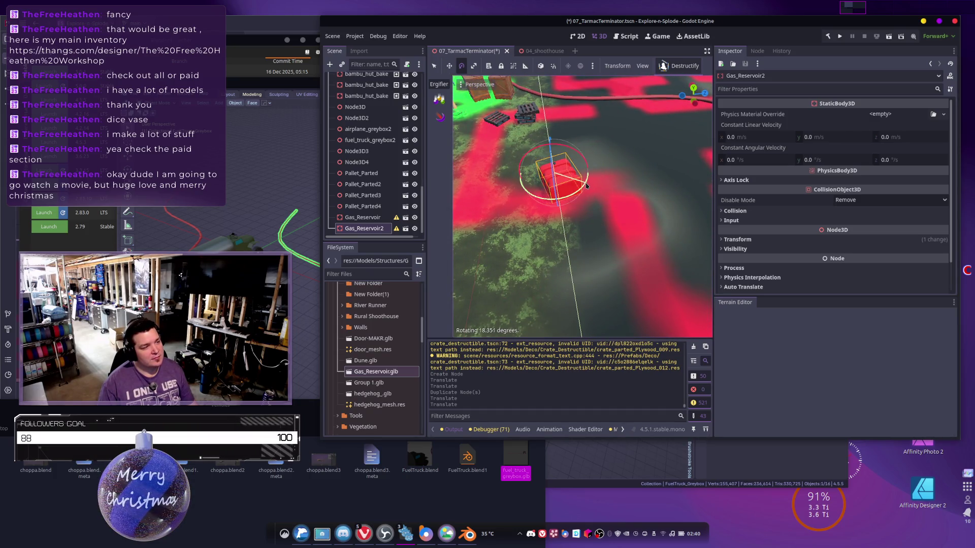
pyautogui.moveTo(588, 184); pyautogui.dragTo(589, 186)
pyautogui.moveTo(589, 186); pyautogui.dragTo(584, 183, button='right')
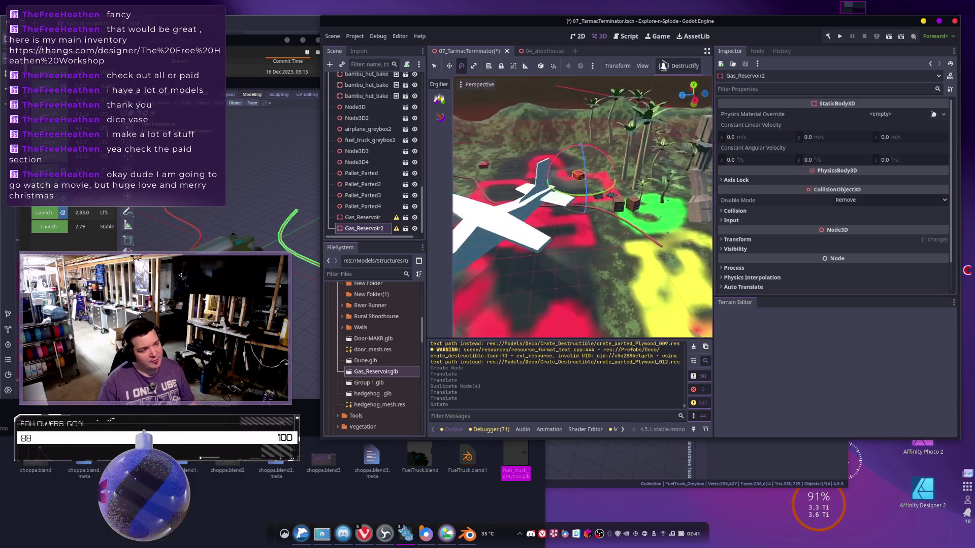
# Lower the greybox airplane along its vertical axis.
pyautogui.moveTo(557, 229); pyautogui.dragTo(569, 223, button='right')
pyautogui.click(568, 219)
pyautogui.press('w')
pyautogui.moveTo(550, 227); pyautogui.dragTo(551, 243)
pyautogui.moveTo(551, 243); pyautogui.dragTo(589, 212, button='right')
# Switch back to Blender and save FuelTruck.blend.
pyautogui.hotkey('alt', 'Tab')
pyautogui.hotkey('alt', 'shift', 'Tab')
pyautogui.hotkey('ctrl', 's')
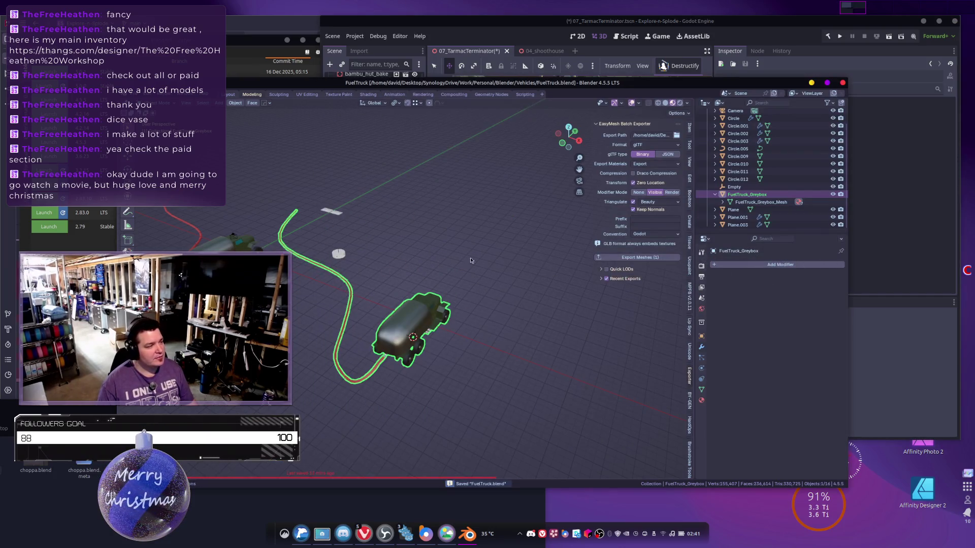
# Launch the 18 Nov Blender build from Blender Launcher and bring up its file browser.
pyautogui.hotkey('alt', 'Tab')
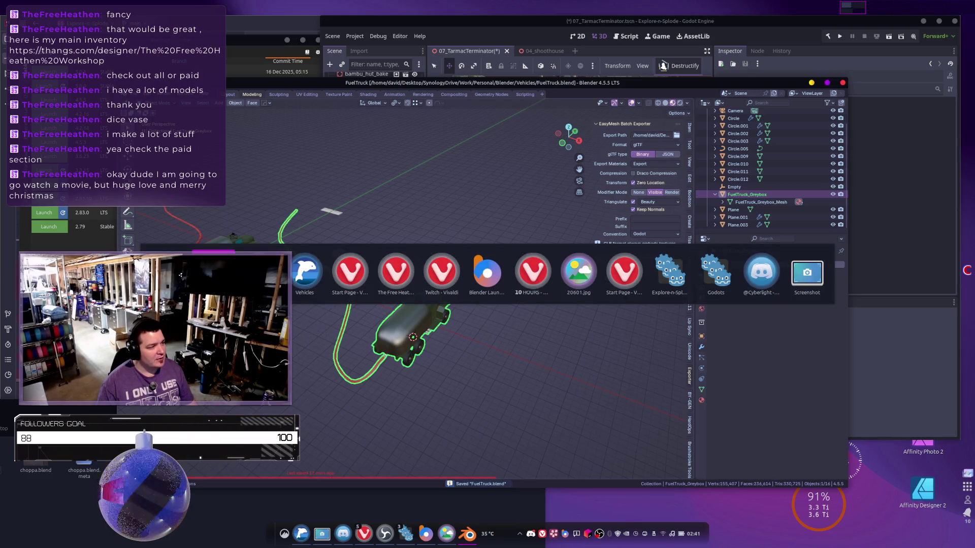
pyautogui.hotkey('alt', 'Tab')
pyautogui.hotkey('alt', 'Tab')
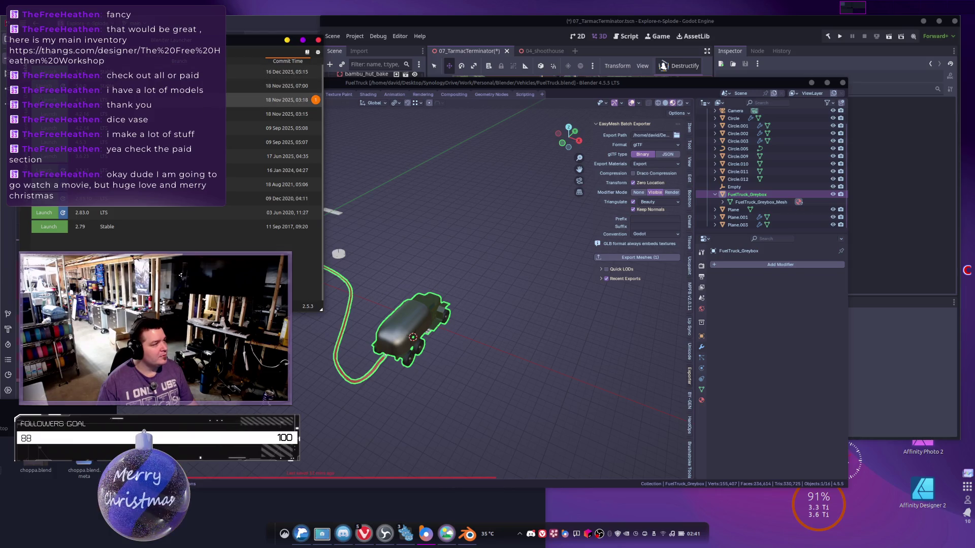
pyautogui.doubleClick(284, 100)
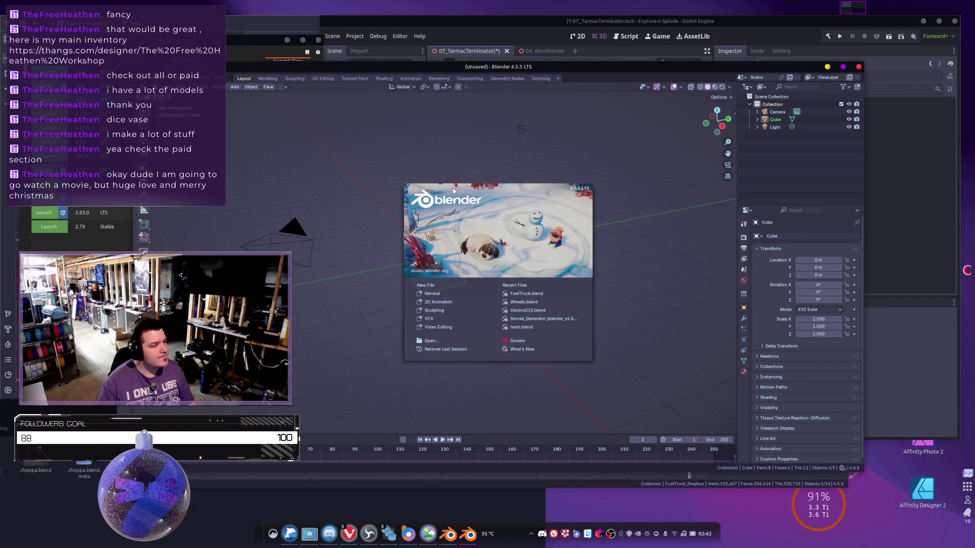
pyautogui.click(431, 341)
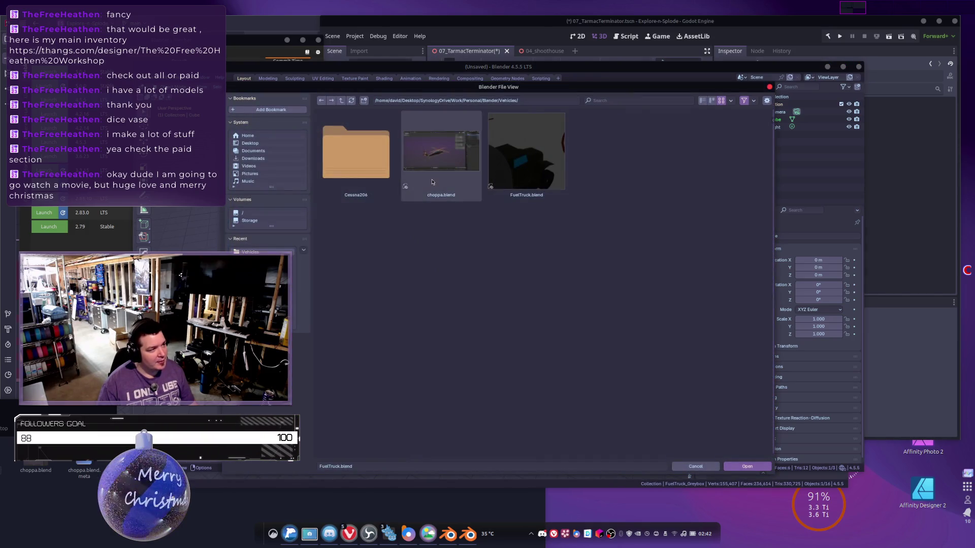
# Navigate up from the Blender folder into the Depart Models folder.
pyautogui.click(341, 101)
pyautogui.scroll(-10, 485, 249)
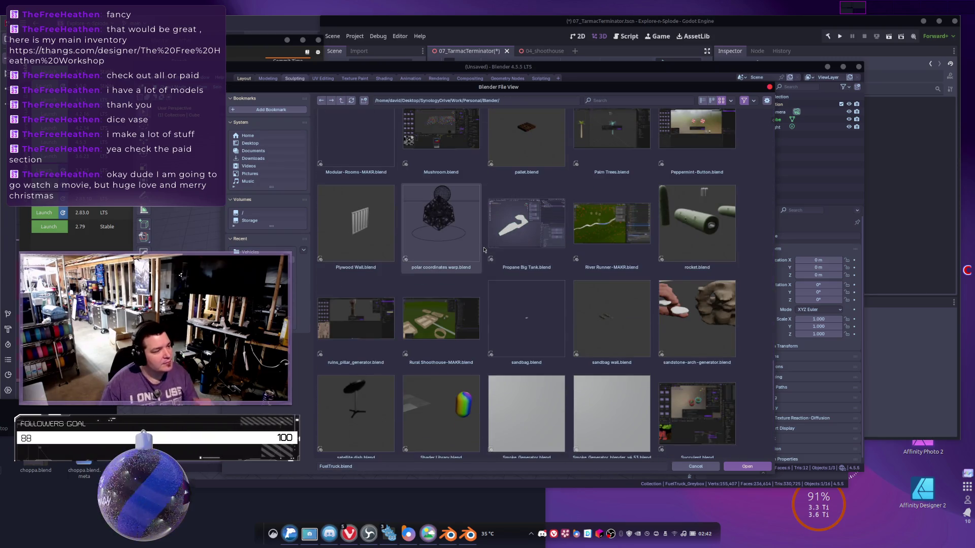
pyautogui.scroll(5, 466, 226)
pyautogui.scroll(5, 466, 226)
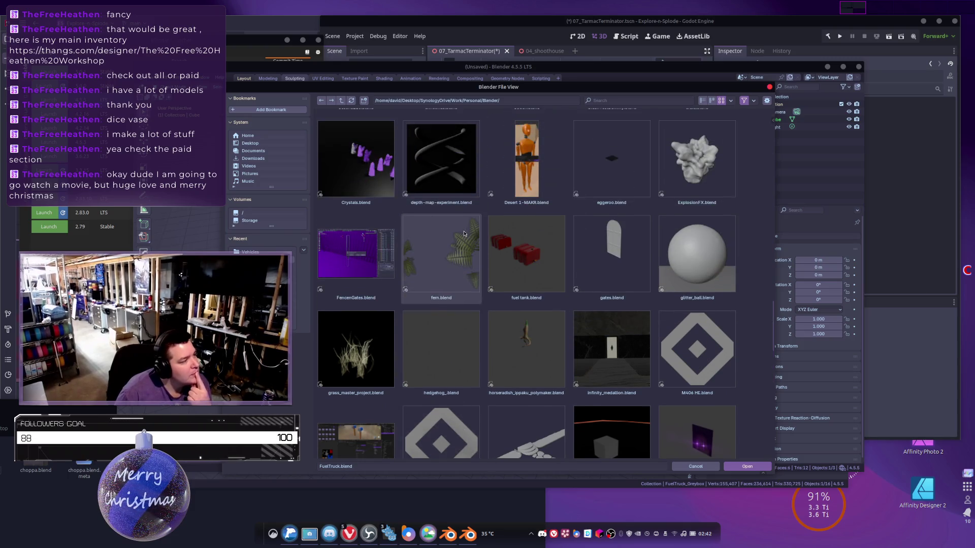
pyautogui.scroll(3, 463, 236)
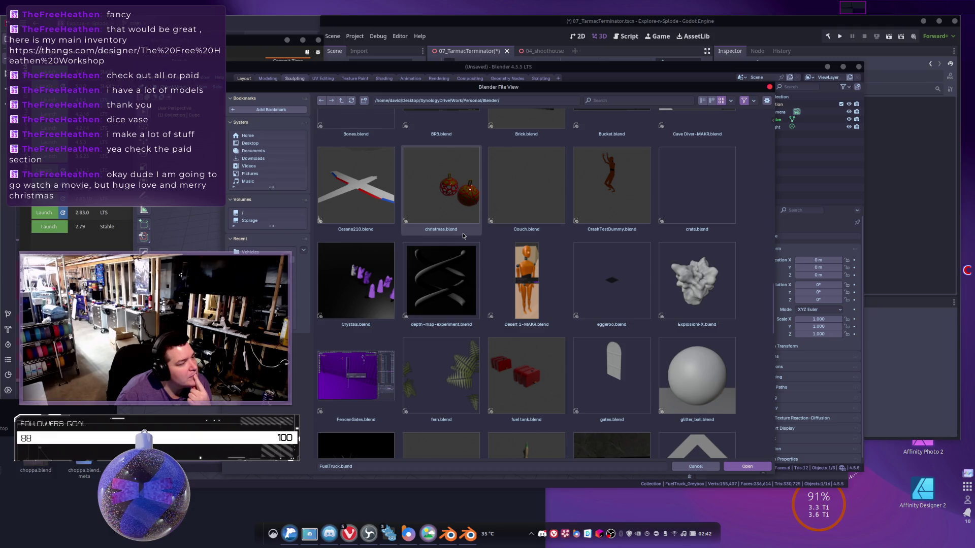
pyautogui.scroll(-8, 463, 236)
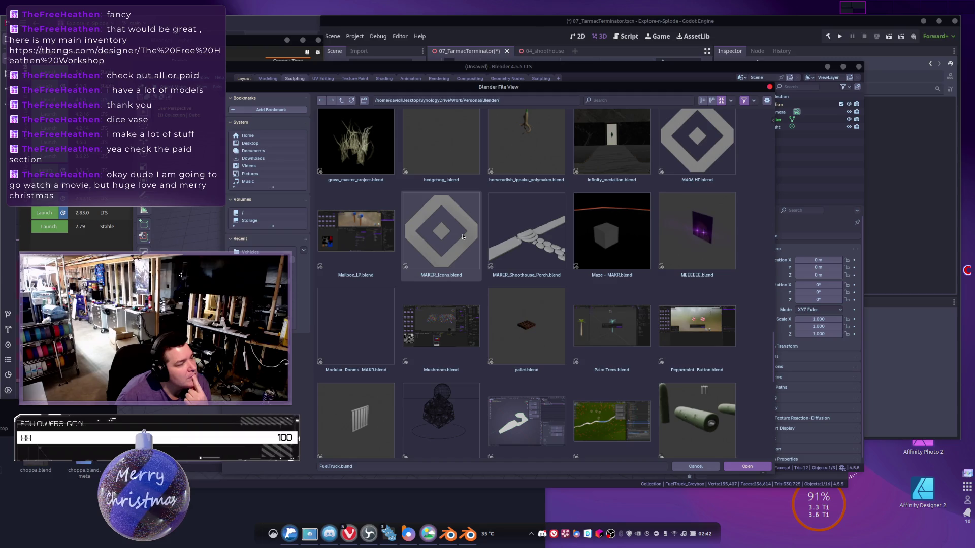
pyautogui.scroll(-5, 462, 236)
pyautogui.scroll(-4, 461, 243)
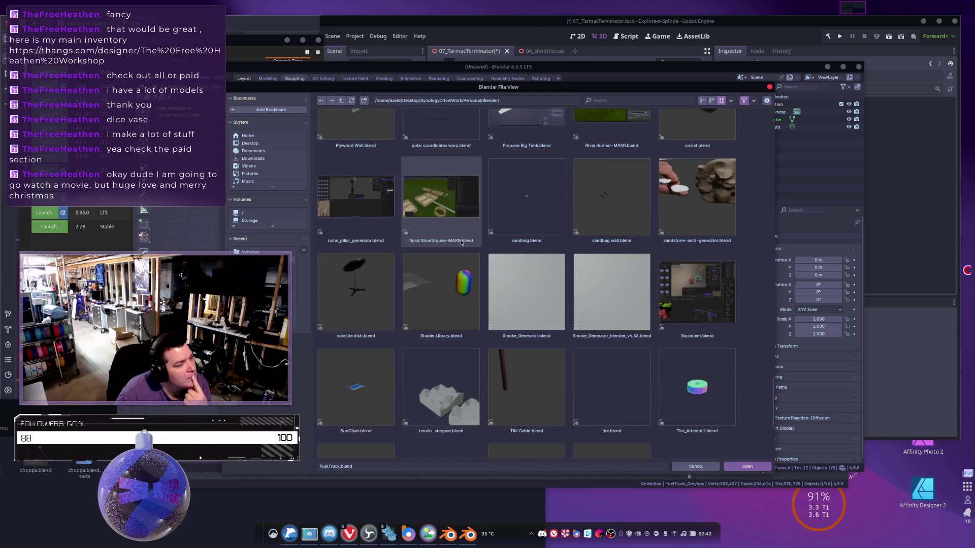
pyautogui.scroll(20, 461, 243)
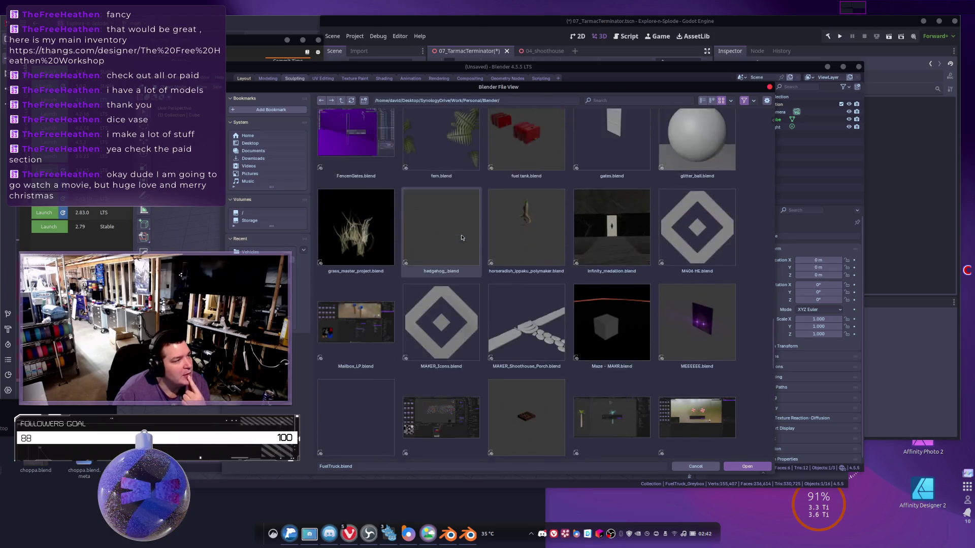
pyautogui.scroll(8, 461, 238)
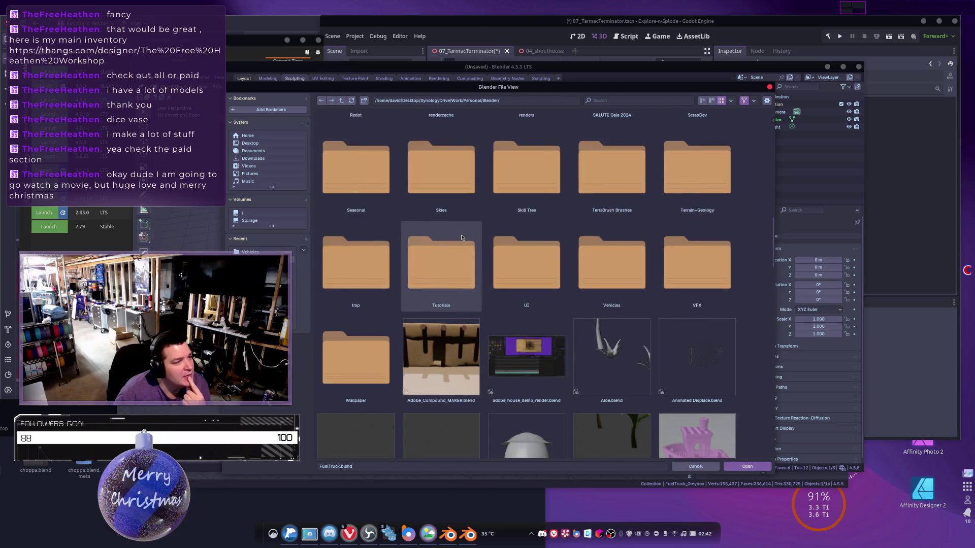
pyautogui.scroll(3, 459, 234)
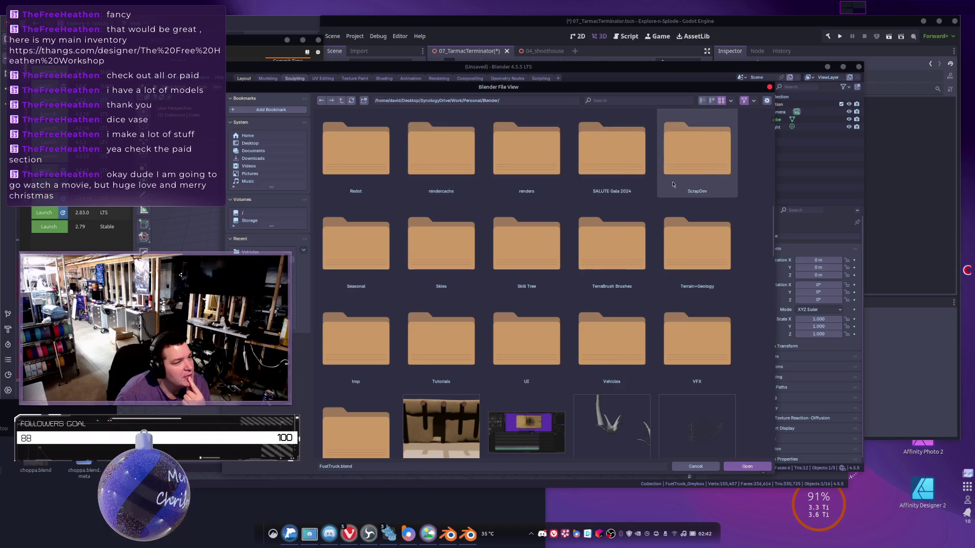
pyautogui.scroll(-2, 499, 248)
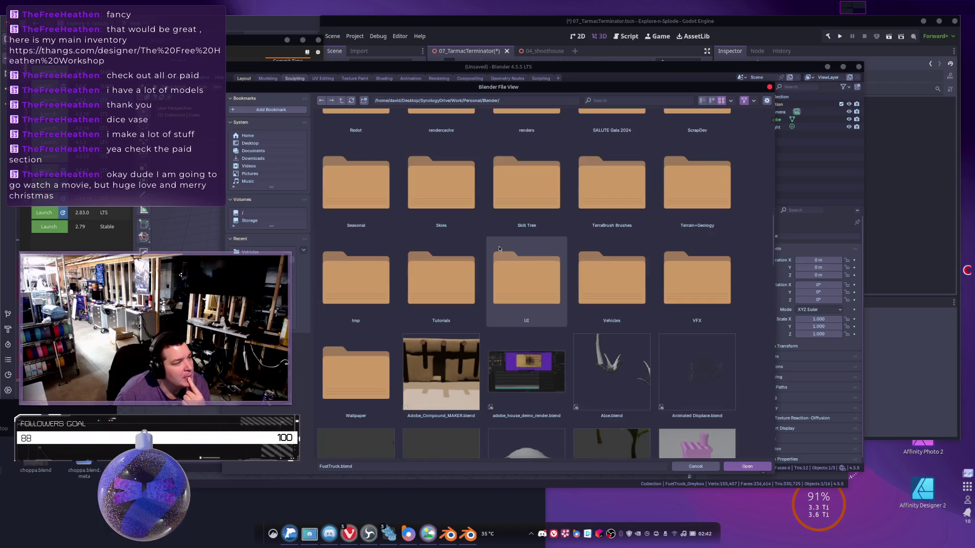
pyautogui.scroll(12, 499, 249)
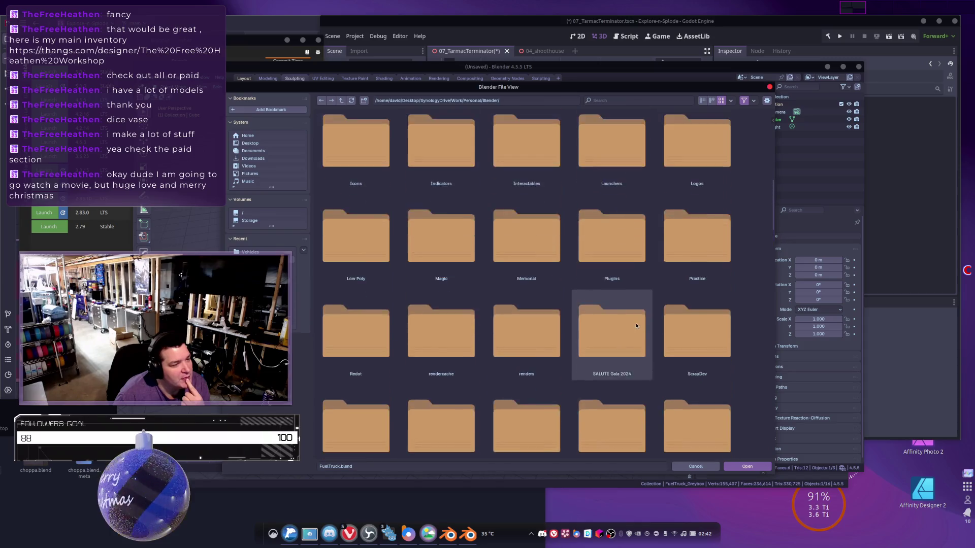
pyautogui.scroll(4, 635, 317)
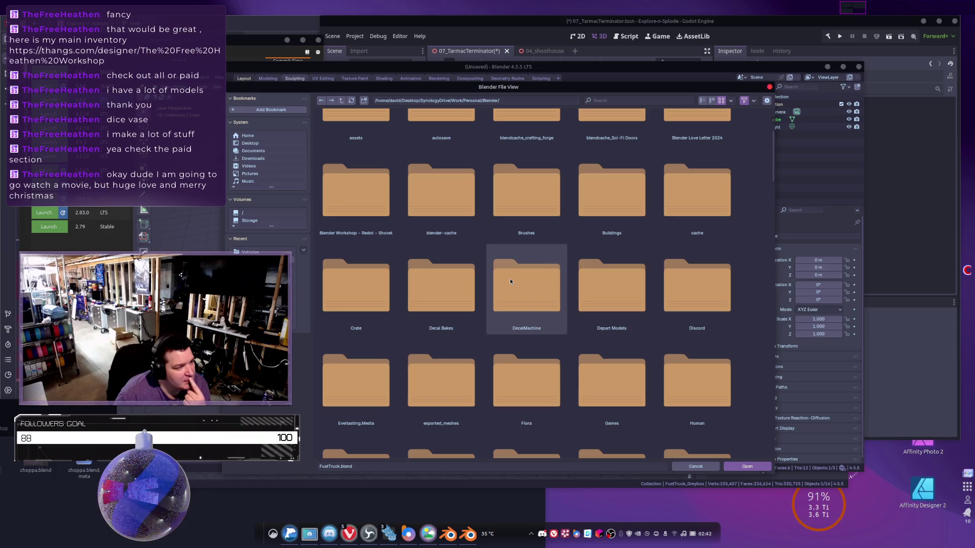
pyautogui.doubleClick(598, 287)
# Open forklift.blend from the Vehicles folder.
pyautogui.scroll(-8, 538, 286)
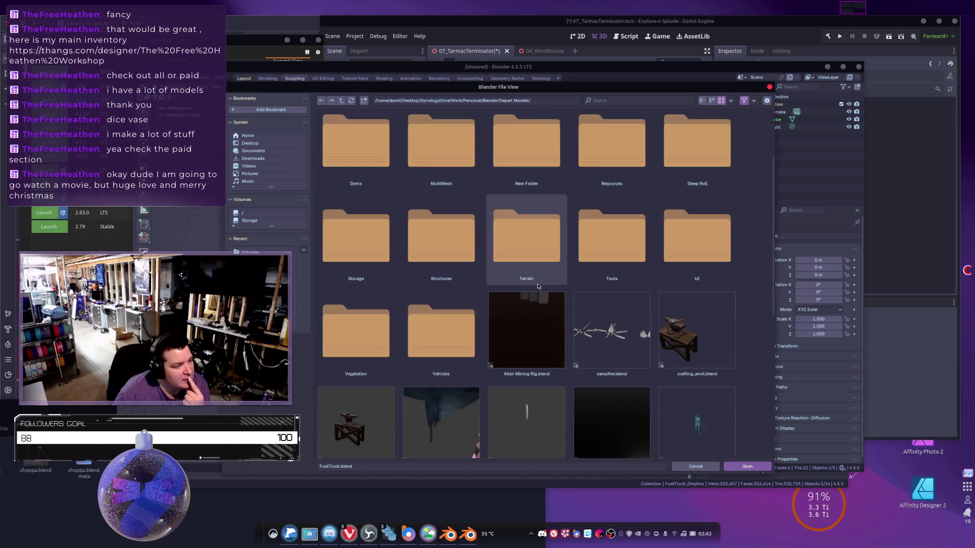
pyautogui.scroll(-5, 538, 285)
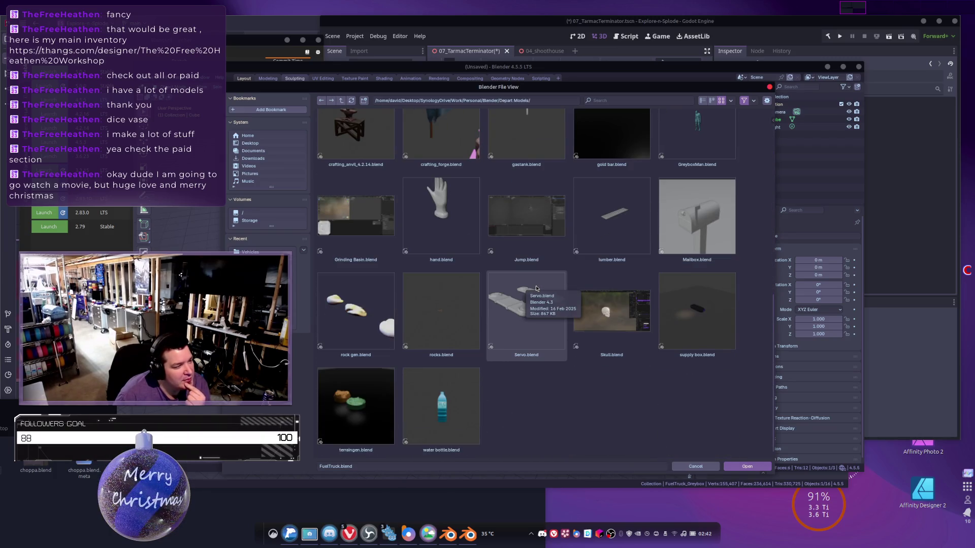
pyautogui.scroll(5, 534, 291)
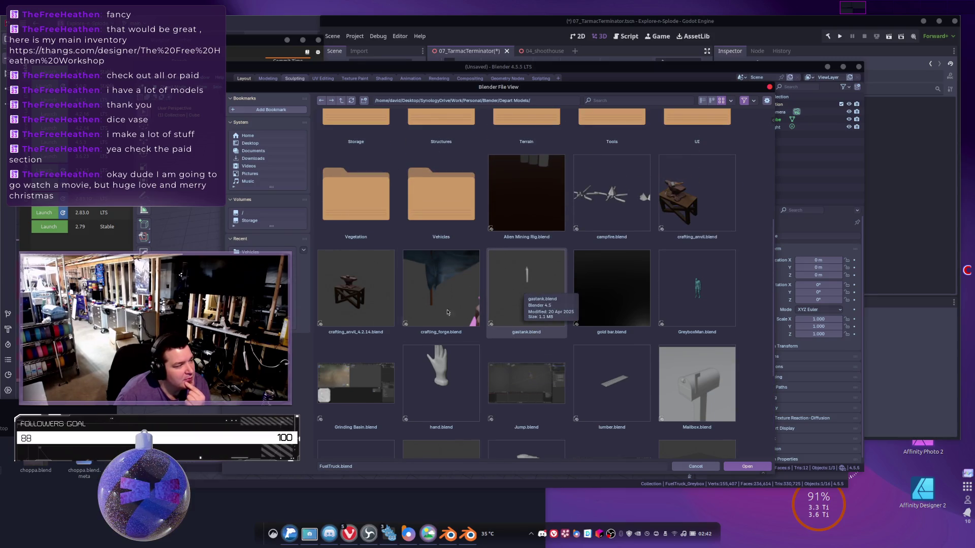
pyautogui.scroll(5, 442, 310)
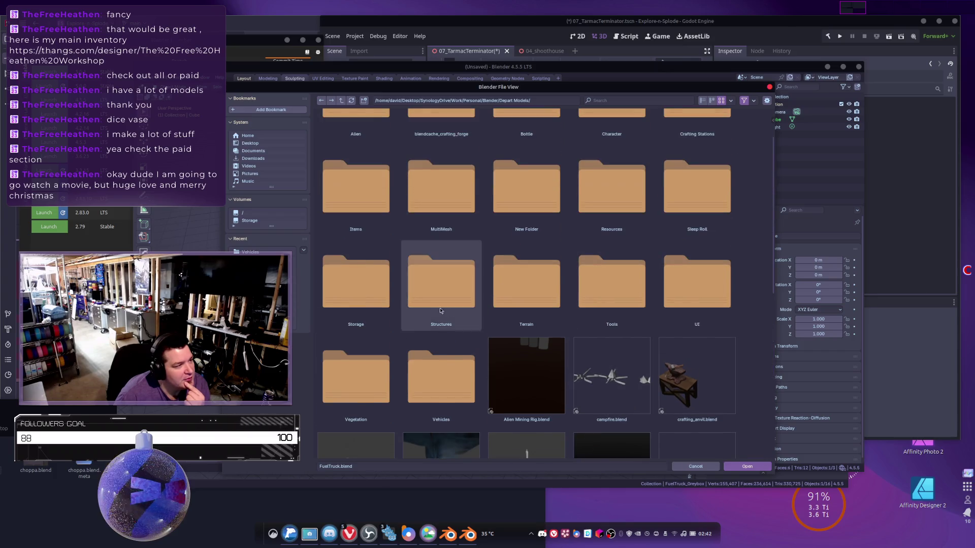
pyautogui.doubleClick(421, 365)
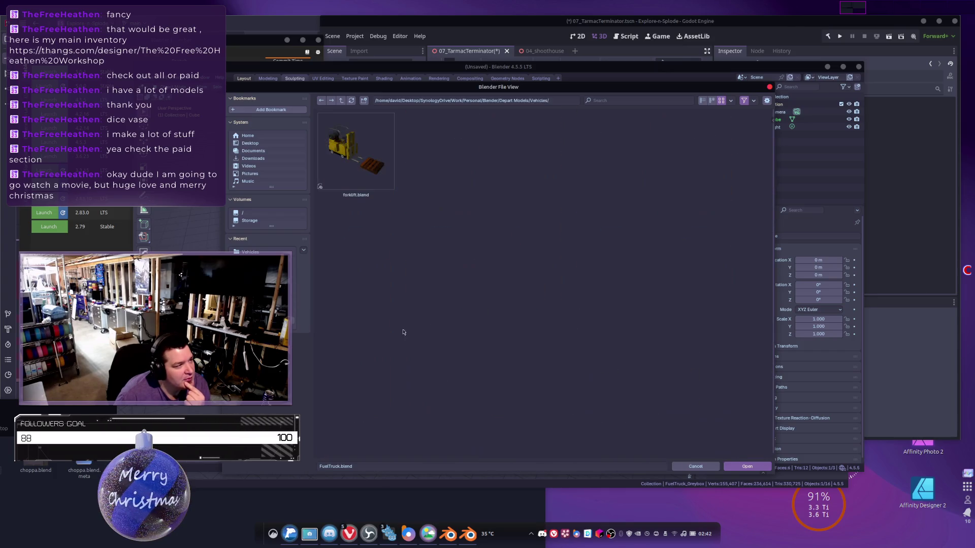
pyautogui.click(352, 165)
pyautogui.doubleClick(351, 165)
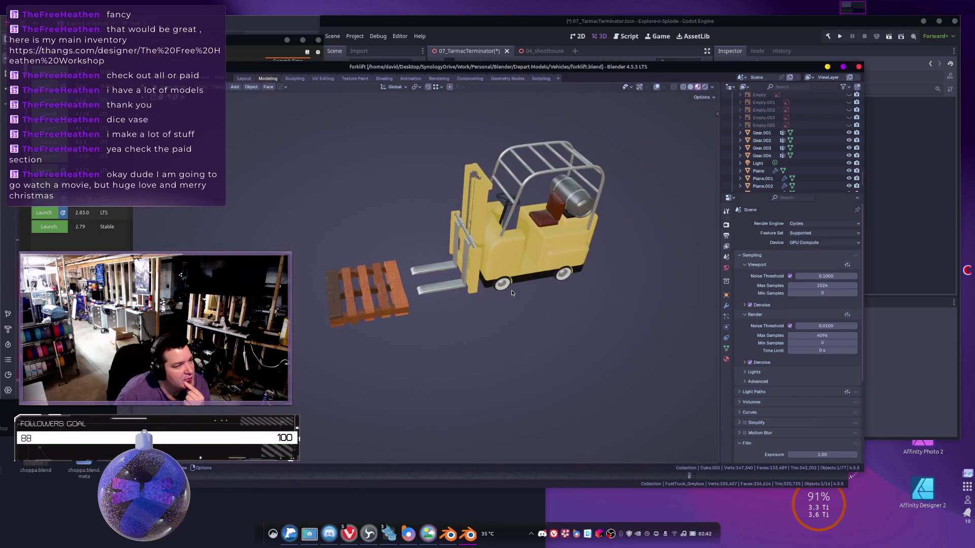
# Box-select all the wooden pallet pieces and delete them.
pyautogui.moveTo(498, 286)
pyautogui.mouseDown(button='middle')
pyautogui.moveTo(406, 331)
pyautogui.moveTo(475, 326)
pyautogui.moveTo(333, 309)
pyautogui.moveTo(394, 325)
pyautogui.moveTo(375, 300)
pyautogui.moveTo(412, 319)
pyautogui.mouseUp(button='middle')
pyautogui.scroll(4, 412, 319)
pyautogui.moveTo(299, 352); pyautogui.dragTo(403, 407)
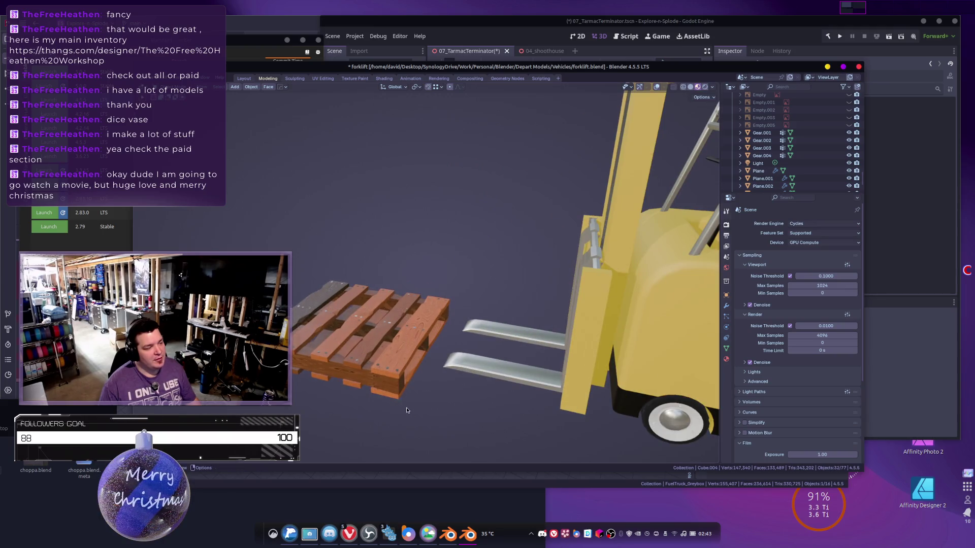
pyautogui.press('g')
pyautogui.click(359, 337)
pyautogui.moveTo(358, 337); pyautogui.dragTo(367, 287, button='middle')
pyautogui.moveTo(289, 232)
pyautogui.mouseDown()
pyautogui.moveTo(403, 396)
pyautogui.moveTo(449, 394)
pyautogui.mouseUp()
pyautogui.press('g')
pyautogui.click(410, 316)
pyautogui.press('x')
pyautogui.click(346, 272)
# Orbit back to the forklift and select its body, leaving it unmoved.
pyautogui.moveTo(346, 272); pyautogui.dragTo(315, 300, button='middle')
pyautogui.moveTo(494, 283); pyautogui.dragTo(557, 294, button='middle')
pyautogui.click(556, 295)
pyautogui.press('g')
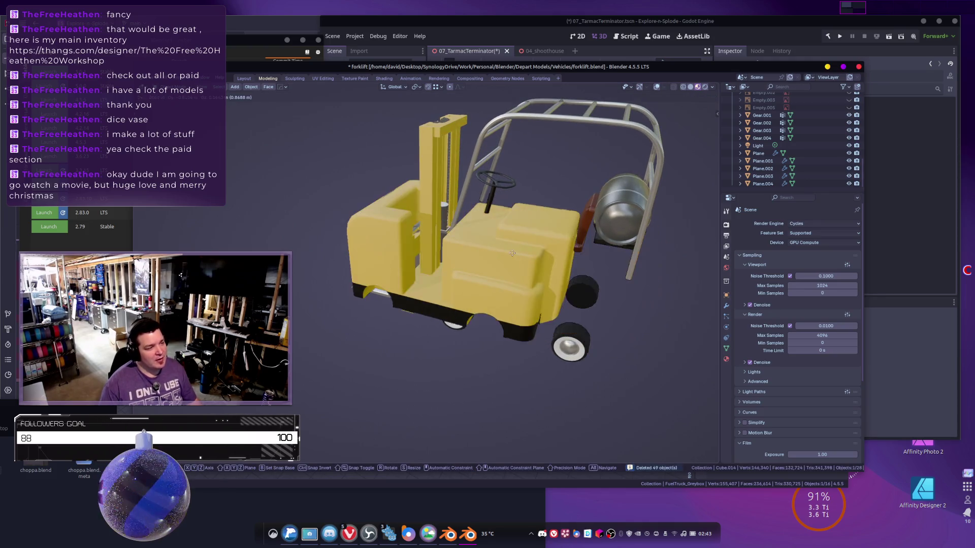
pyautogui.rightClick(510, 252)
pyautogui.moveTo(511, 252)
pyautogui.mouseDown(button='middle')
pyautogui.moveTo(514, 279)
pyautogui.moveTo(534, 262)
pyautogui.moveTo(476, 290)
pyautogui.mouseUp(button='middle')
# In wireframe, inspect the seat cushion, mast rails and lift chains up close.
pyautogui.hotkey('shift', 'z')
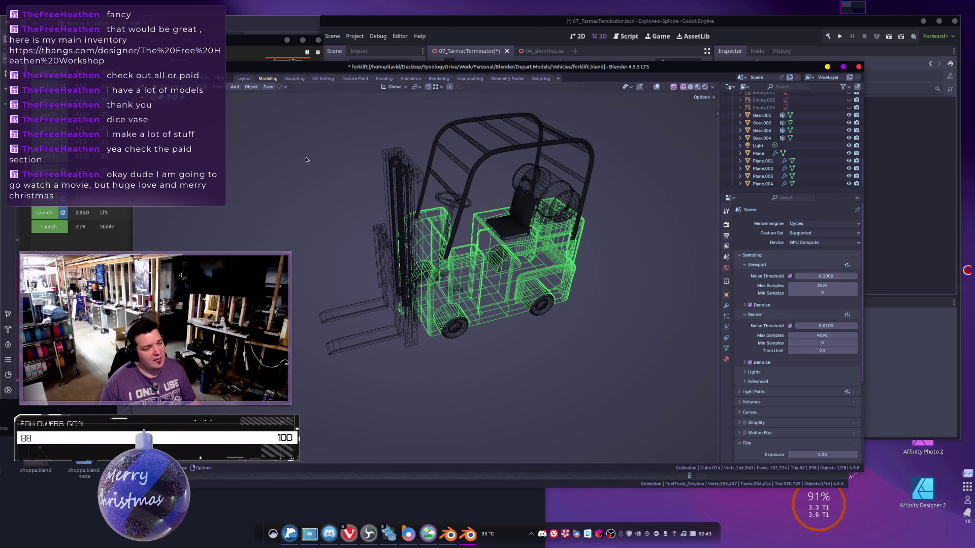
pyautogui.moveTo(284, 142)
pyautogui.mouseDown()
pyautogui.moveTo(320, 205)
pyautogui.moveTo(583, 386)
pyautogui.moveTo(602, 388)
pyautogui.mouseUp()
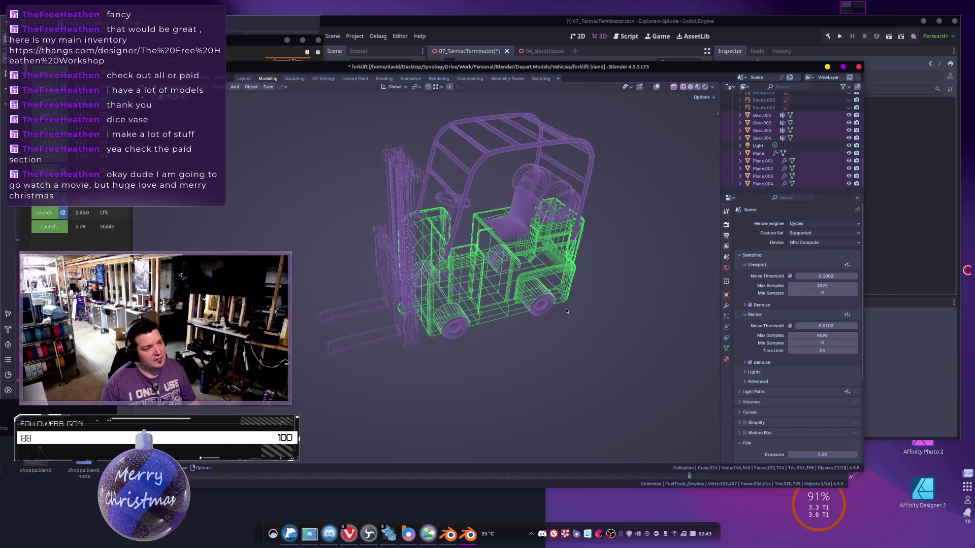
pyautogui.click(524, 233)
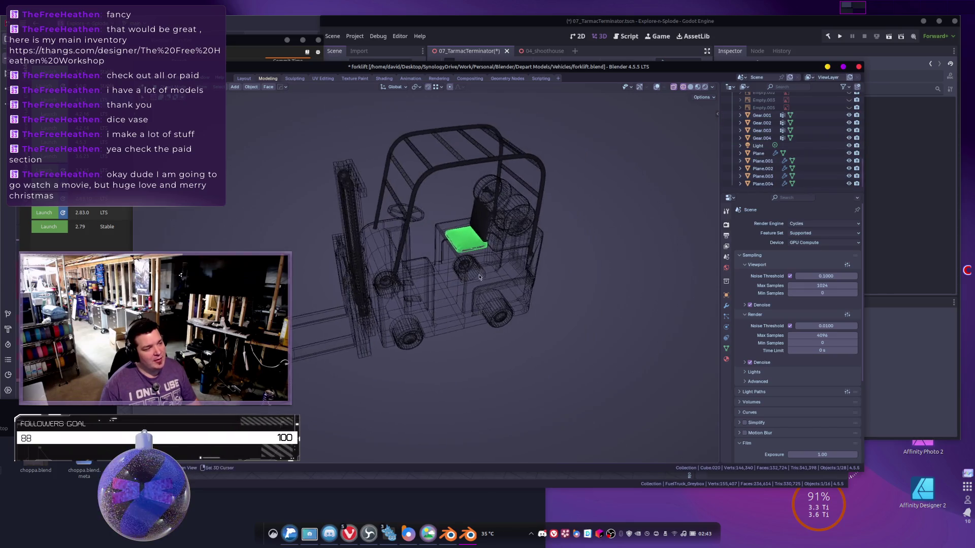
pyautogui.press('KP_Decimal')
pyautogui.moveTo(508, 300); pyautogui.dragTo(457, 345, button='middle')
pyautogui.scroll(5, 456, 344)
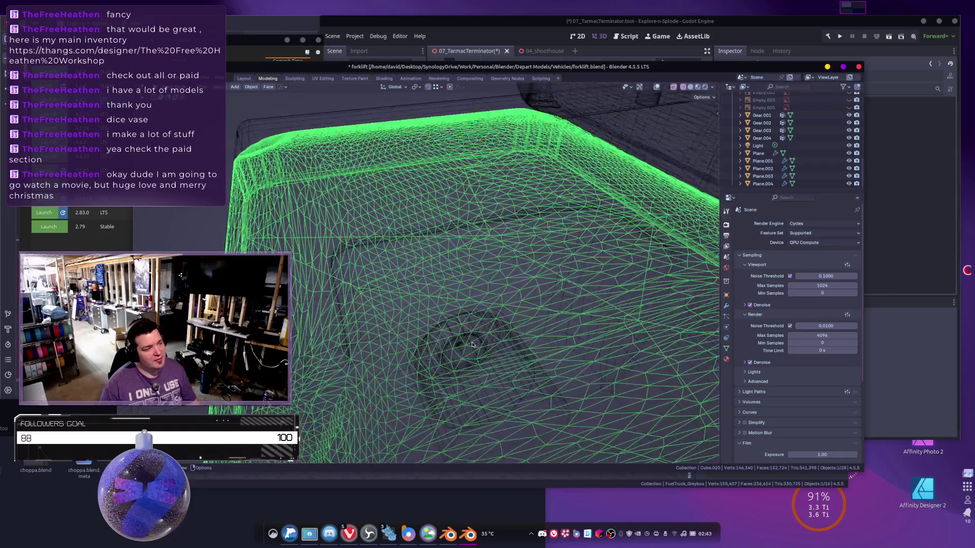
pyautogui.scroll(-8, 473, 343)
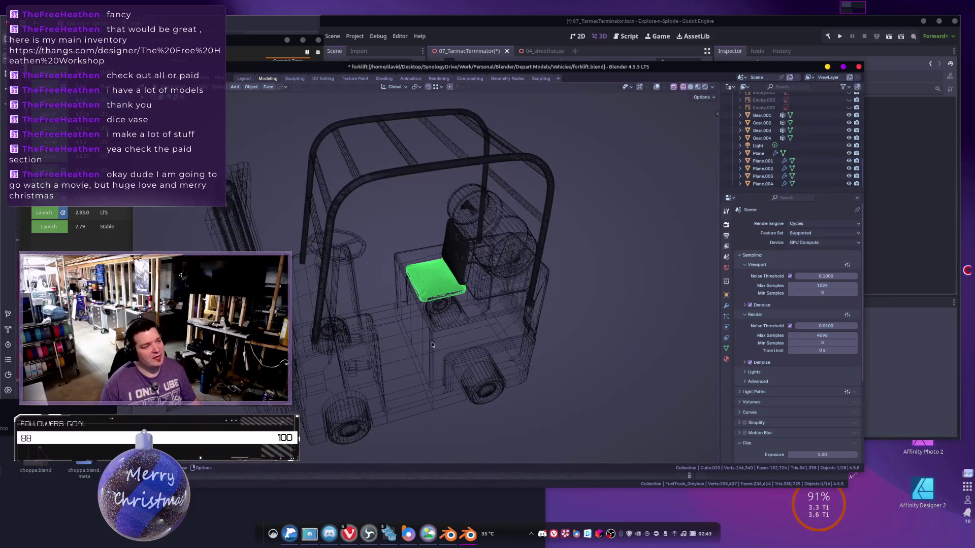
pyautogui.moveTo(445, 314); pyautogui.dragTo(477, 289, button='middle')
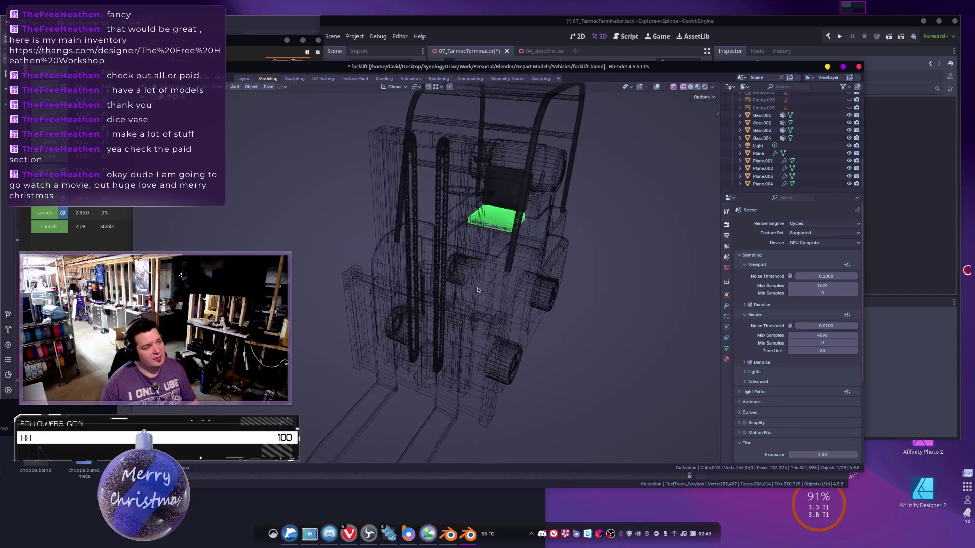
pyautogui.click(436, 239)
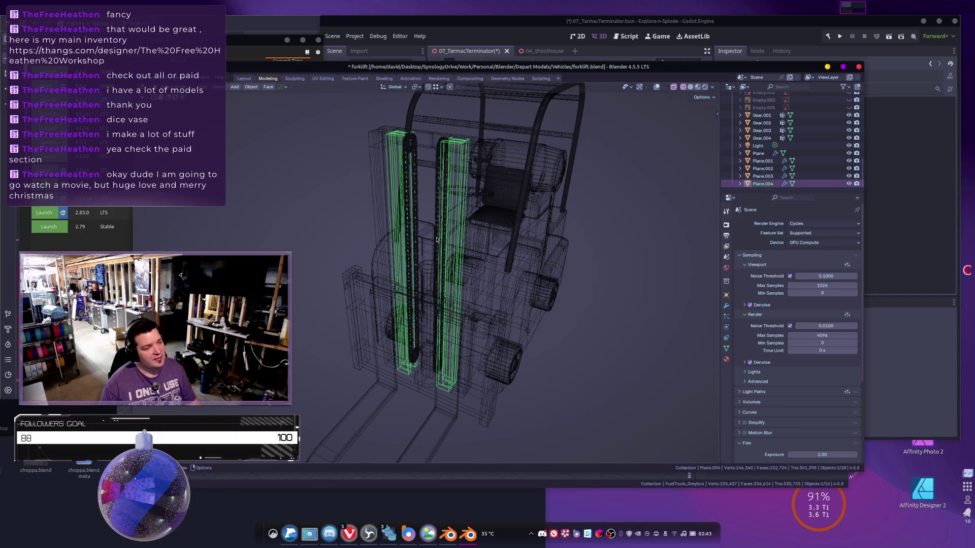
pyautogui.click(440, 165)
pyautogui.moveTo(440, 165)
pyautogui.mouseDown(button='middle')
pyautogui.moveTo(488, 264)
pyautogui.moveTo(487, 342)
pyautogui.mouseUp(button='middle')
# Return to solid shading and box-select all the forklift parts.
pyautogui.hotkey('shift', 'z')
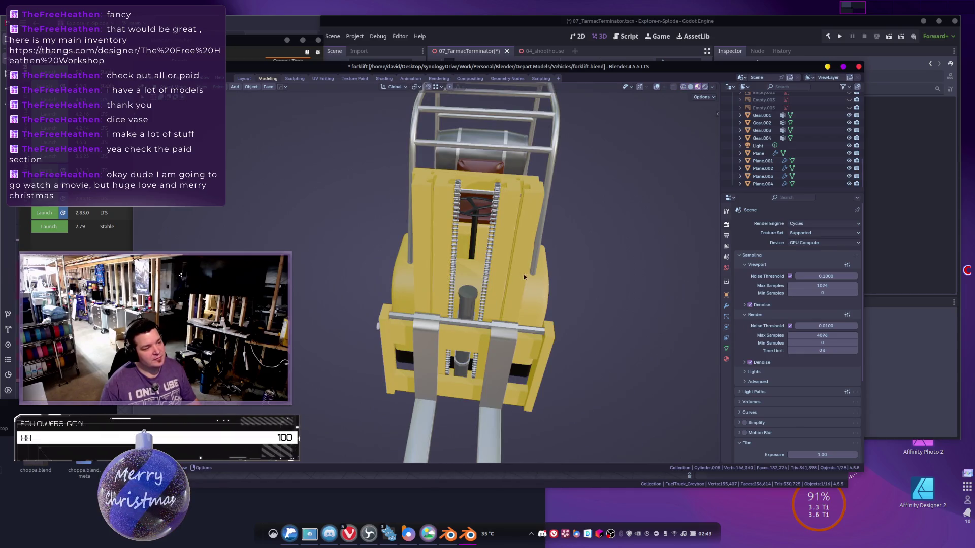
pyautogui.moveTo(524, 276); pyautogui.dragTo(495, 310, button='middle')
pyautogui.scroll(5, 495, 309)
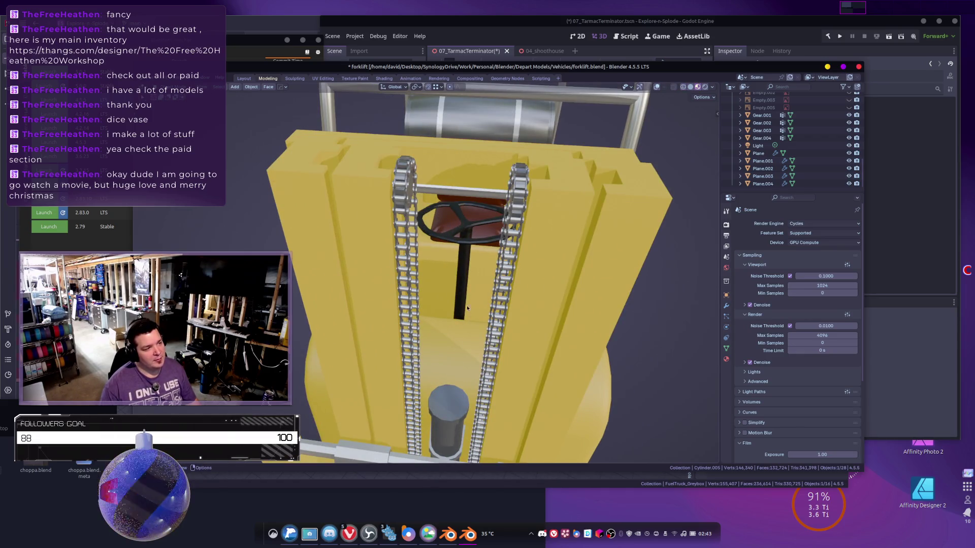
pyautogui.scroll(-6, 474, 256)
pyautogui.moveTo(474, 256)
pyautogui.mouseDown(button='middle')
pyautogui.moveTo(474, 300)
pyautogui.moveTo(464, 241)
pyautogui.moveTo(320, 227)
pyautogui.moveTo(409, 259)
pyautogui.mouseUp(button='middle')
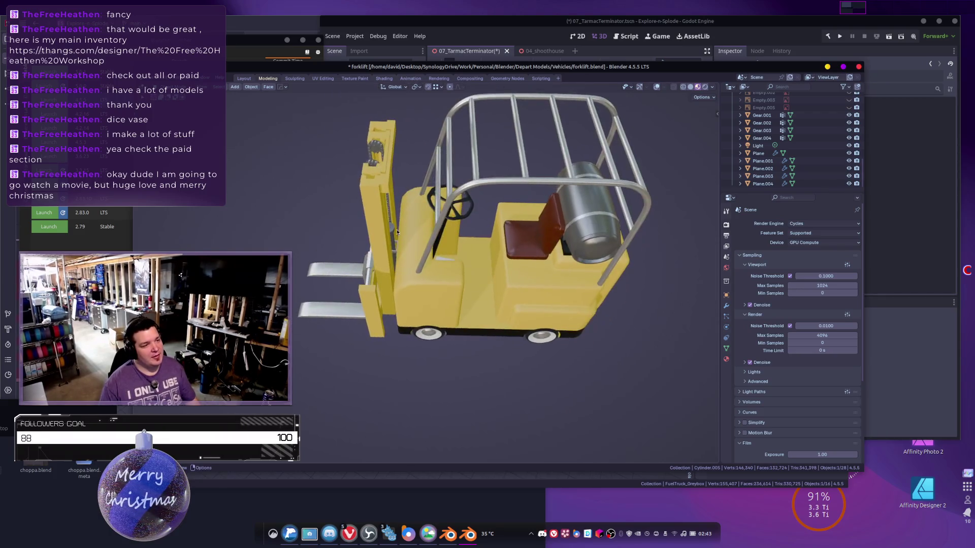
pyautogui.scroll(-3, 409, 259)
pyautogui.moveTo(304, 191); pyautogui.dragTo(533, 320)
pyautogui.moveTo(533, 319); pyautogui.dragTo(535, 272, button='middle')
# Convert the selected forklift objects to mesh.
pyautogui.hotkey('shift', 'd')
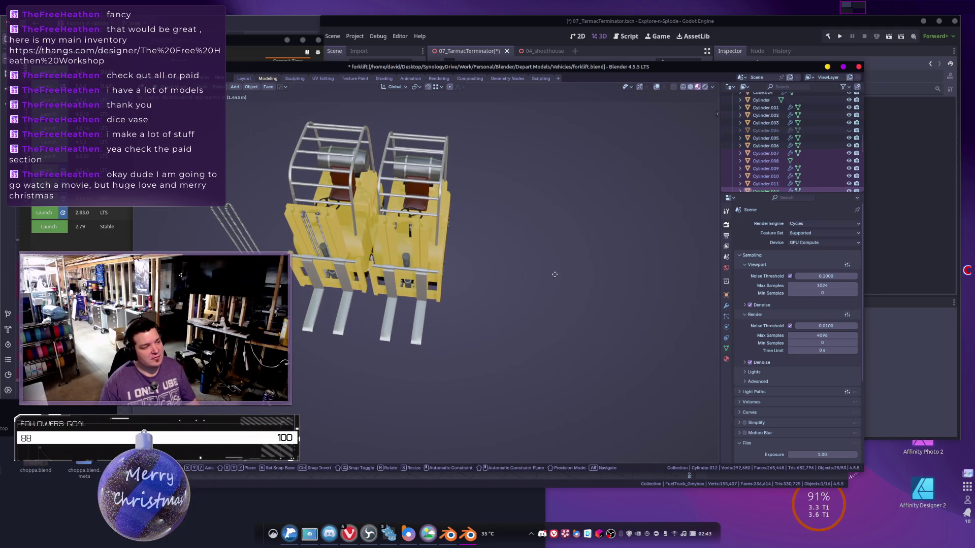
pyautogui.press('y')
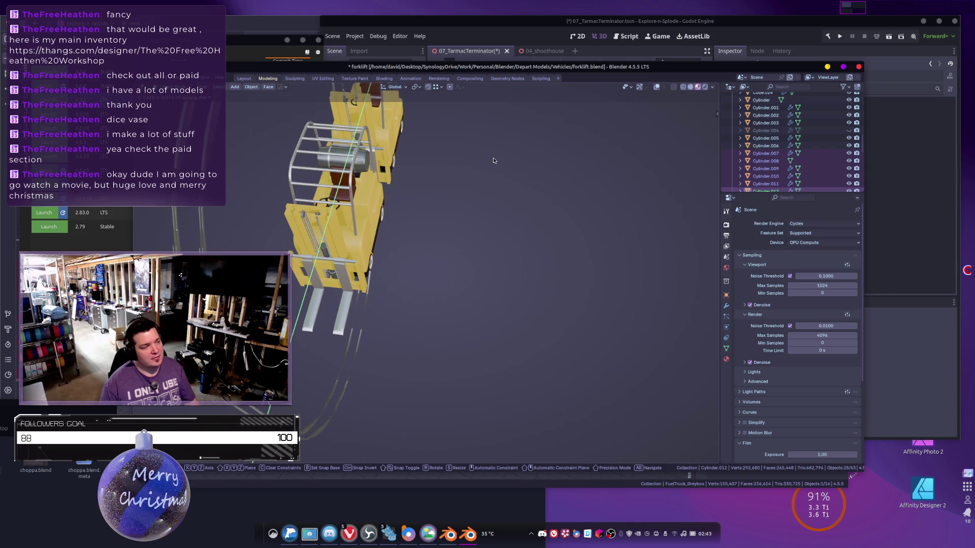
pyautogui.press('Escape')
pyautogui.rightClick(444, 241)
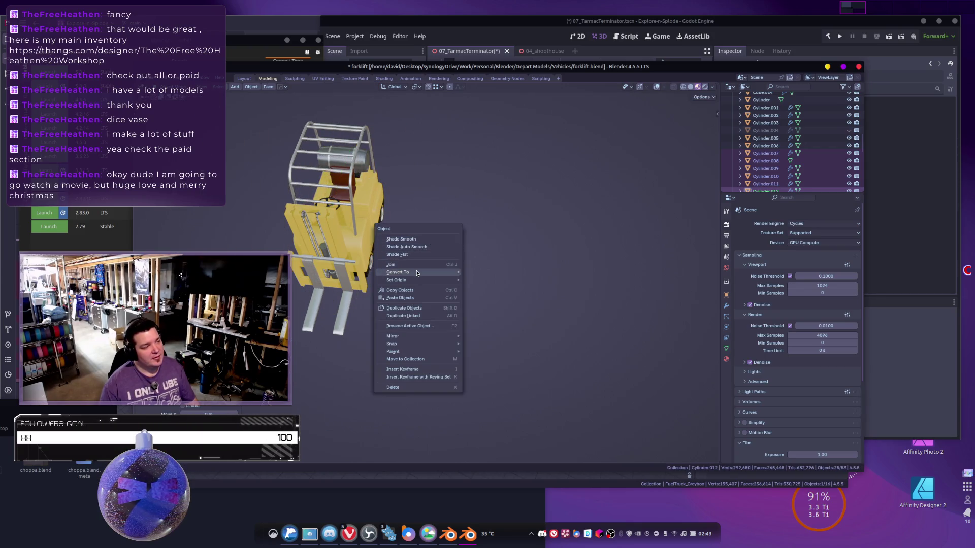
pyautogui.click(469, 273)
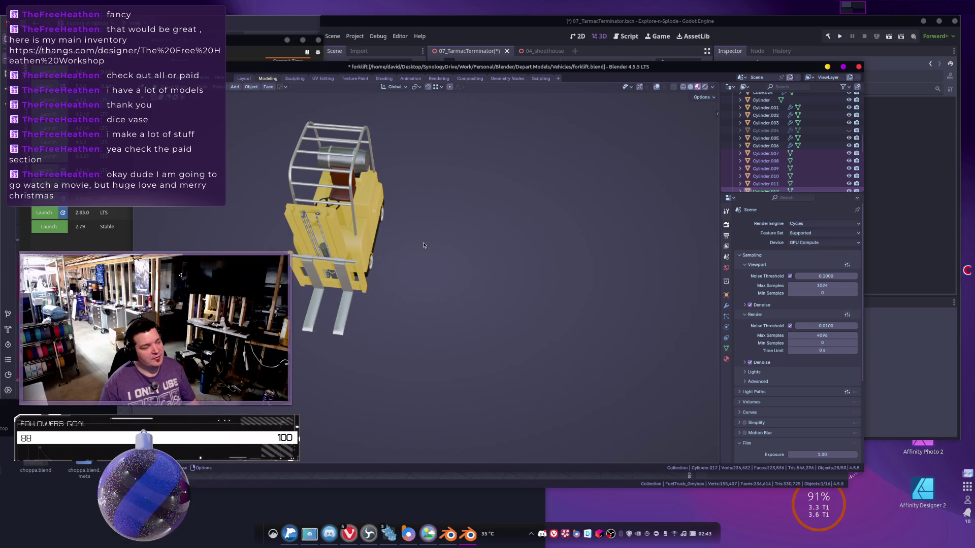
# Place a duplicate forklift away from the original and frame it for mesh editing.
pyautogui.hotkey('shift', 'd')
pyautogui.click(463, 462)
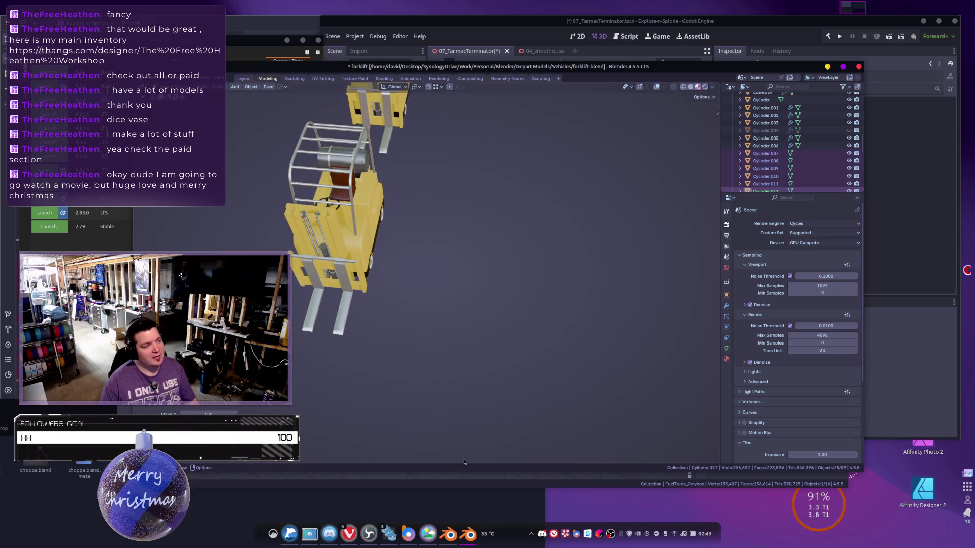
pyautogui.hotkey('alt', 'Tab')
pyautogui.moveTo(519, 315); pyautogui.dragTo(510, 288, button='middle')
pyautogui.scroll(2, 510, 288)
pyautogui.press('KP_Decimal')
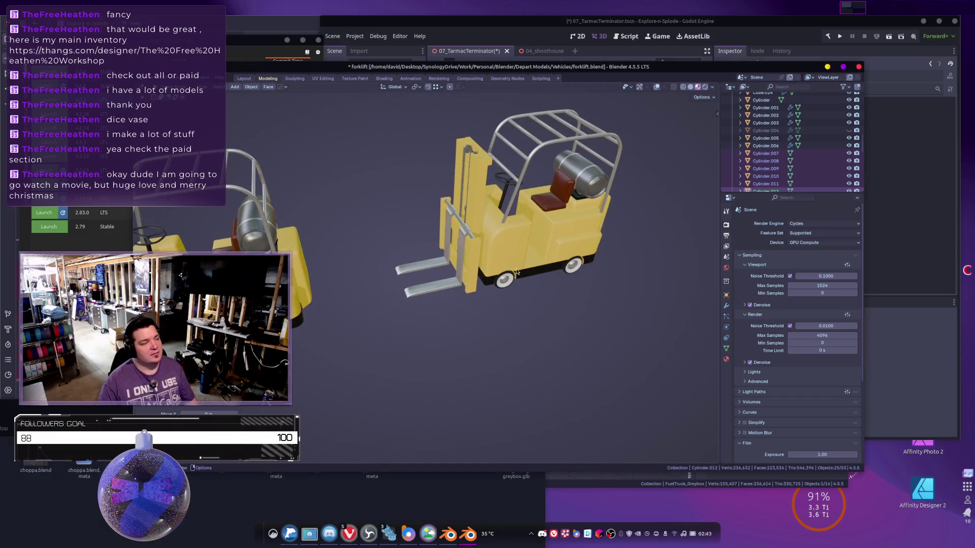
pyautogui.press('Tab')
pyautogui.scroll(2, 476, 281)
# Select all vertices, enable X-ray and wireframe, and view the mast up close.
pyautogui.press('a')
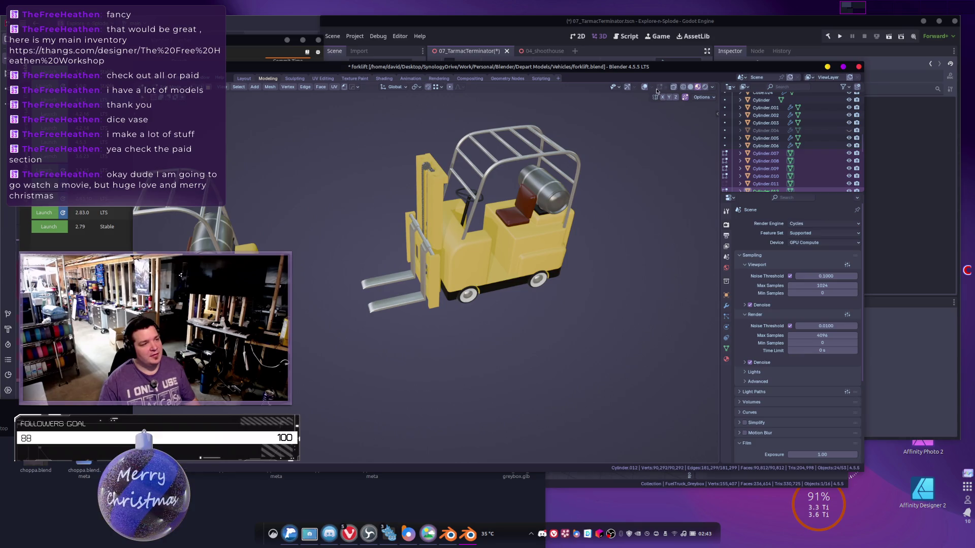
pyautogui.click(643, 87)
pyautogui.moveTo(624, 168); pyautogui.dragTo(551, 257, button='middle')
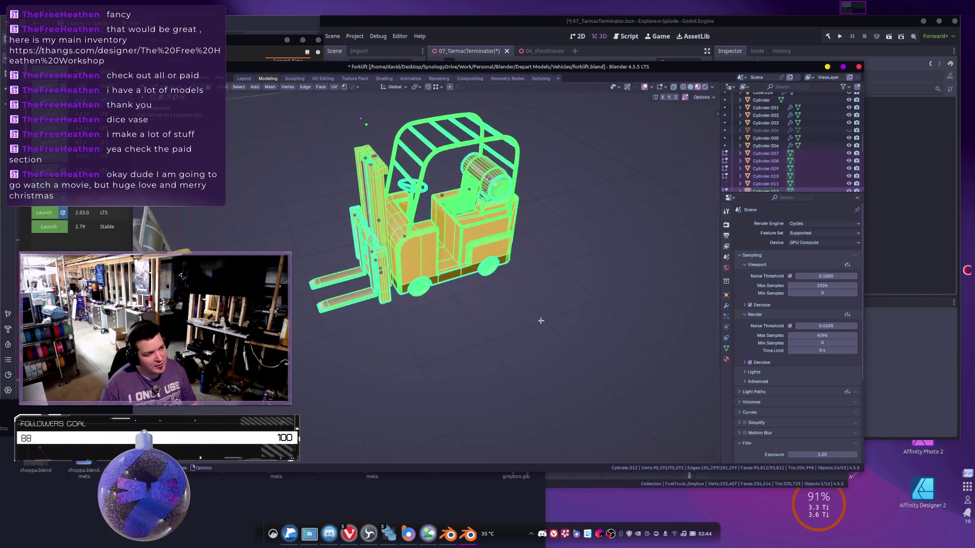
pyautogui.scroll(5, 510, 348)
pyautogui.moveTo(500, 373); pyautogui.dragTo(396, 358, button='middle')
pyautogui.scroll(-2, 485, 326)
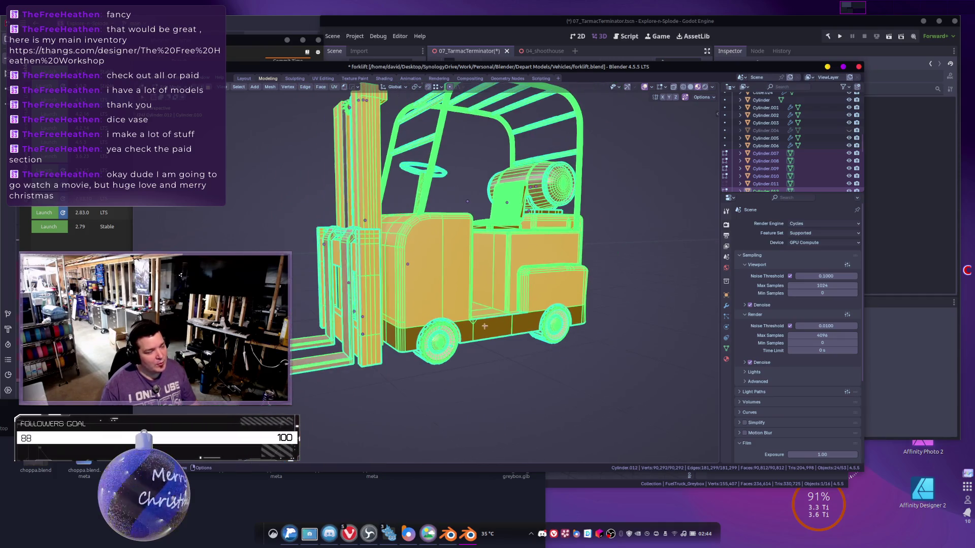
pyautogui.click(409, 293)
pyautogui.moveTo(456, 362); pyautogui.dragTo(448, 347, button='middle')
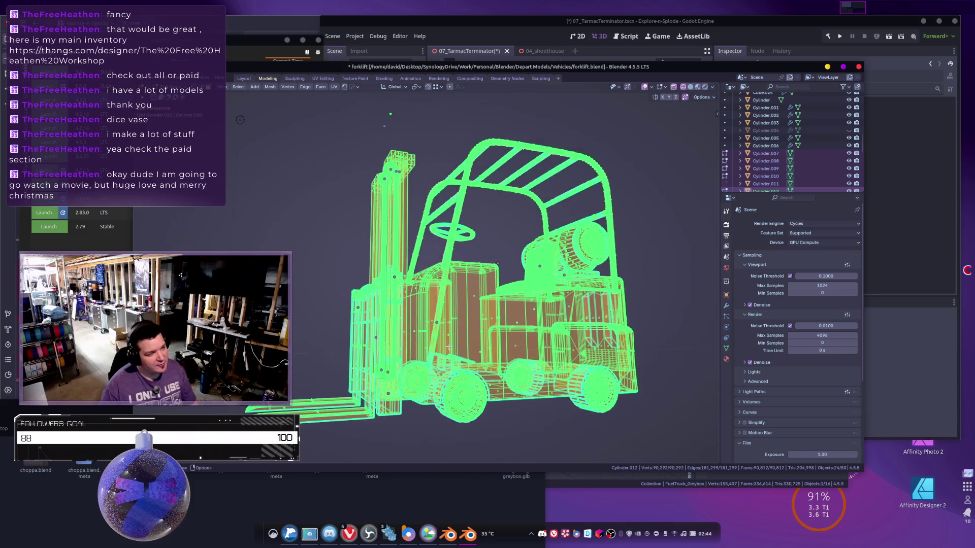
pyautogui.moveTo(507, 400)
pyautogui.mouseDown(button='middle')
pyautogui.moveTo(528, 284)
pyautogui.moveTo(471, 378)
pyautogui.moveTo(599, 128)
pyautogui.mouseUp(button='middle')
pyautogui.moveTo(283, 109); pyautogui.dragTo(355, 92, button='middle')
pyautogui.moveTo(457, 247); pyautogui.dragTo(432, 241, button='middle')
pyautogui.moveTo(405, 208)
pyautogui.mouseDown(button='middle')
pyautogui.moveTo(418, 189)
pyautogui.moveTo(521, 267)
pyautogui.moveTo(472, 252)
pyautogui.moveTo(431, 181)
pyautogui.moveTo(392, 204)
pyautogui.moveTo(477, 203)
pyautogui.moveTo(474, 216)
pyautogui.moveTo(418, 203)
pyautogui.mouseUp(button='middle')
# In Object Mode, select both lift chains and join them into one object.
pyautogui.press('Tab')
pyautogui.click(388, 203)
pyautogui.keyDown('shift'); pyautogui.click(408, 202); pyautogui.keyUp('shift')
pyautogui.rightClick(408, 203)
pyautogui.click(408, 203)
pyautogui.click(569, 354)
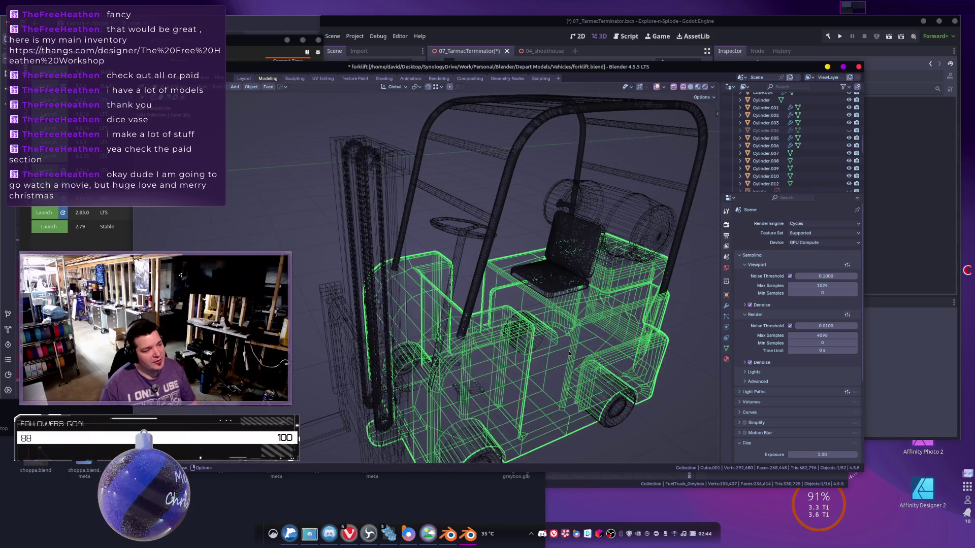
pyautogui.click(351, 169)
pyautogui.moveTo(419, 224); pyautogui.dragTo(613, 283, button='middle')
# Add a Decimate modifier to the joined chains, trying ratios 0.3 and then 0.2.
pyautogui.click(726, 305)
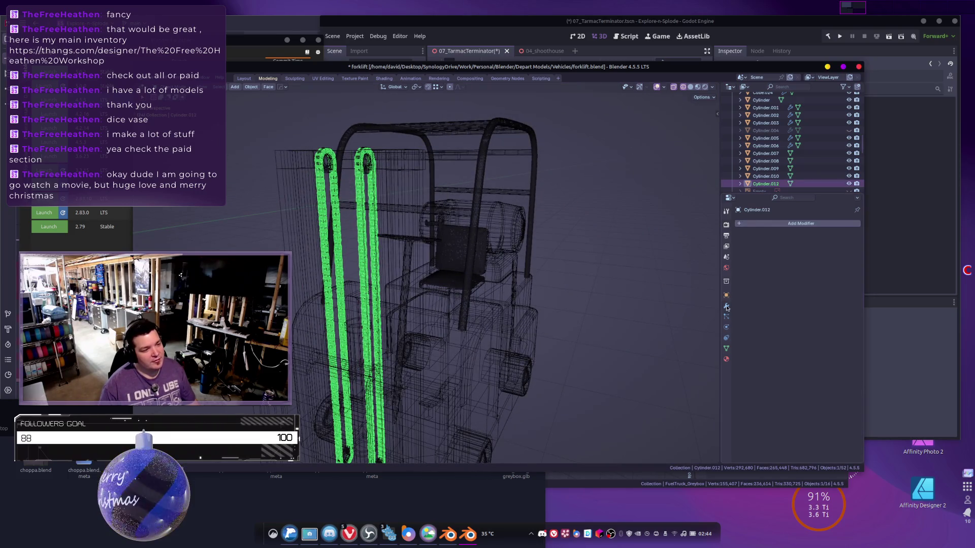
pyautogui.click(762, 224)
pyautogui.click(724, 241)
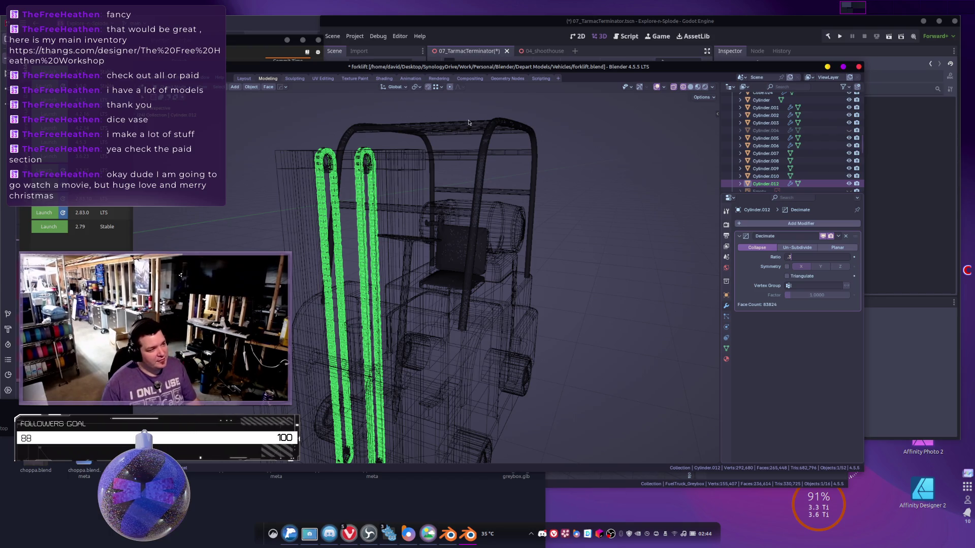
pyautogui.press('Return')
pyautogui.scroll(5, 428, 250)
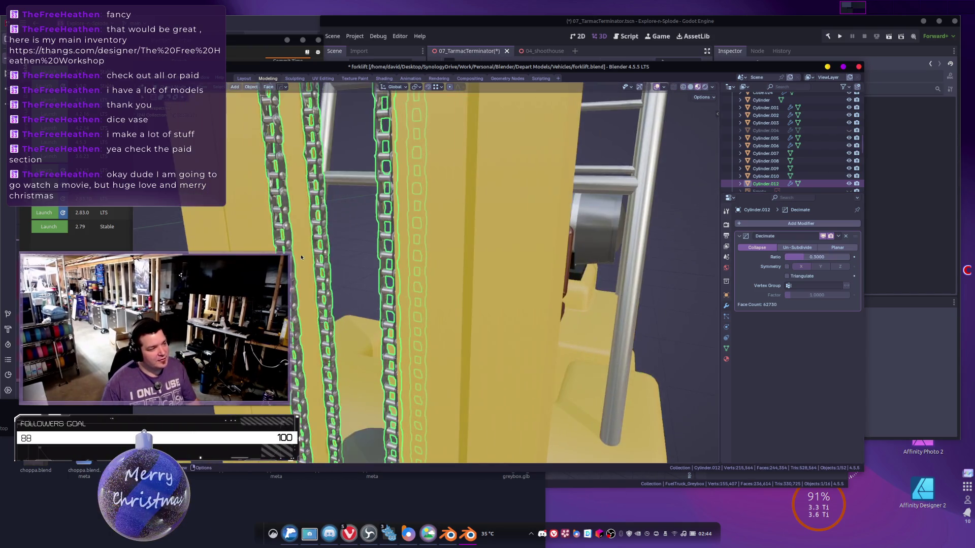
pyautogui.moveTo(325, 285); pyautogui.dragTo(336, 311, button='middle')
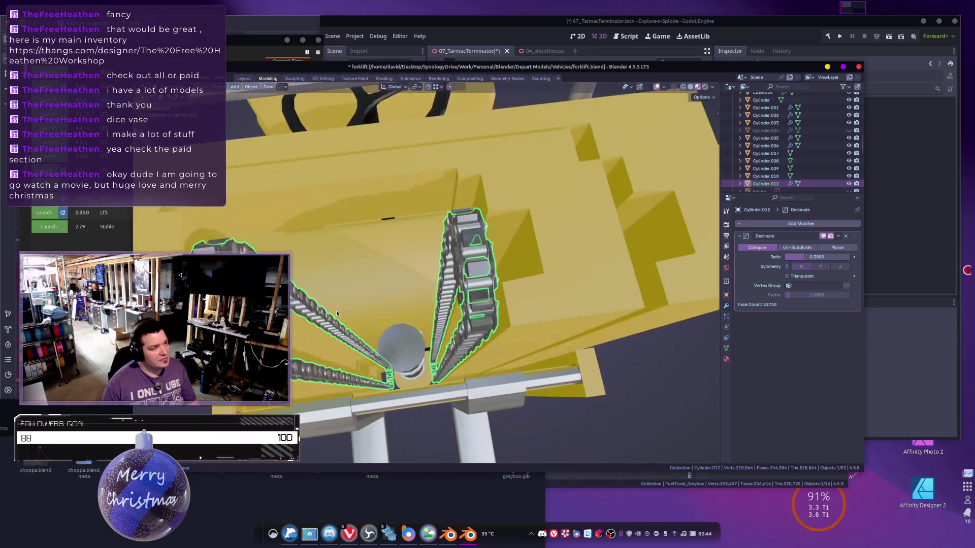
pyautogui.moveTo(391, 296); pyautogui.dragTo(509, 320, button='middle')
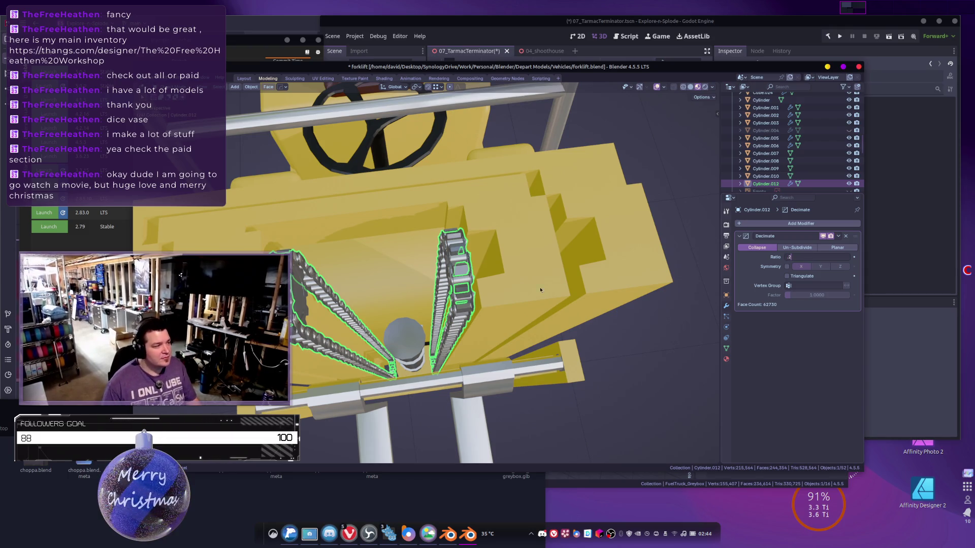
pyautogui.press('Return')
# Inspect the decimated chains up close and reselect them.
pyautogui.moveTo(540, 287); pyautogui.dragTo(476, 299, button='middle')
pyautogui.moveTo(502, 224)
pyautogui.mouseDown(button='middle')
pyautogui.moveTo(473, 336)
pyautogui.moveTo(497, 322)
pyautogui.moveTo(500, 355)
pyautogui.moveTo(534, 358)
pyautogui.moveTo(457, 404)
pyautogui.mouseUp(button='middle')
pyautogui.scroll(3, 486, 252)
pyautogui.scroll(-5, 500, 228)
pyautogui.scroll(-3, 474, 351)
pyautogui.click(486, 349)
pyautogui.scroll(-2, 486, 350)
pyautogui.scroll(-3, 498, 322)
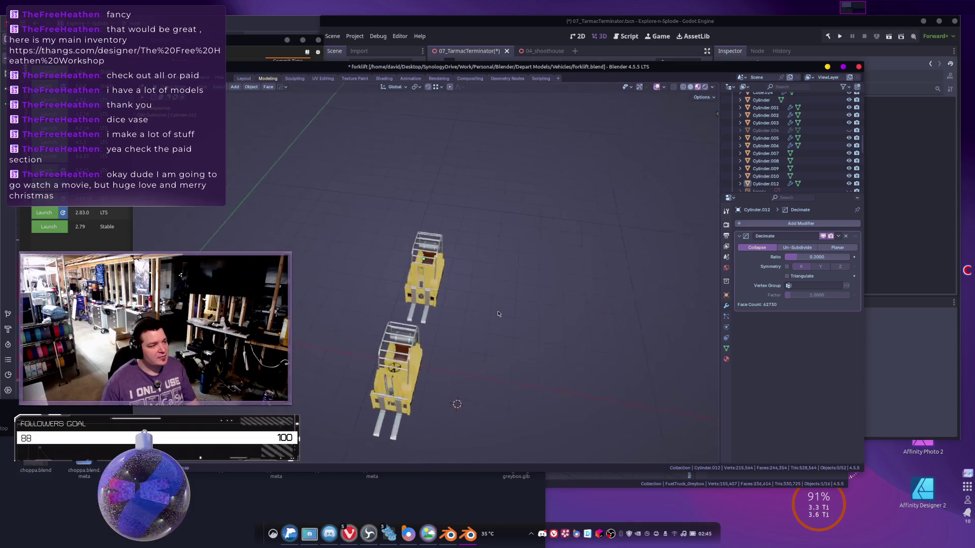
pyautogui.scroll(5, 500, 314)
pyautogui.scroll(5, 500, 314)
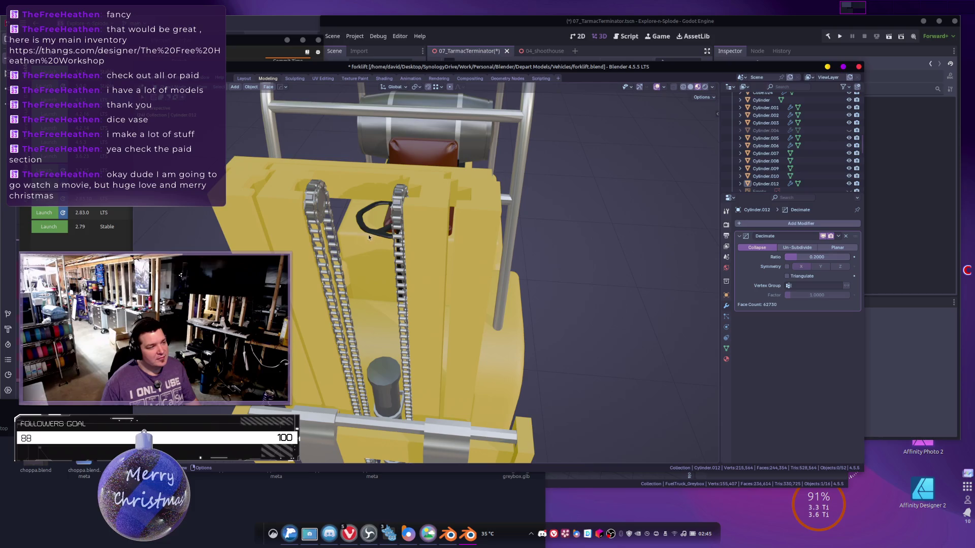
pyautogui.click(391, 236)
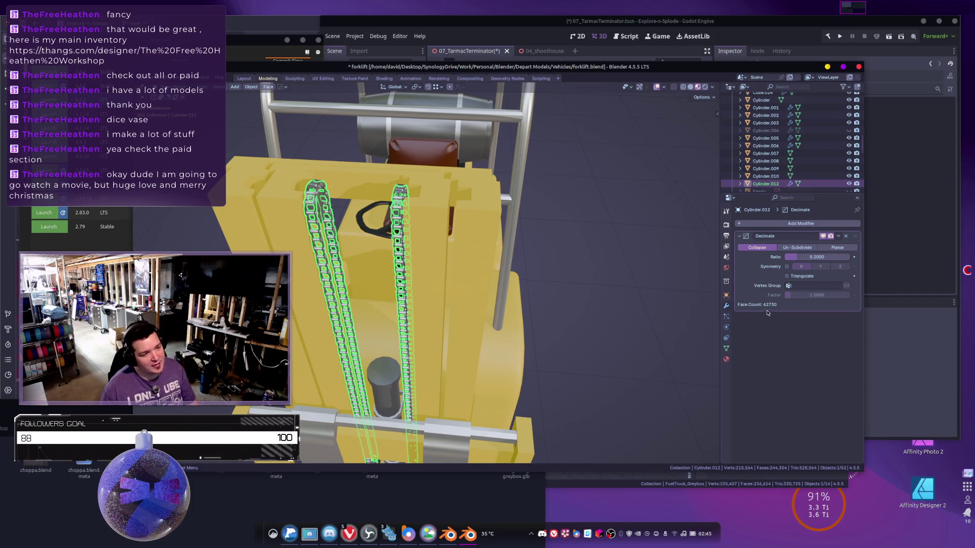
pyautogui.moveTo(582, 351); pyautogui.dragTo(502, 355, button='middle')
# Set the Decimate ratio to 0.1 and apply the modifier.
pyautogui.click(798, 257)
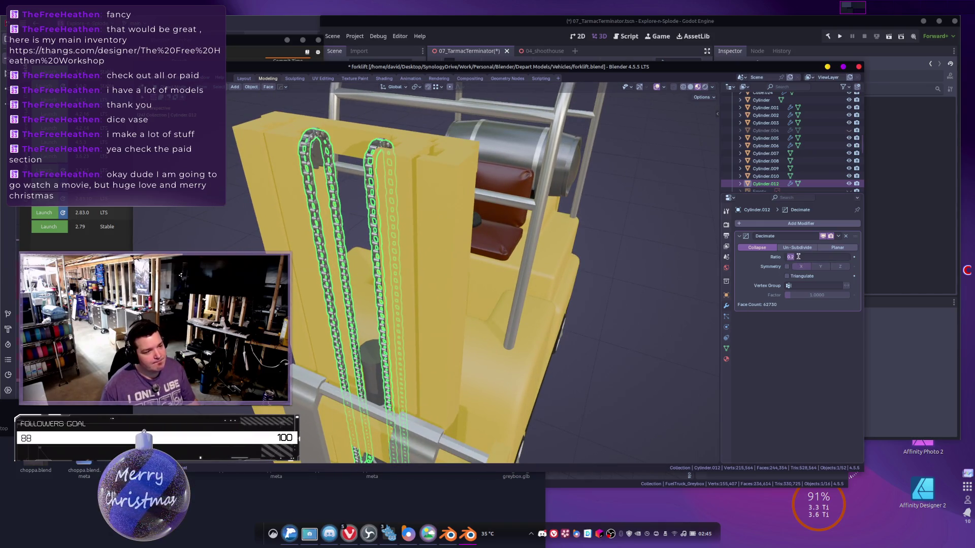
pyautogui.write('.1')
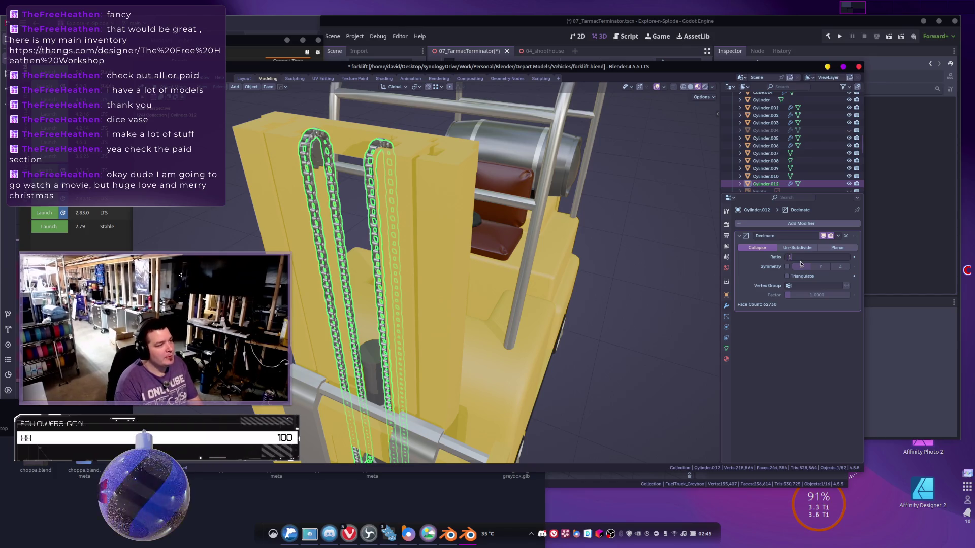
pyautogui.press('Return')
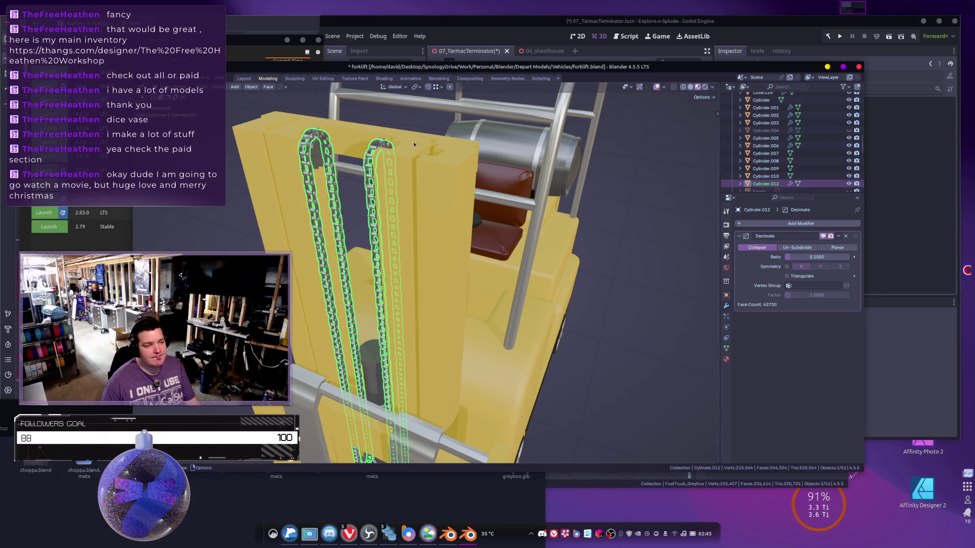
pyautogui.moveTo(691, 182); pyautogui.dragTo(571, 213, button='middle')
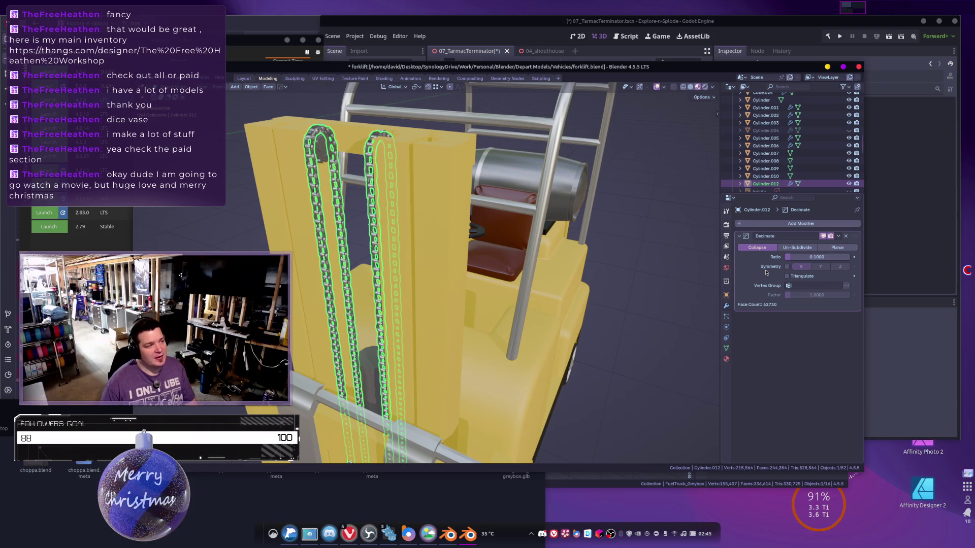
pyautogui.hotkey('ctrl', 'a')
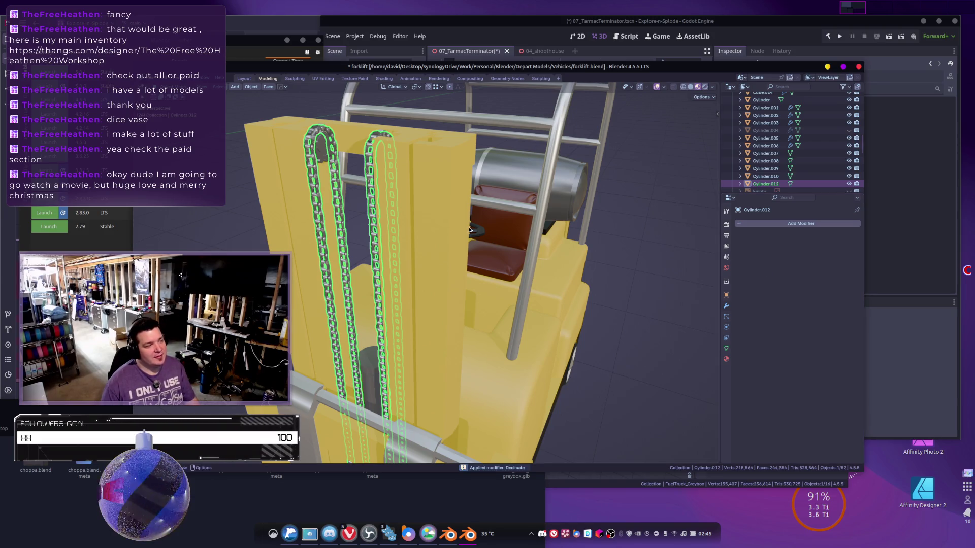
# Orbit toward the forklift cab to bring the seat and roll cage into view.
pyautogui.scroll(5, 442, 233)
pyautogui.scroll(-5, 442, 233)
pyautogui.press('Tab')
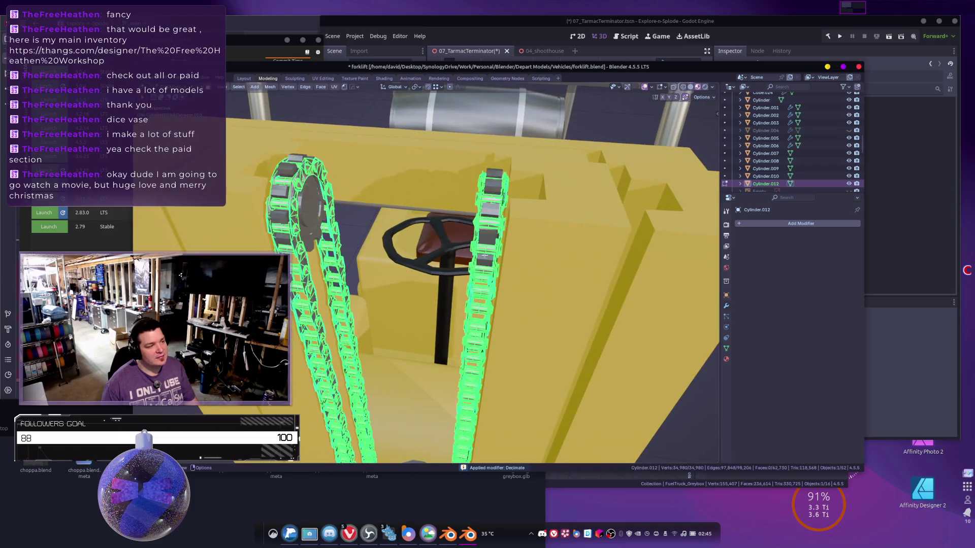
pyautogui.press('Tab')
pyautogui.moveTo(452, 238); pyautogui.dragTo(551, 197, button='middle')
pyautogui.click(551, 197)
pyautogui.scroll(-3, 551, 197)
pyautogui.moveTo(486, 203)
pyautogui.mouseDown(button='middle')
pyautogui.moveTo(457, 229)
pyautogui.moveTo(477, 255)
pyautogui.moveTo(410, 178)
pyautogui.mouseUp(button='middle')
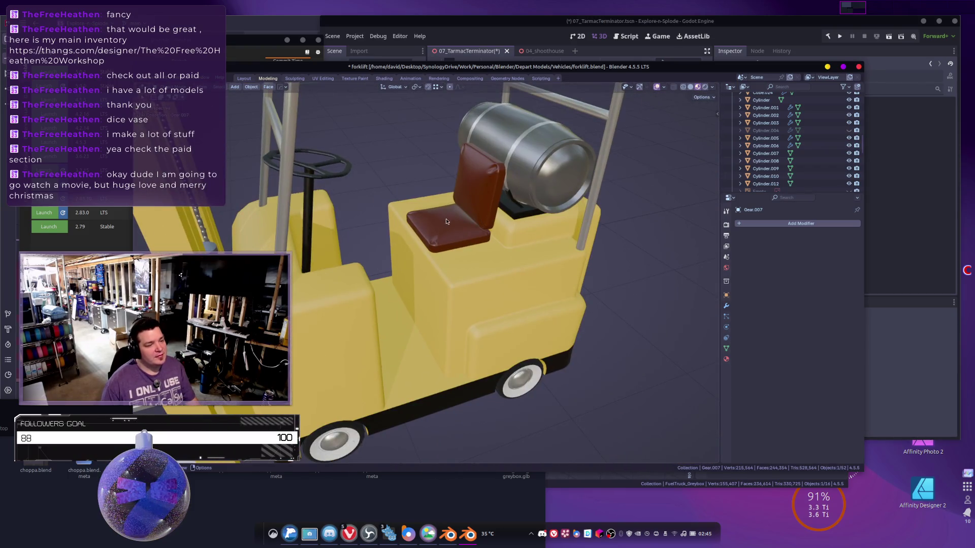
# Select the seat cushion and backrest and join them into one object.
pyautogui.scroll(4, 477, 265)
pyautogui.click(468, 201)
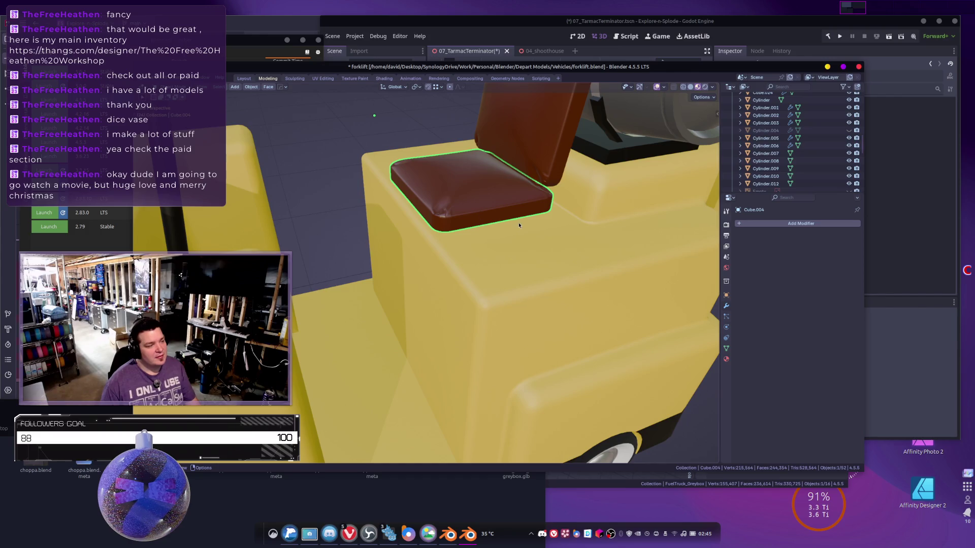
pyautogui.scroll(-3, 518, 225)
pyautogui.keyDown('shift'); pyautogui.click(560, 206); pyautogui.keyUp('shift')
pyautogui.rightClick(559, 203)
pyautogui.click(558, 203)
# Add a Decimate modifier to the seat with a 0.2 ratio.
pyautogui.moveTo(559, 203); pyautogui.dragTo(640, 214, button='middle')
pyautogui.click(758, 225)
pyautogui.write('dec')
pyautogui.press('Return')
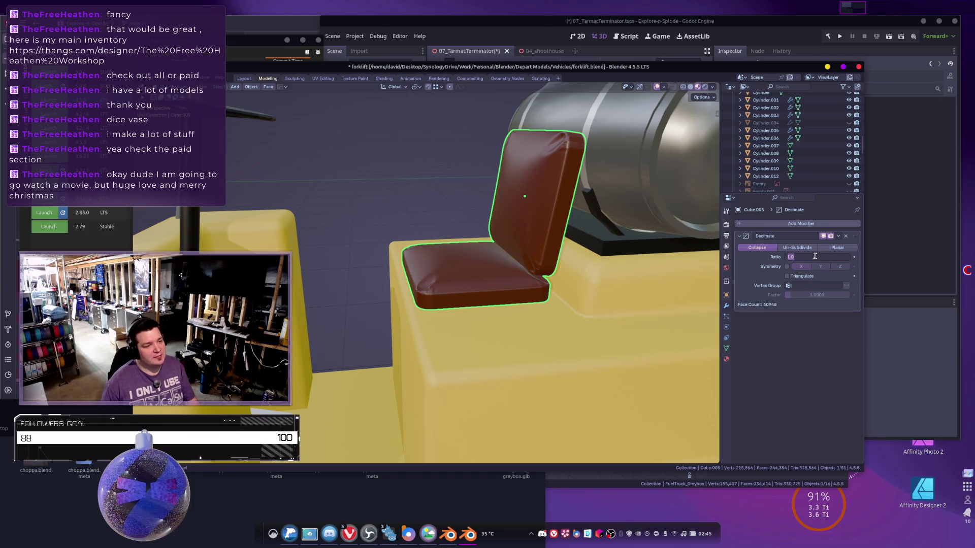
pyautogui.write('.2')
pyautogui.press('Return')
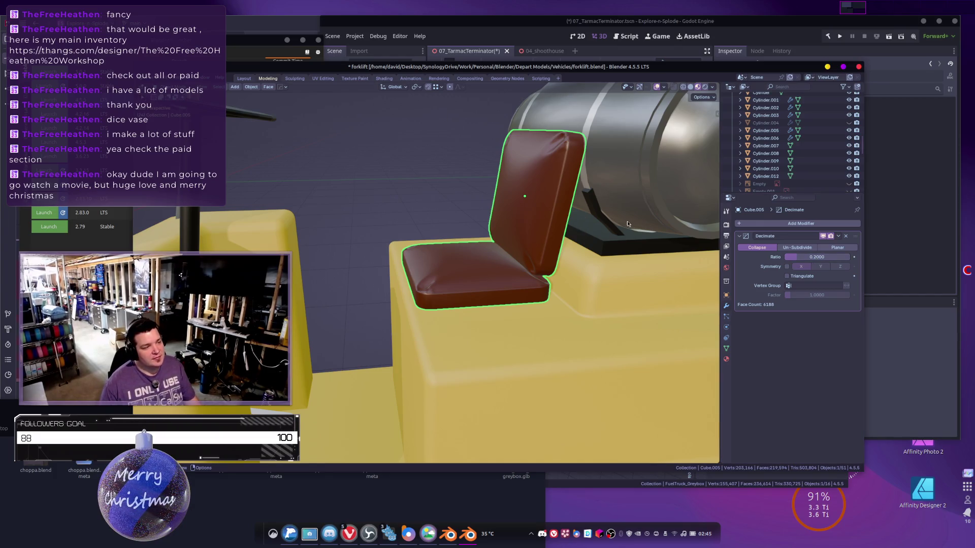
# Lower the seat's decimate ratio to 0.0132 (458 faces) and apply it.
pyautogui.press('z')
pyautogui.click(463, 239)
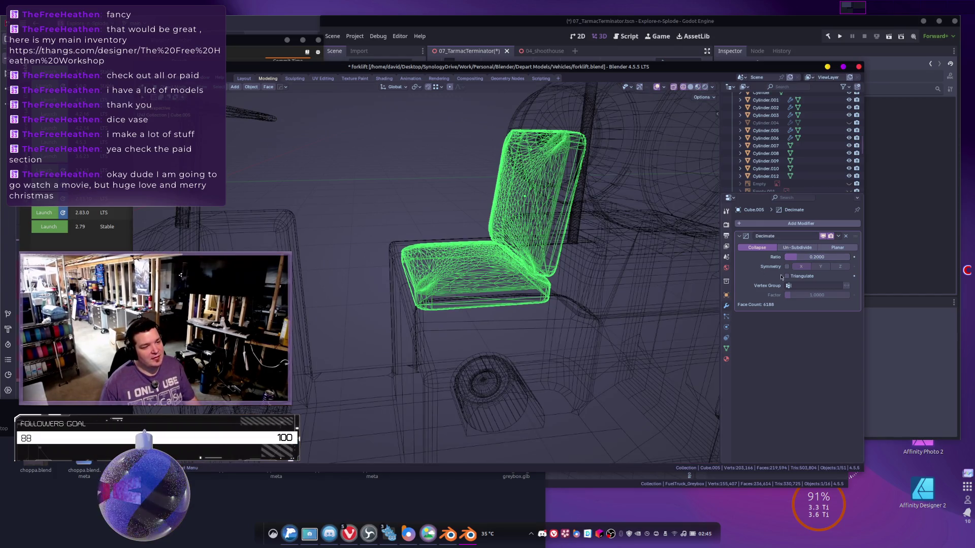
pyautogui.moveTo(812, 257); pyautogui.dragTo(801, 257)
pyautogui.press('z')
pyautogui.click(565, 297)
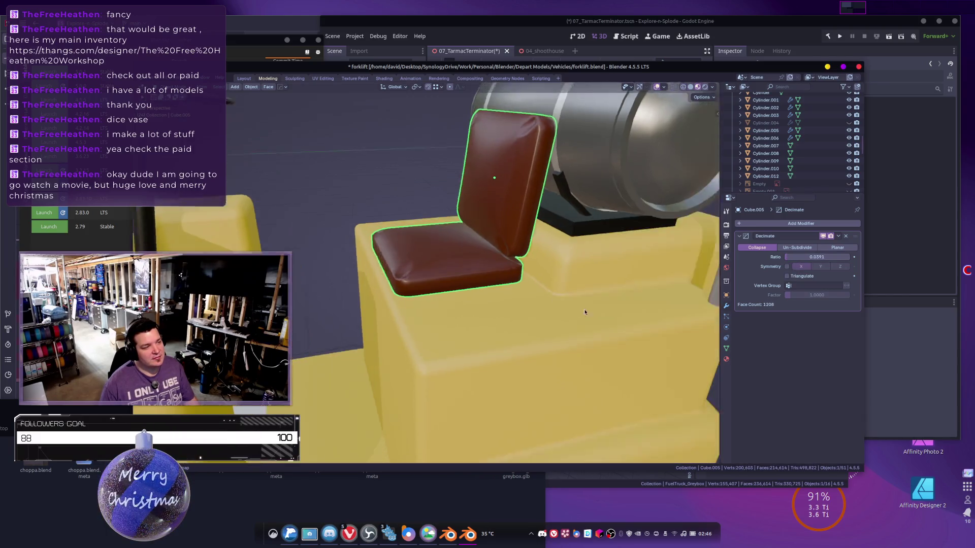
pyautogui.moveTo(584, 312); pyautogui.dragTo(538, 310, button='middle')
pyautogui.moveTo(813, 257); pyautogui.dragTo(805, 257)
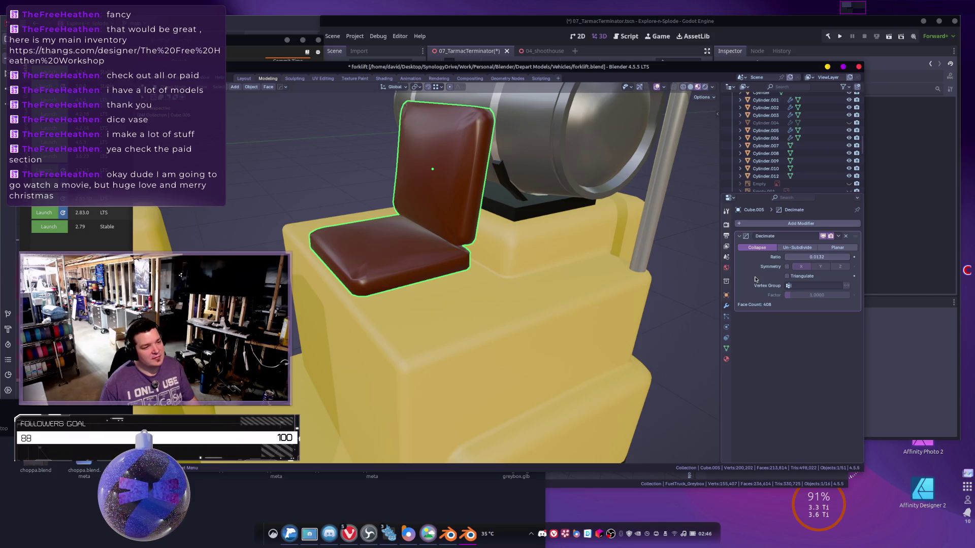
pyautogui.hotkey('ctrl', 'a')
# Zoom out to the whole forklift in wireframe and select the roll cage.
pyautogui.moveTo(515, 240)
pyautogui.mouseDown(button='middle')
pyautogui.moveTo(524, 255)
pyautogui.moveTo(489, 253)
pyautogui.moveTo(545, 184)
pyautogui.moveTo(569, 212)
pyautogui.moveTo(495, 223)
pyautogui.moveTo(444, 208)
pyautogui.mouseUp(button='middle')
pyautogui.scroll(-3, 521, 248)
pyautogui.hotkey('shift', 'z')
pyautogui.click(545, 184)
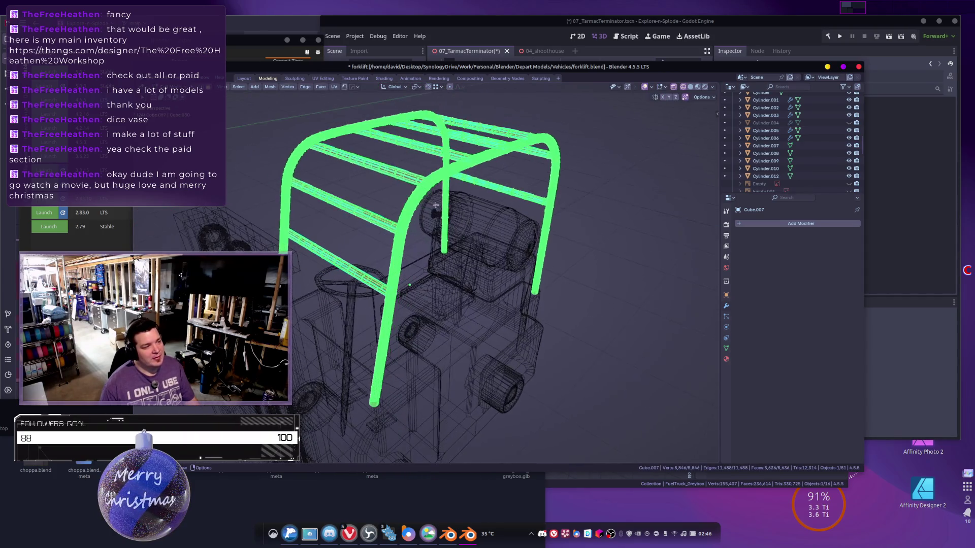
# In Edit Mode on the roll cage, box-select the cross bars from top view and grow the selection along them.
pyautogui.press('Tab')
pyautogui.press('a')
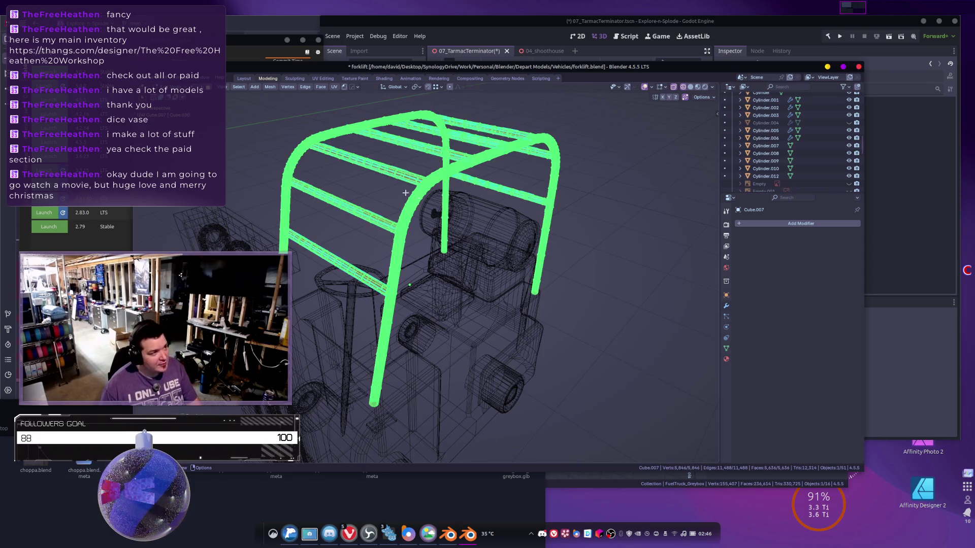
pyautogui.moveTo(417, 220)
pyautogui.mouseDown(button='middle')
pyautogui.moveTo(528, 222)
pyautogui.moveTo(483, 227)
pyautogui.moveTo(486, 236)
pyautogui.mouseUp(button='middle')
pyautogui.hotkey('ctrl', 'z')
pyautogui.press('KP_7')
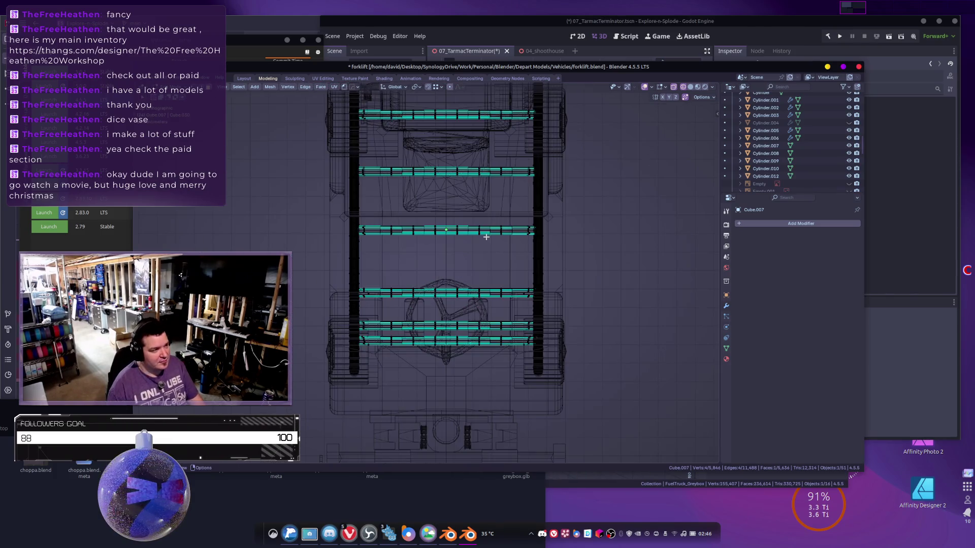
pyautogui.scroll(-4, 486, 237)
pyautogui.press('b')
pyautogui.moveTo(441, 125); pyautogui.dragTo(470, 288)
pyautogui.scroll(3, 485, 254)
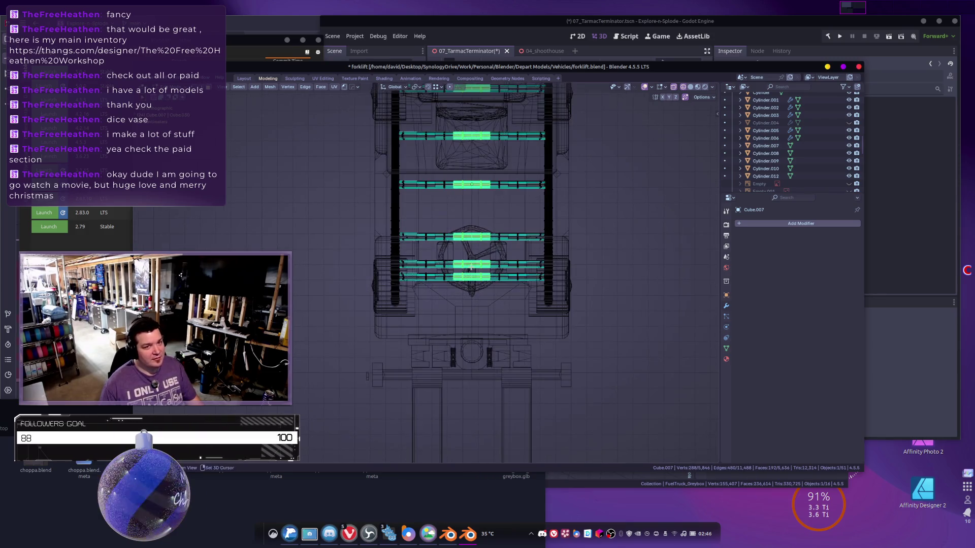
pyautogui.press('ctrl+KP_Add')
pyautogui.press('ctrl+KP_Add')
pyautogui.press('ctrl+KP_Add')
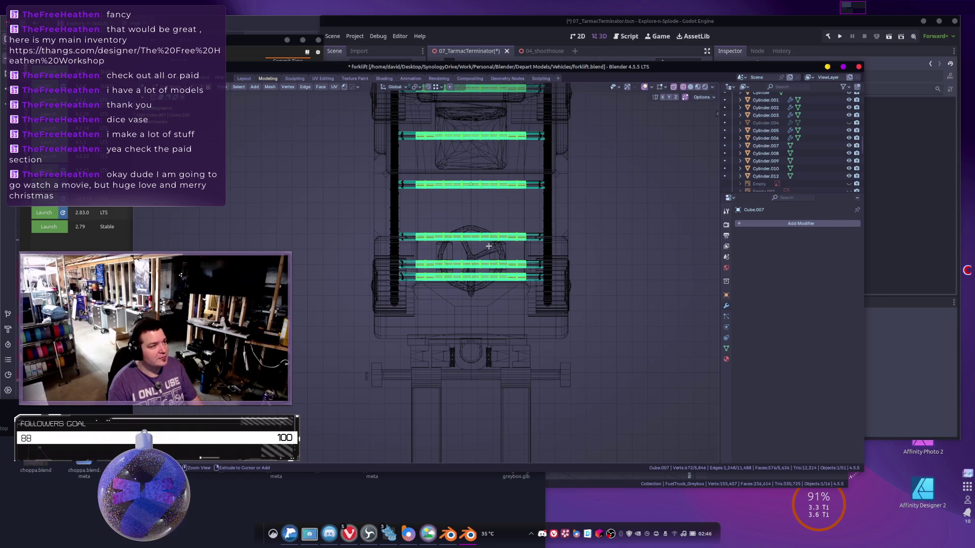
# Separate the selected cross bars into their own object and return to Object Mode.
pyautogui.scroll(5, 489, 246)
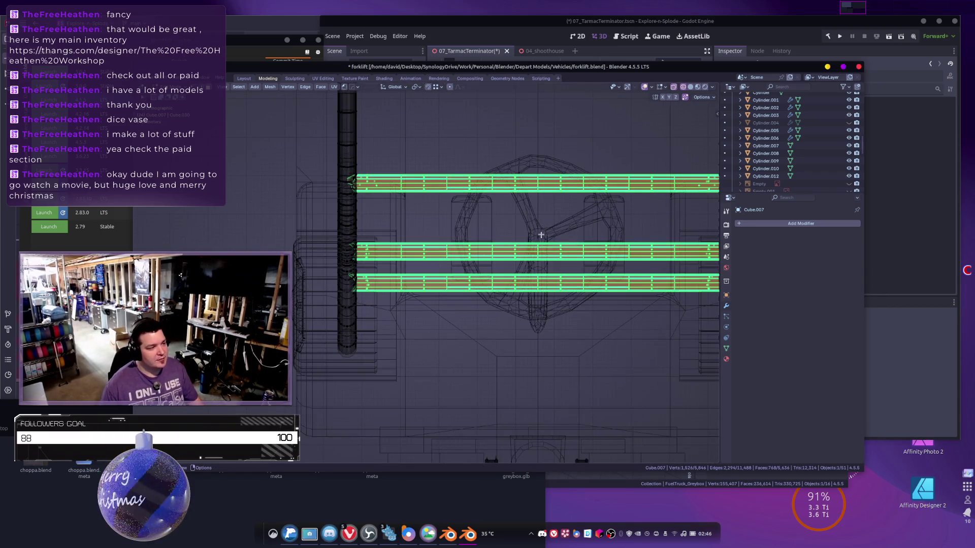
pyautogui.scroll(-3, 553, 248)
pyautogui.moveTo(553, 247); pyautogui.dragTo(585, 258, button='middle')
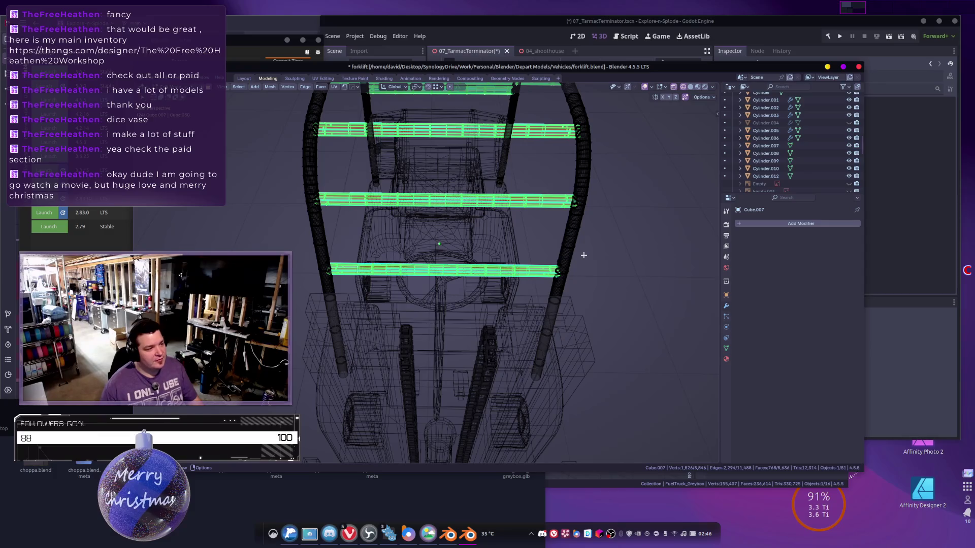
pyautogui.press('p')
pyautogui.click(584, 258)
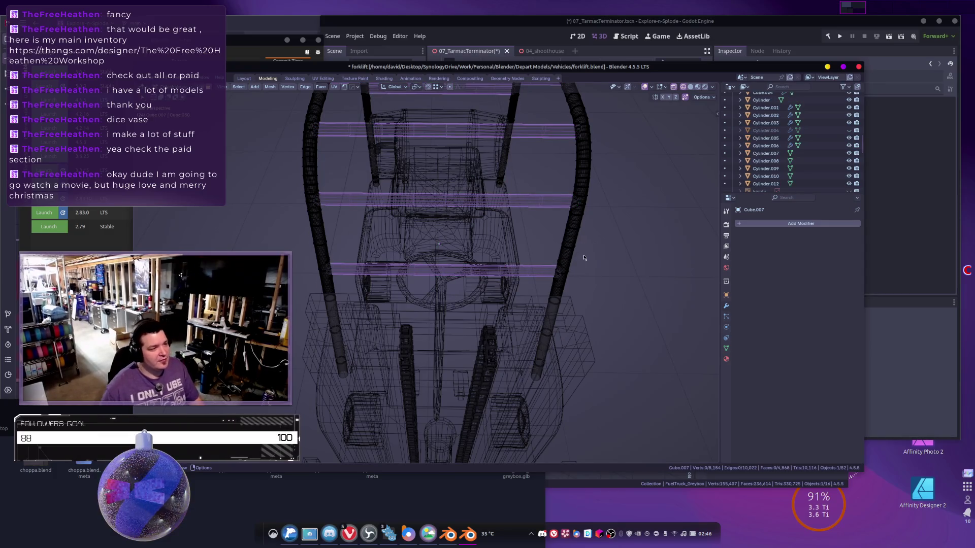
pyautogui.press('Tab')
pyautogui.click(757, 225)
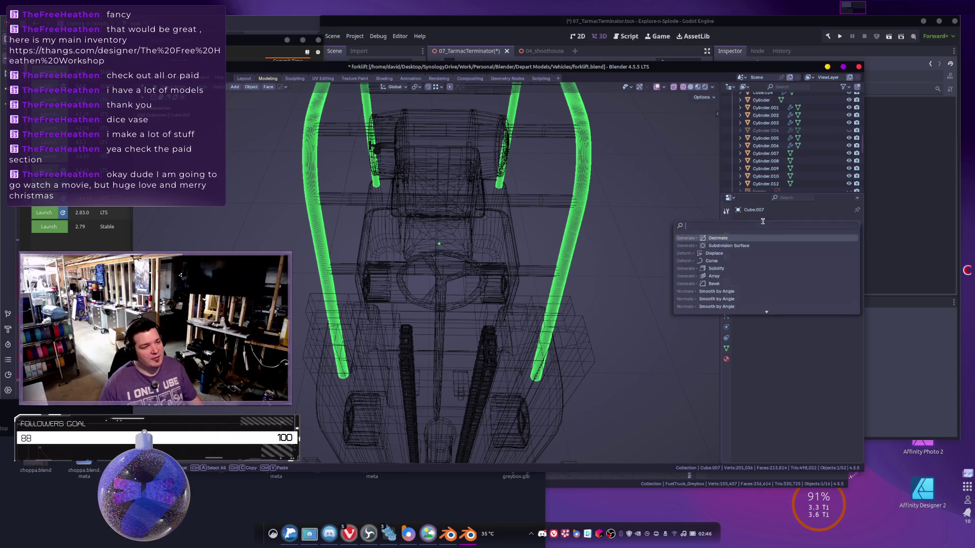
# Add a Decimate modifier to the roll cage with a ratio of 0.2.
pyautogui.click(719, 253)
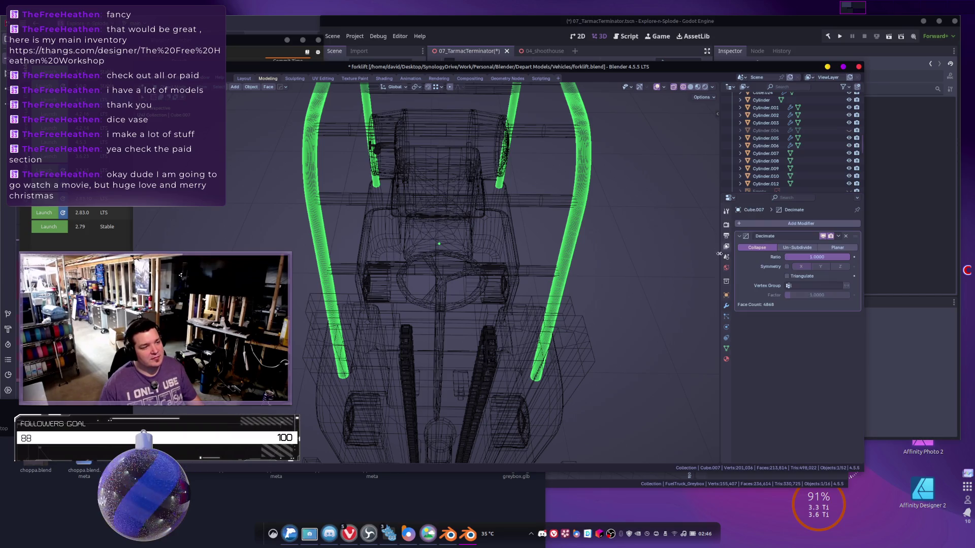
pyautogui.click(821, 257)
pyautogui.press('Return')
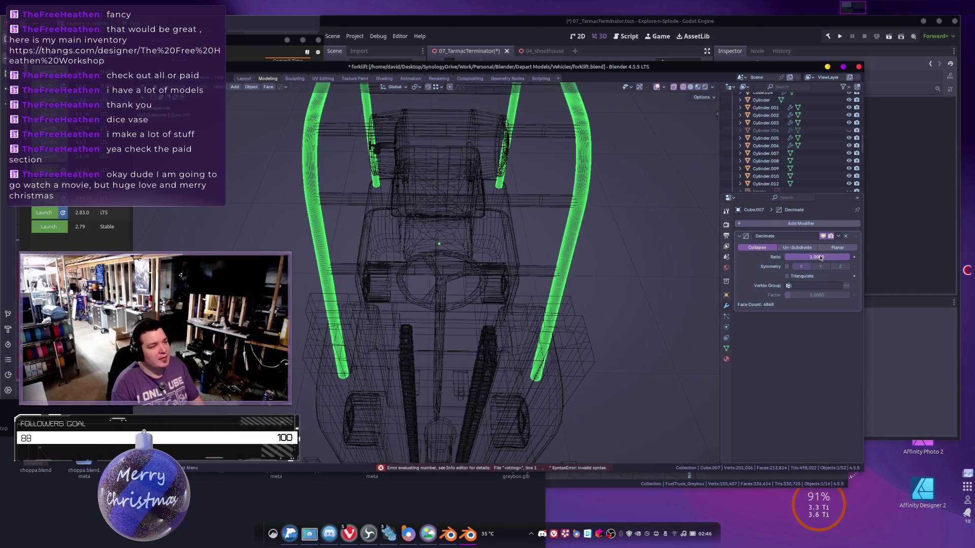
pyautogui.click(821, 257)
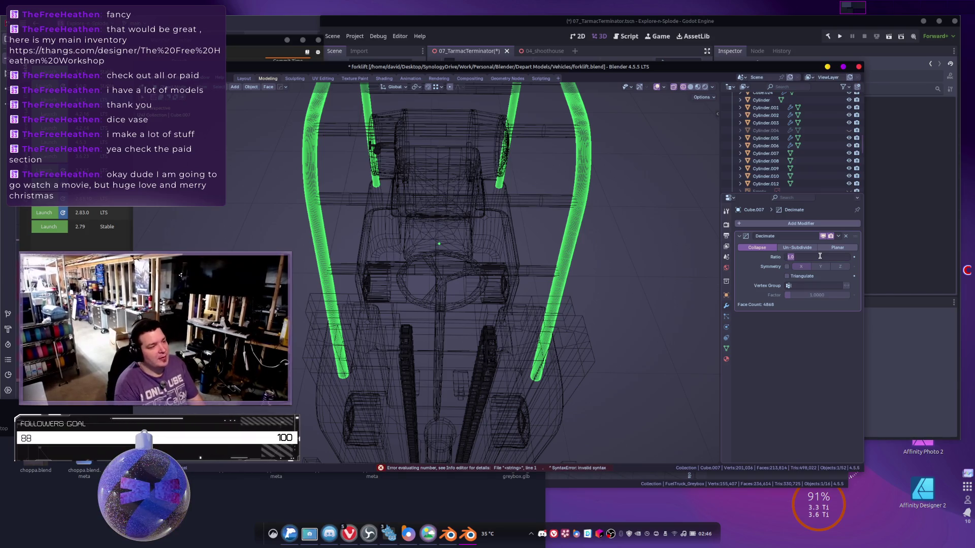
pyautogui.write('0.2')
pyautogui.press('Return')
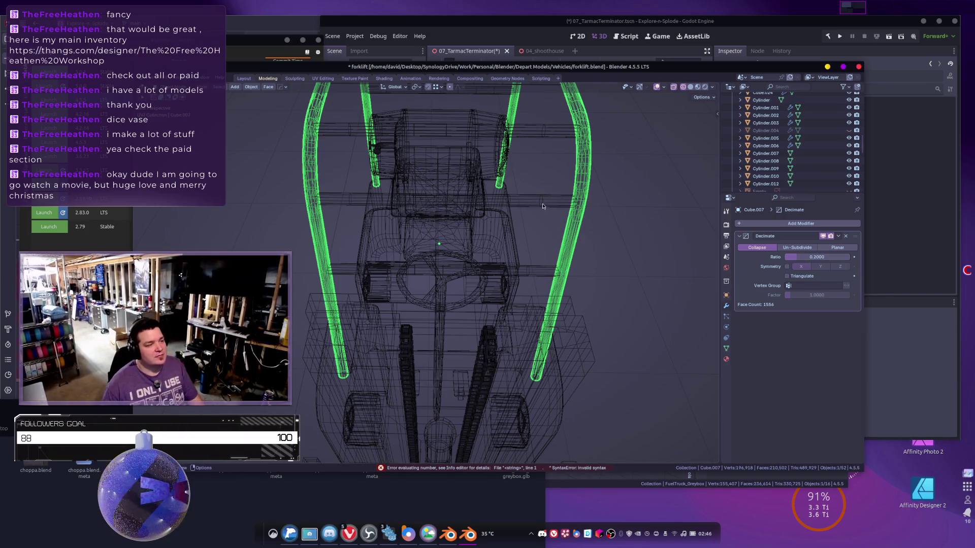
# Switch to Material Preview and lower the cage's decimate ratio to 0.1, then below it.
pyautogui.click(698, 87)
pyautogui.moveTo(488, 284); pyautogui.dragTo(526, 241, button='middle')
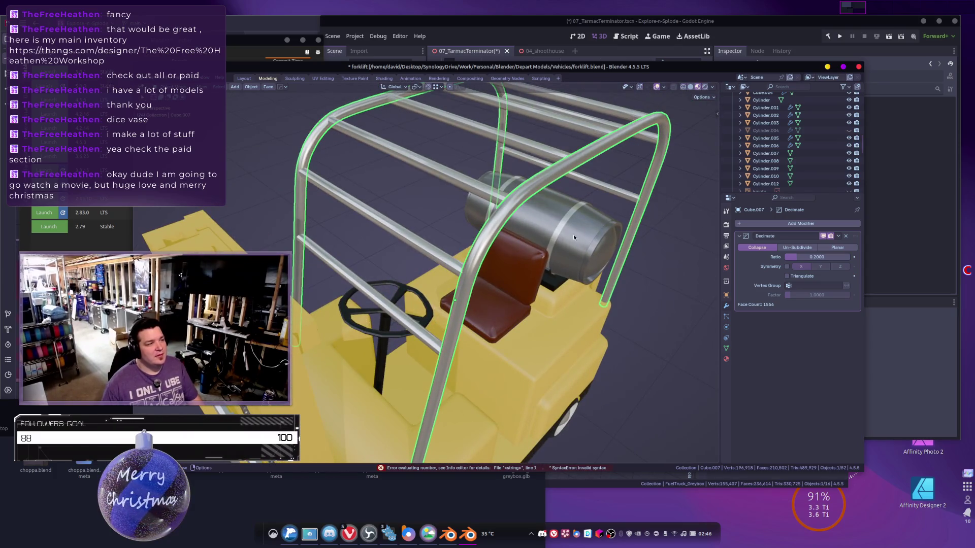
pyautogui.scroll(-3, 574, 233)
pyautogui.doubleClick(824, 256)
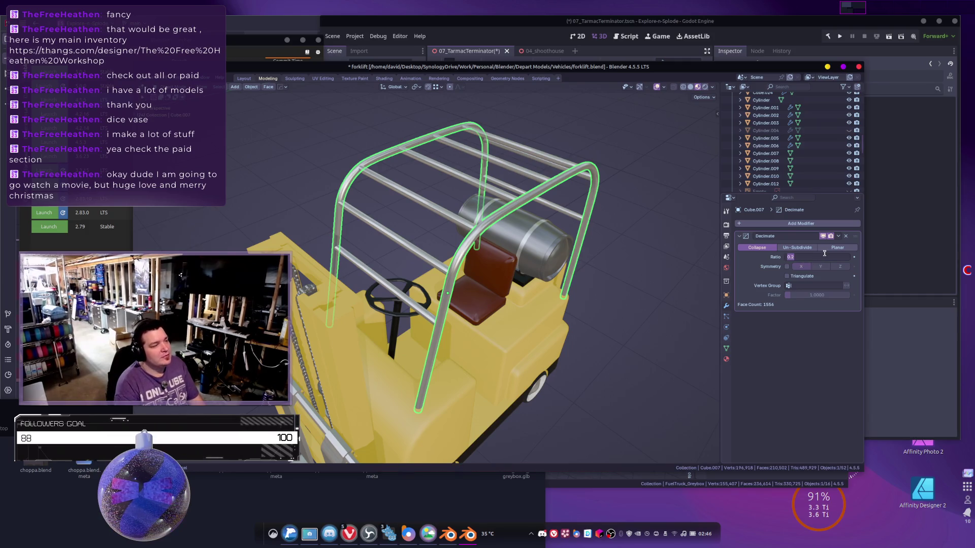
pyautogui.write('0.1')
pyautogui.press('Return')
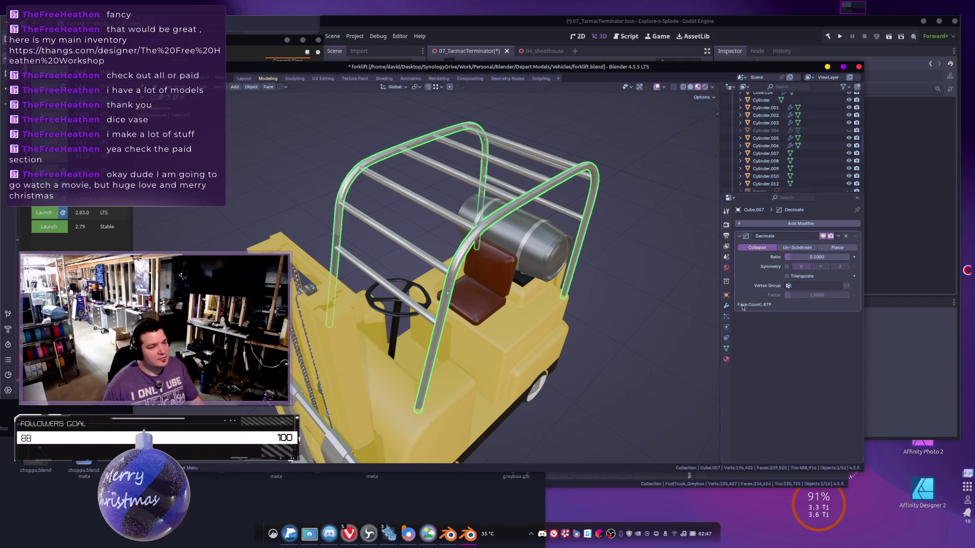
pyautogui.moveTo(821, 257); pyautogui.dragTo(792, 257)
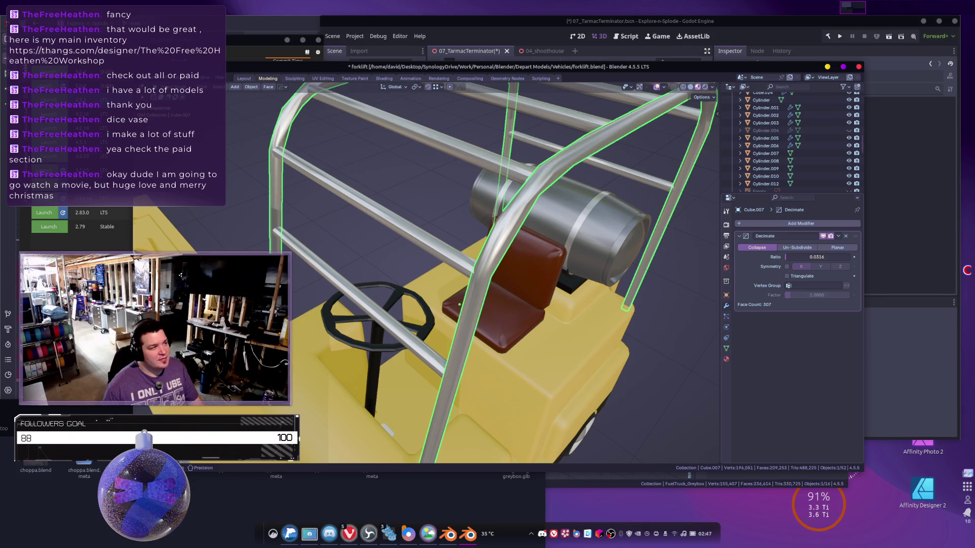
# Apply the roll cage's Decimate modifier to make the reduction permanent.
pyautogui.scroll(-5, 592, 263)
pyautogui.moveTo(592, 263)
pyautogui.mouseDown(button='middle')
pyautogui.moveTo(546, 242)
pyautogui.moveTo(571, 239)
pyautogui.moveTo(659, 290)
pyautogui.mouseUp(button='middle')
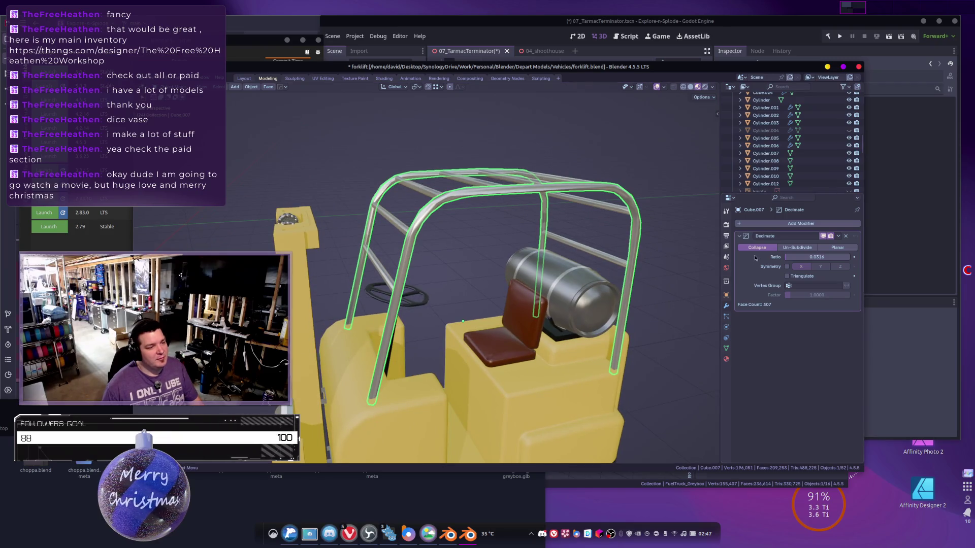
pyautogui.hotkey('ctrl', 'a')
pyautogui.moveTo(589, 299); pyautogui.dragTo(578, 309, button='middle')
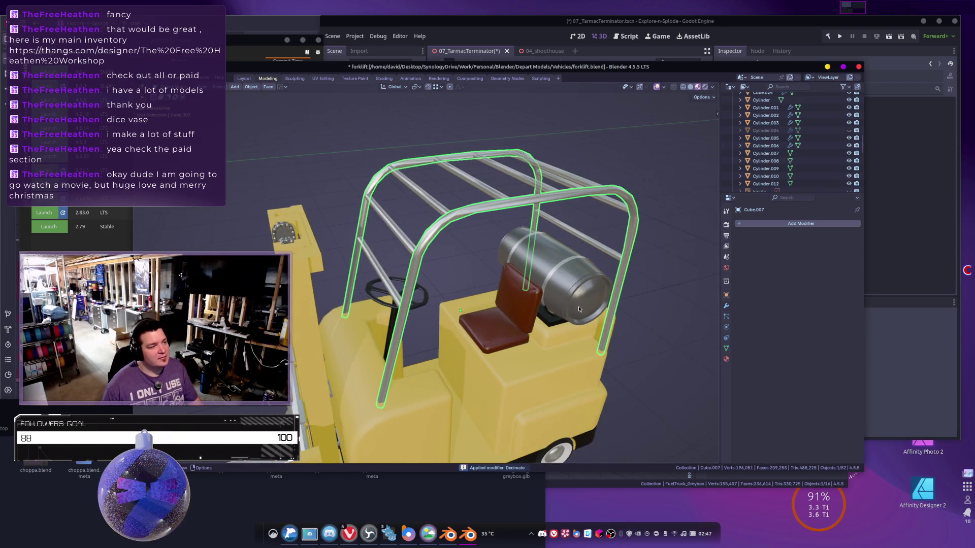
pyautogui.click(417, 244)
# Add a Decimate modifier to the roof crossbars at ratio 0.05 and apply it.
pyautogui.click(760, 225)
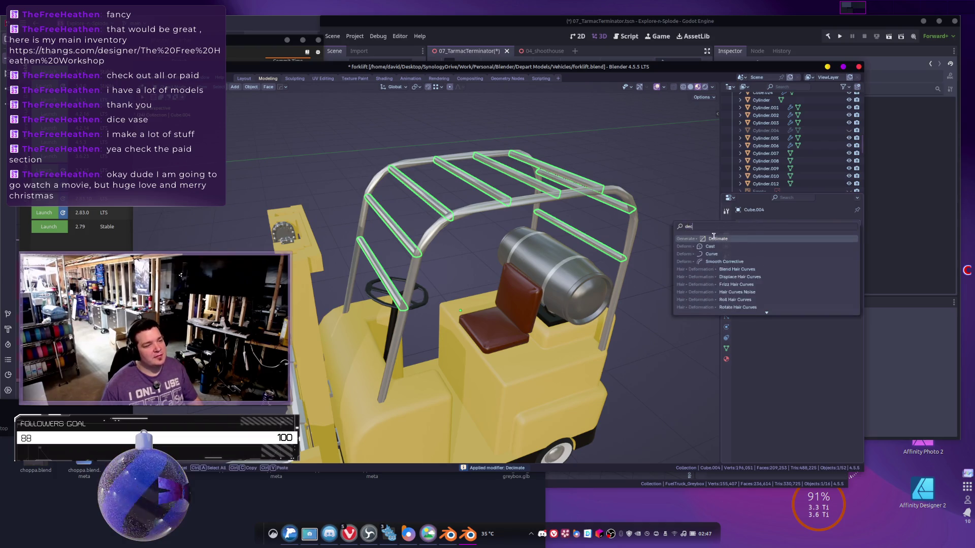
pyautogui.click(730, 251)
pyautogui.moveTo(817, 257); pyautogui.dragTo(787, 257)
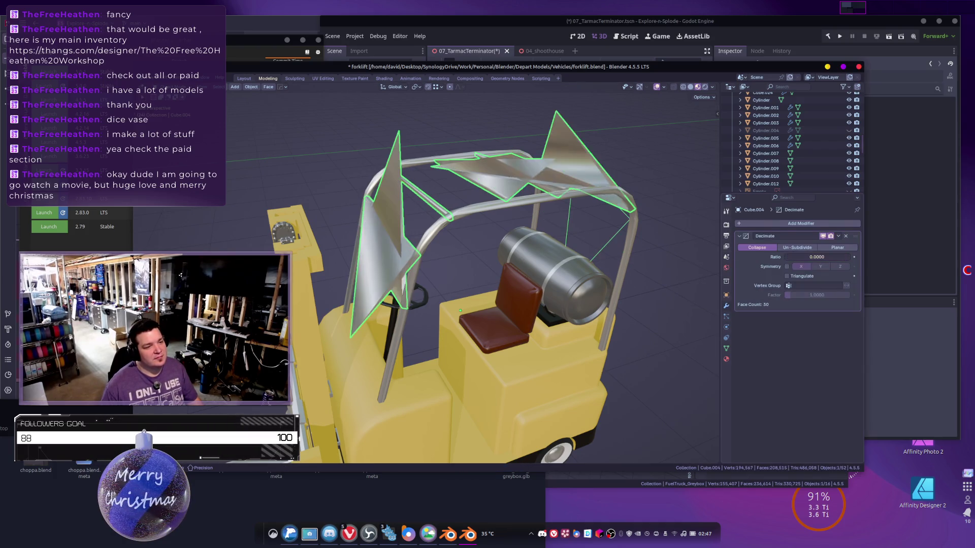
pyautogui.click(818, 257)
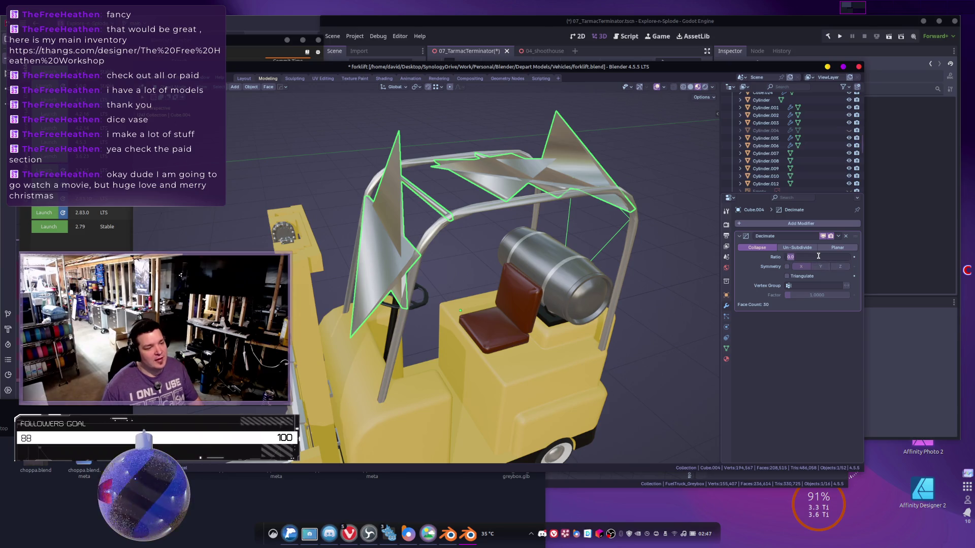
pyautogui.write('0.05')
pyautogui.press('Return')
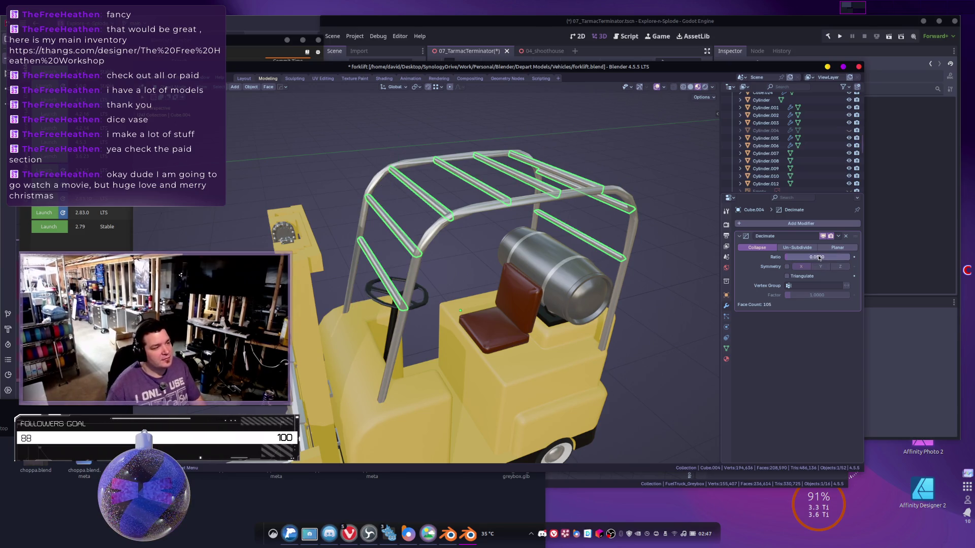
pyautogui.moveTo(446, 237)
pyautogui.mouseDown(button='middle')
pyautogui.moveTo(570, 257)
pyautogui.moveTo(604, 277)
pyautogui.moveTo(634, 261)
pyautogui.moveTo(564, 261)
pyautogui.moveTo(496, 305)
pyautogui.moveTo(457, 284)
pyautogui.mouseUp(button='middle')
pyautogui.hotkey('ctrl', 'a')
# Box-select all the forklift's parts and join them into one object.
pyautogui.scroll(-5, 600, 240)
pyautogui.moveTo(316, 228); pyautogui.dragTo(578, 379)
pyautogui.rightClick(555, 326)
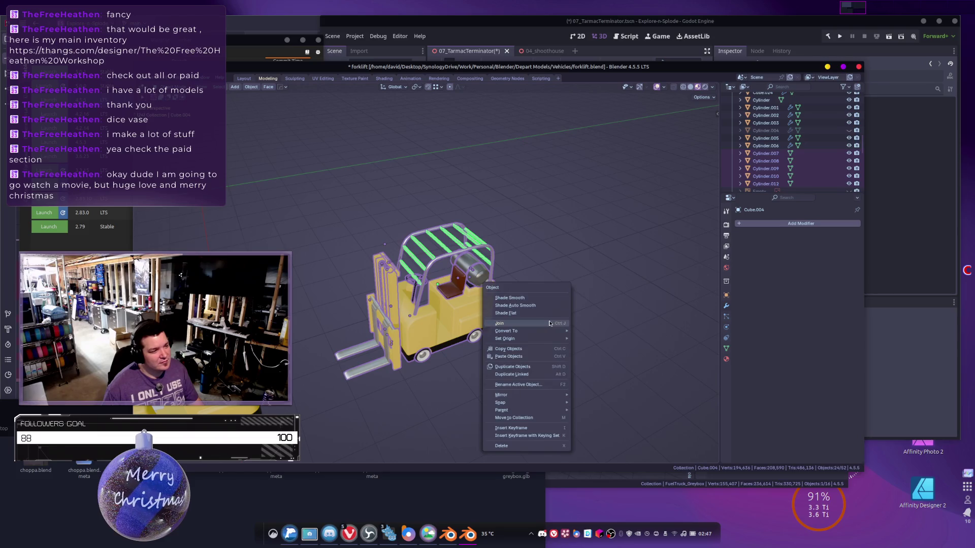
pyautogui.click(549, 326)
pyautogui.moveTo(548, 326); pyautogui.dragTo(539, 320, button='middle')
# Inspect the joined mesh in Edit Mode by selecting linked geometry from a body face.
pyautogui.press('Tab')
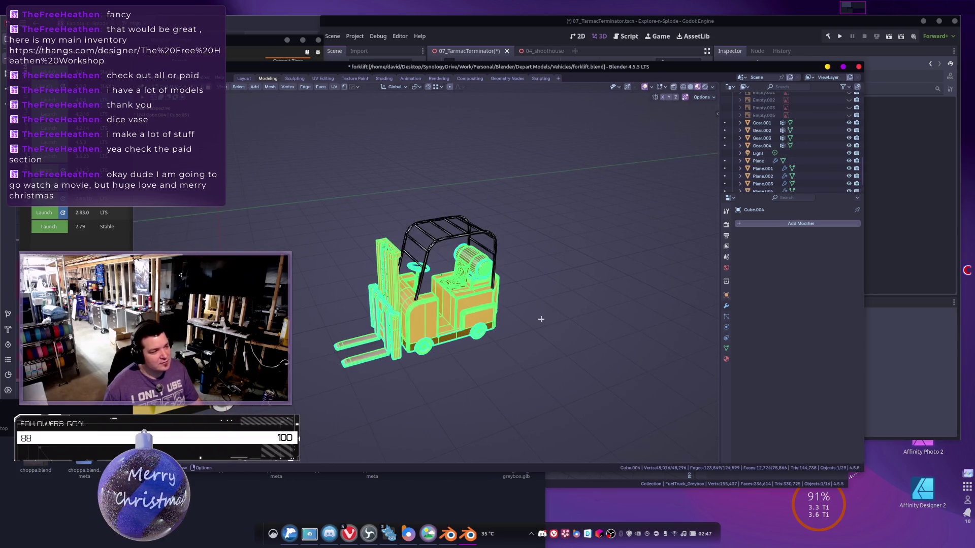
pyautogui.scroll(5, 525, 320)
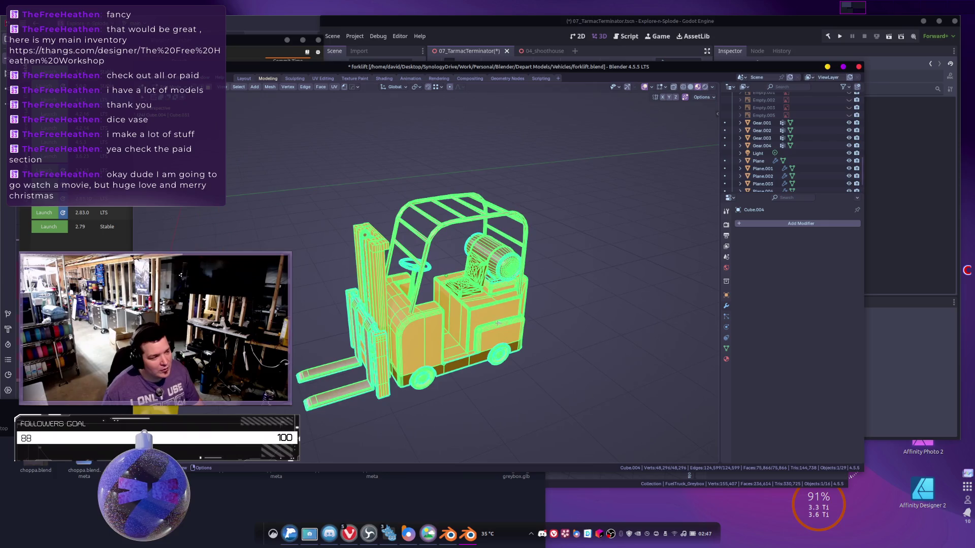
pyautogui.moveTo(486, 301); pyautogui.dragTo(436, 338, button='middle')
pyautogui.scroll(4, 452, 327)
pyautogui.scroll(2, 431, 343)
pyautogui.click(431, 339)
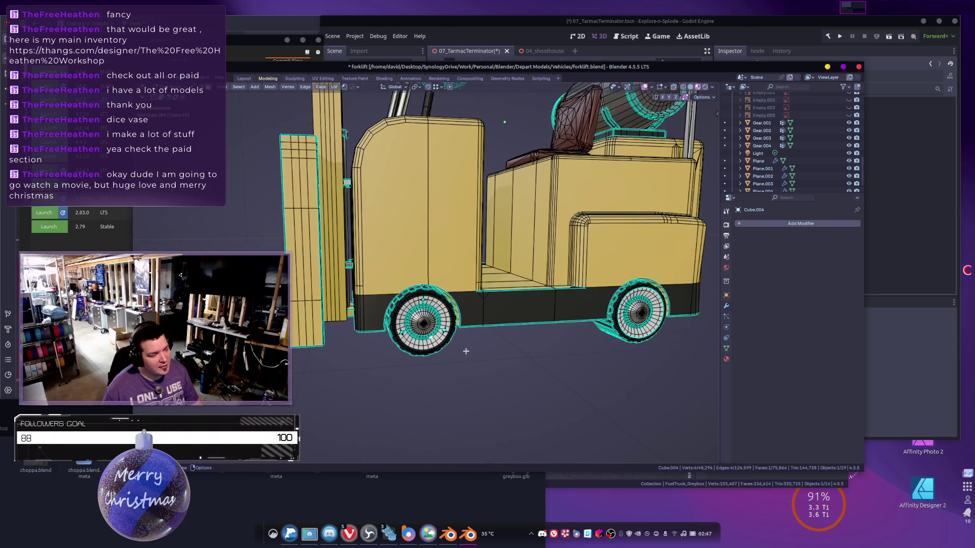
pyautogui.hotkey('ctrl', 'l')
pyautogui.hotkey('ctrl', 'z')
pyautogui.hotkey('ctrl', 'l')
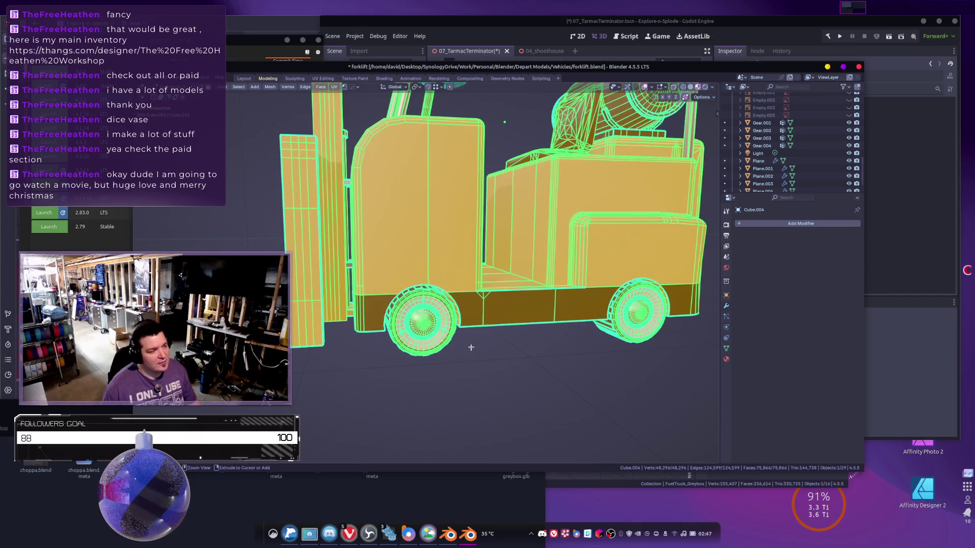
pyautogui.press('Tab')
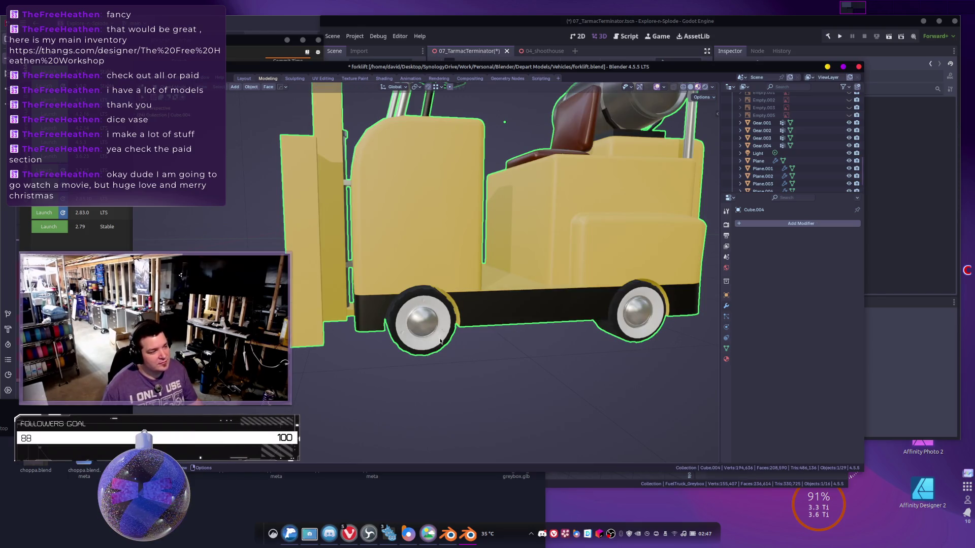
# Restore the forklift's separate parts and select only the wheels.
pyautogui.hotkey('alt', 'h')
pyautogui.hotkey('alt', 'a')
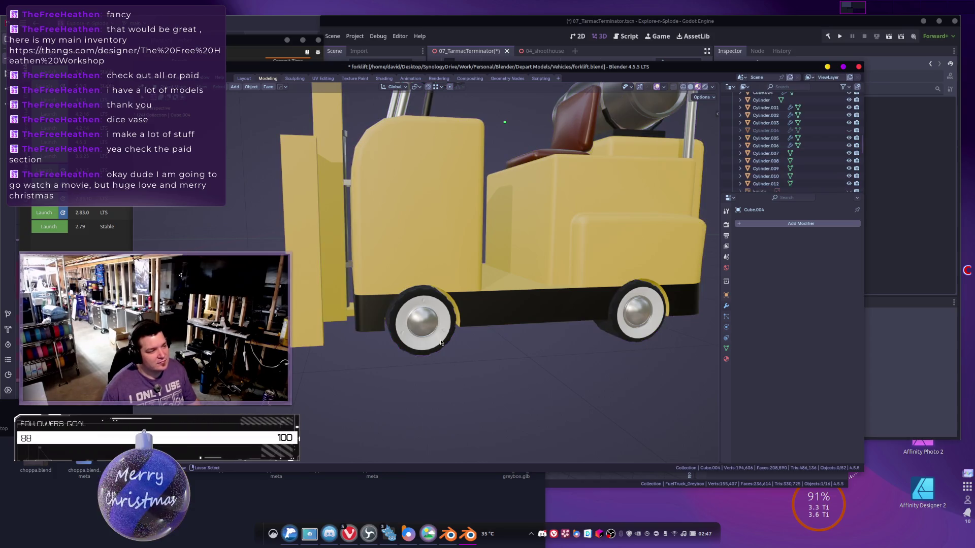
pyautogui.click(441, 343)
pyautogui.moveTo(539, 343); pyautogui.dragTo(643, 306, button='middle')
# Add a Decimate modifier to the wheels with ratio 0.2, nudged slightly higher.
pyautogui.click(816, 228)
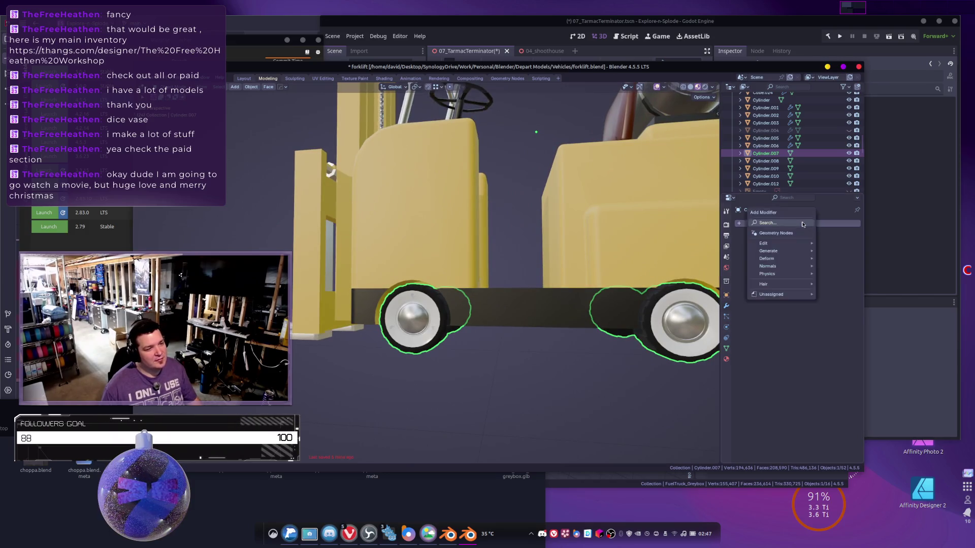
pyautogui.write('dec')
pyautogui.click(729, 239)
pyautogui.moveTo(584, 254); pyautogui.dragTo(528, 256, button='middle')
pyautogui.click(833, 258)
pyautogui.write('0.2')
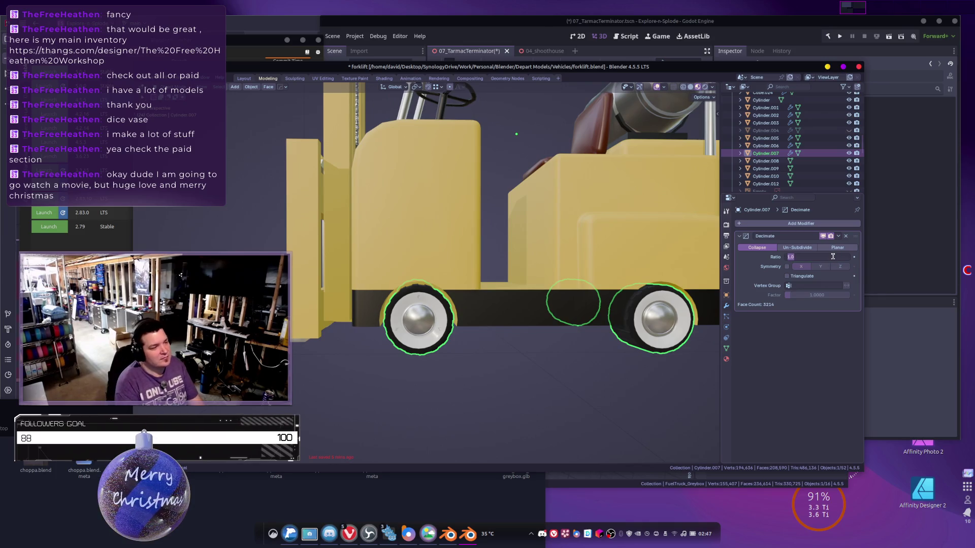
pyautogui.press('Return')
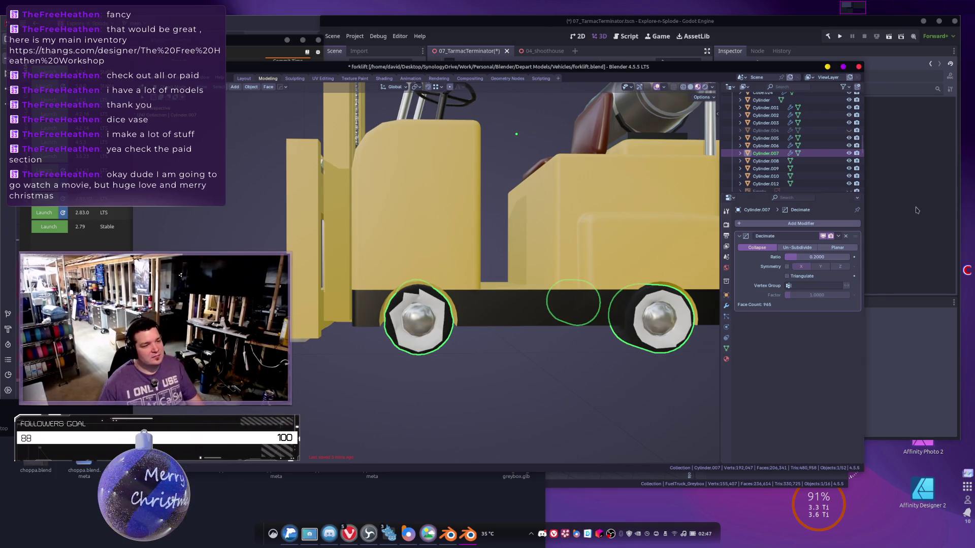
pyautogui.moveTo(816, 260); pyautogui.dragTo(846, 257)
# Apply the wheel decimation and check the resulting wheel geometry in Edit Mode.
pyautogui.moveTo(497, 322)
pyautogui.mouseDown(button='middle')
pyautogui.moveTo(583, 304)
pyautogui.moveTo(519, 326)
pyautogui.mouseUp(button='middle')
pyautogui.hotkey('ctrl', 'a')
pyautogui.moveTo(615, 328)
pyautogui.mouseDown(button='middle')
pyautogui.moveTo(635, 340)
pyautogui.moveTo(571, 352)
pyautogui.mouseUp(button='middle')
pyautogui.press('Tab')
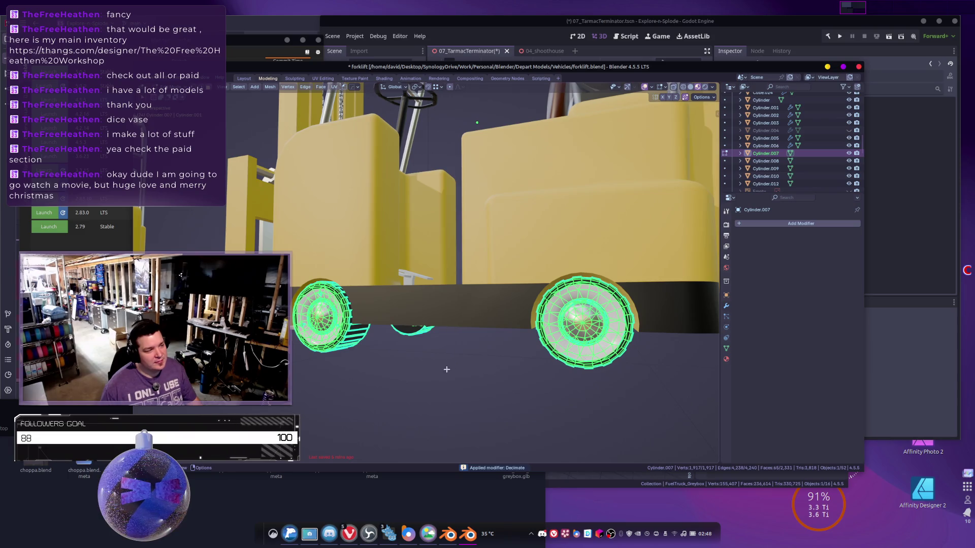
pyautogui.moveTo(447, 369); pyautogui.dragTo(488, 365, button='middle')
pyautogui.press('Tab')
pyautogui.scroll(5, 545, 376)
pyautogui.moveTo(545, 376)
pyautogui.mouseDown(button='middle')
pyautogui.moveTo(566, 376)
pyautogui.moveTo(509, 378)
pyautogui.moveTo(481, 407)
pyautogui.moveTo(493, 399)
pyautogui.mouseUp(button='middle')
pyautogui.click(446, 195)
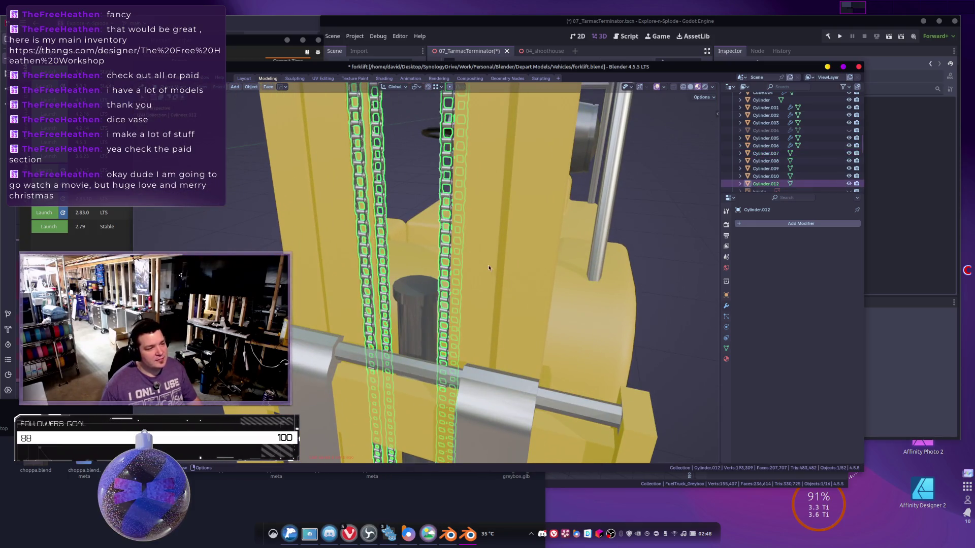
pyautogui.scroll(-5, 489, 265)
pyautogui.press('Tab')
pyautogui.moveTo(524, 300); pyautogui.dragTo(529, 318, button='middle')
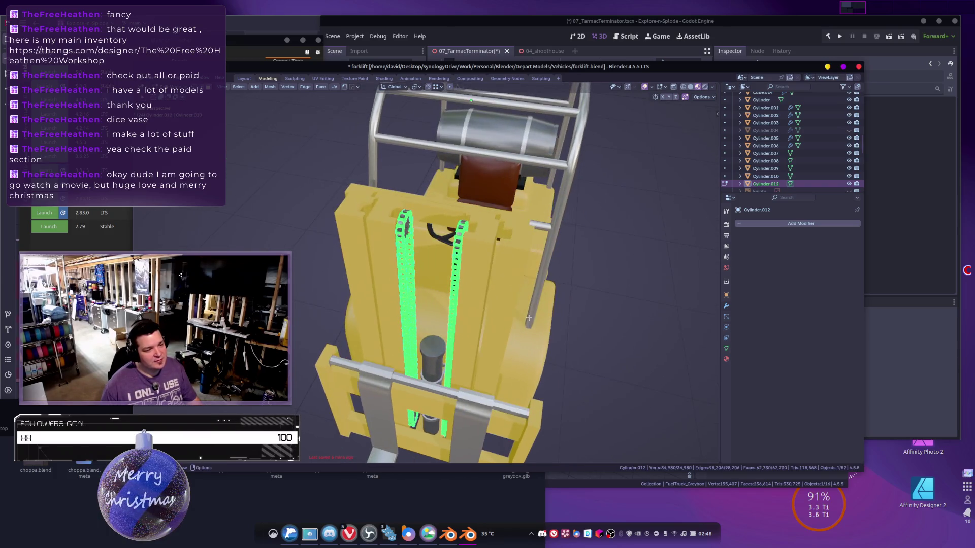
pyautogui.press('Tab')
pyautogui.moveTo(558, 347)
pyautogui.mouseDown(button='middle')
pyautogui.moveTo(525, 324)
pyautogui.moveTo(555, 333)
pyautogui.moveTo(528, 294)
pyautogui.mouseUp(button='middle')
pyautogui.scroll(6, 544, 339)
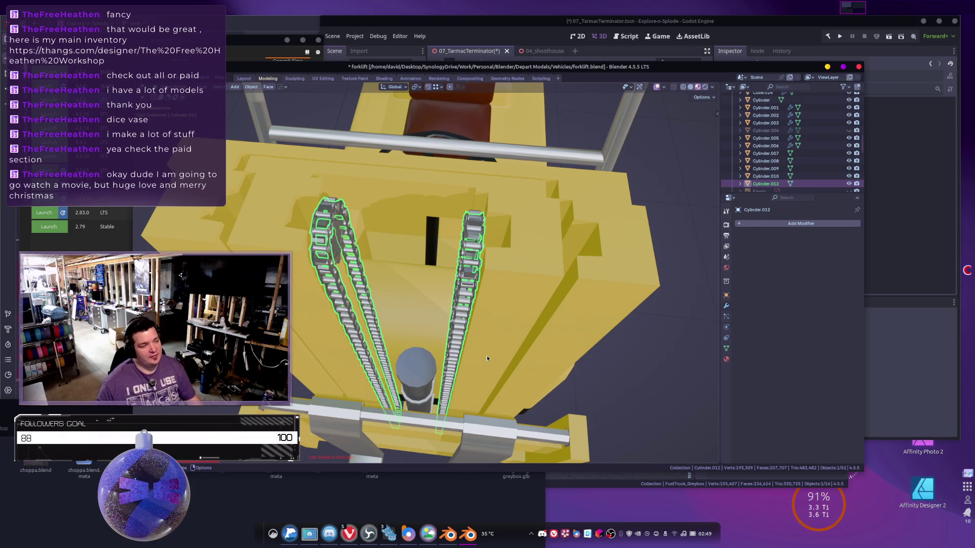
# Enter Edit Mode on the chain and inspect the forklift in wireframe from several angles.
pyautogui.scroll(-5, 541, 296)
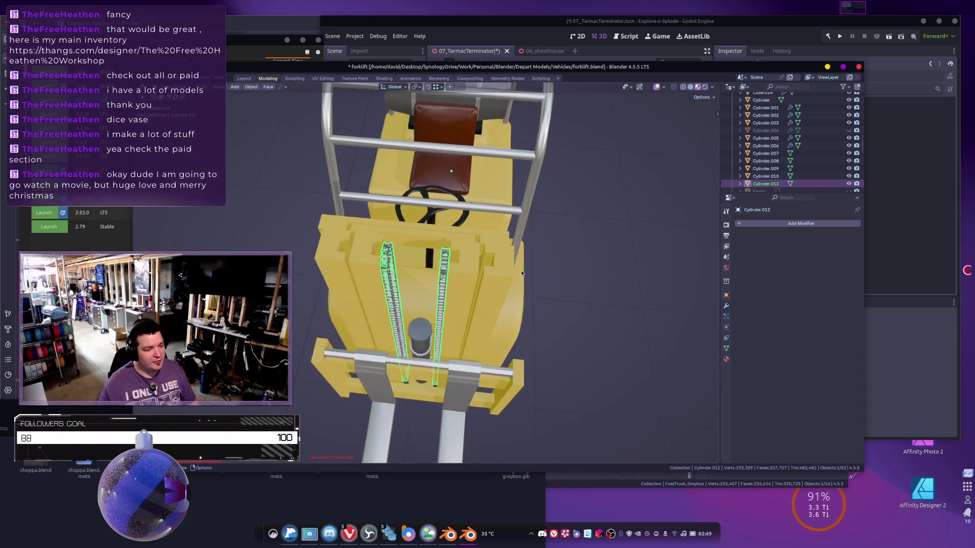
pyautogui.moveTo(513, 233); pyautogui.dragTo(518, 226, button='middle')
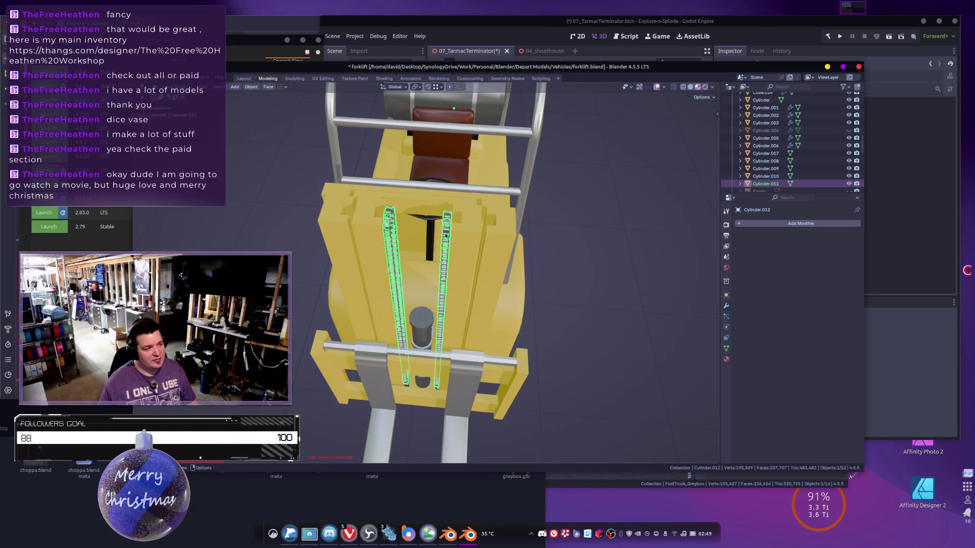
pyautogui.press('Tab')
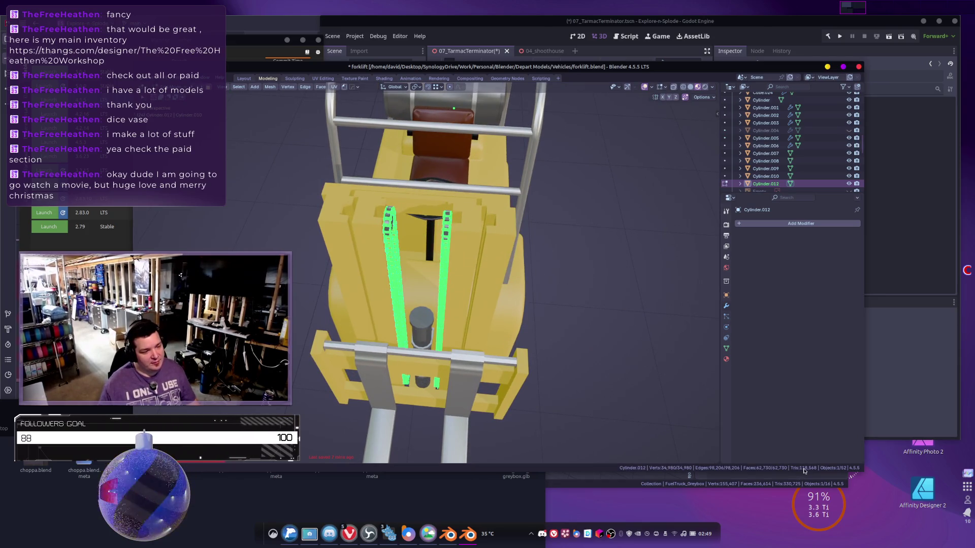
pyautogui.moveTo(542, 308); pyautogui.dragTo(490, 301, button='middle')
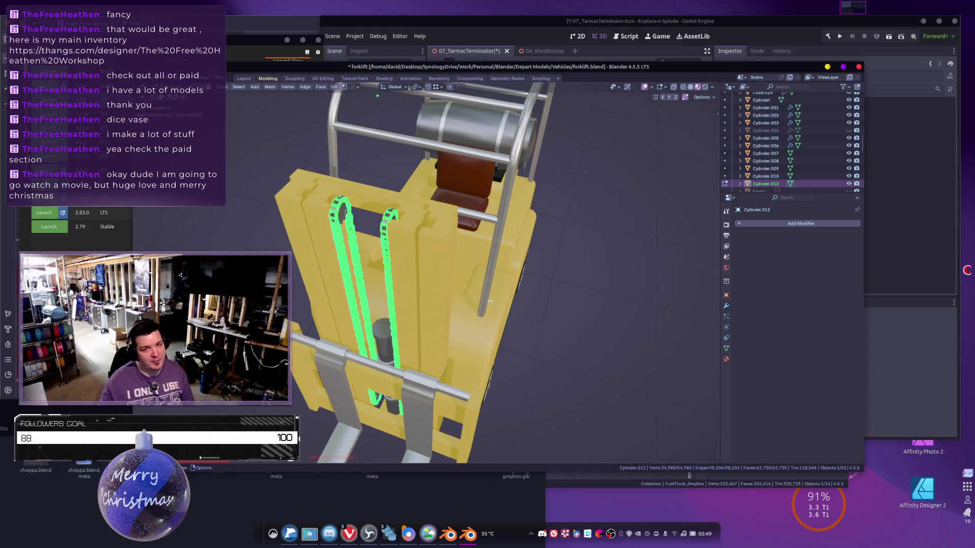
pyautogui.moveTo(490, 250); pyautogui.dragTo(422, 321, button='middle')
pyautogui.hotkey('shift', 'z')
pyautogui.moveTo(357, 321)
pyautogui.mouseDown(button='middle')
pyautogui.moveTo(481, 282)
pyautogui.moveTo(515, 287)
pyautogui.moveTo(495, 296)
pyautogui.mouseUp(button='middle')
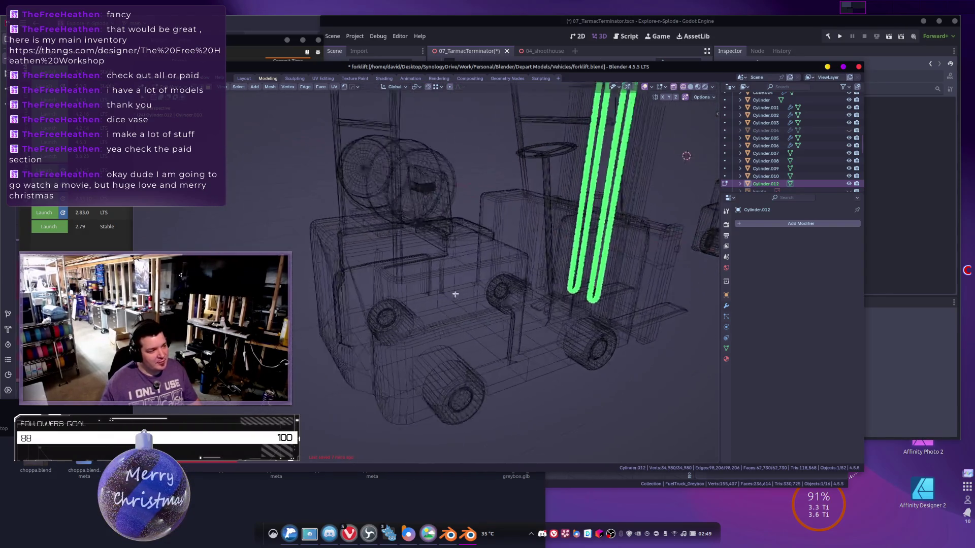
pyautogui.scroll(5, 473, 305)
pyautogui.moveTo(433, 322)
pyautogui.mouseDown(button='middle')
pyautogui.moveTo(411, 256)
pyautogui.moveTo(466, 302)
pyautogui.moveTo(380, 261)
pyautogui.moveTo(427, 263)
pyautogui.moveTo(403, 232)
pyautogui.moveTo(451, 247)
pyautogui.mouseUp(button='middle')
pyautogui.scroll(-5, 452, 294)
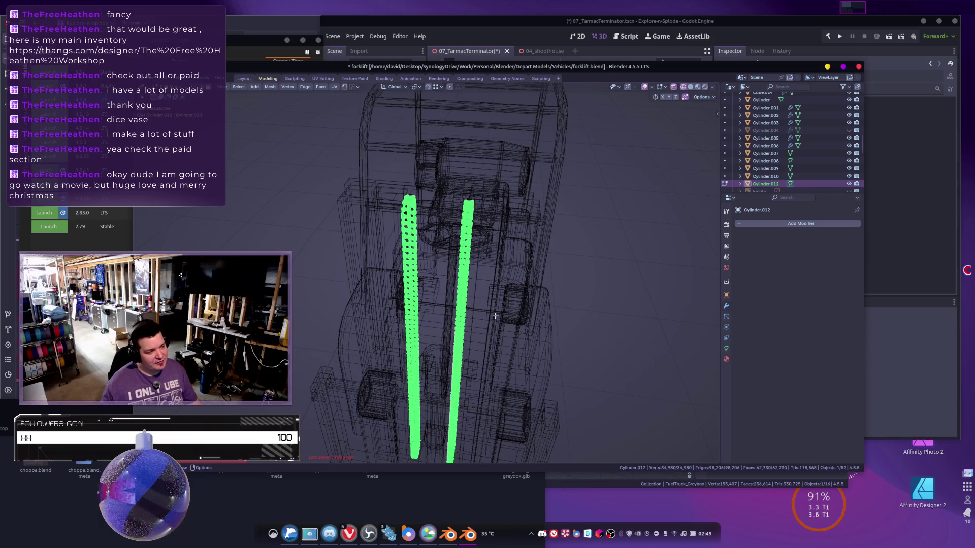
# Return to Object Mode with solid shading, viewing the mast's green chain rails from the front.
pyautogui.press('Tab')
pyautogui.moveTo(486, 311)
pyautogui.mouseDown(button='middle')
pyautogui.moveTo(492, 277)
pyautogui.moveTo(498, 294)
pyautogui.moveTo(521, 302)
pyautogui.mouseUp(button='middle')
pyautogui.hotkey('shift', 'z')
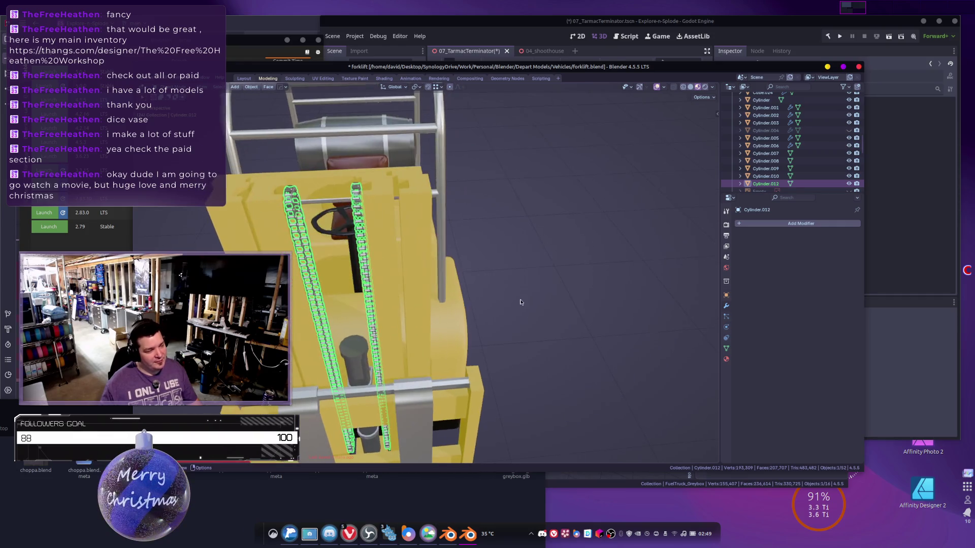
pyautogui.moveTo(575, 325); pyautogui.dragTo(617, 331, button='middle')
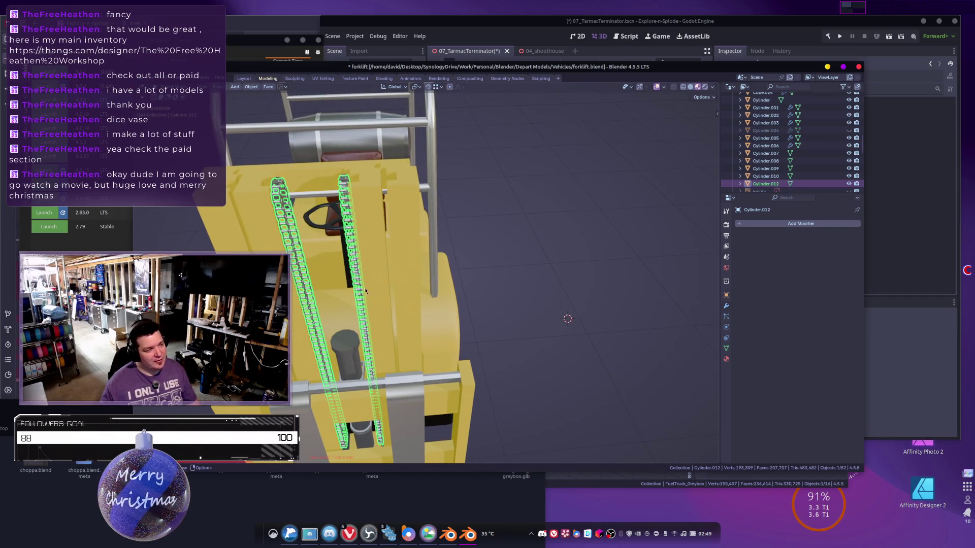
pyautogui.moveTo(366, 291); pyautogui.dragTo(514, 322, button='middle')
pyautogui.moveTo(558, 252)
pyautogui.mouseDown(button='middle')
pyautogui.moveTo(492, 249)
pyautogui.moveTo(508, 256)
pyautogui.mouseUp(button='middle')
pyautogui.hotkey('shift', 'a')
# Add a plane and rotate it 90° about Y in Edit Mode so it stands upright.
pyautogui.moveTo(558, 285)
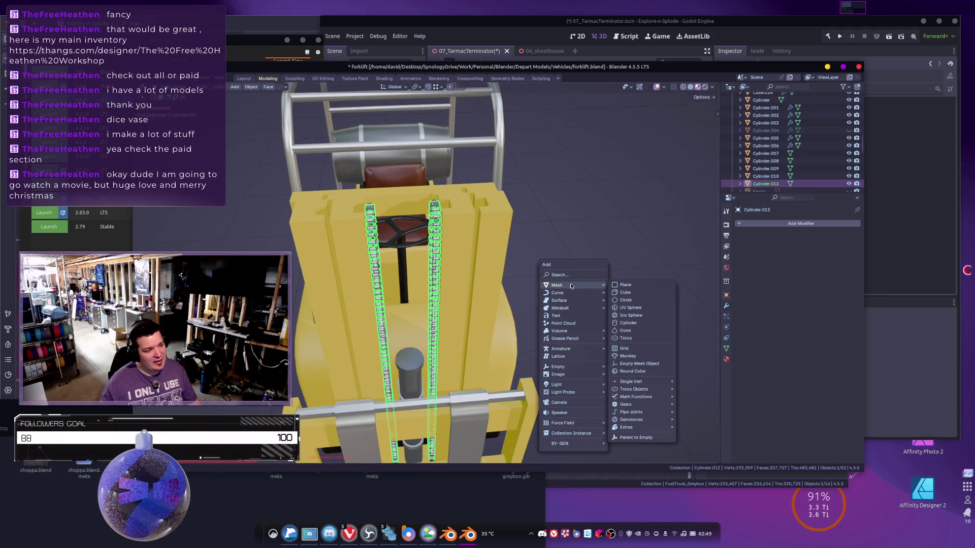
pyautogui.click(625, 285)
pyautogui.scroll(-4, 586, 284)
pyautogui.scroll(-1, 586, 284)
pyautogui.press('Tab')
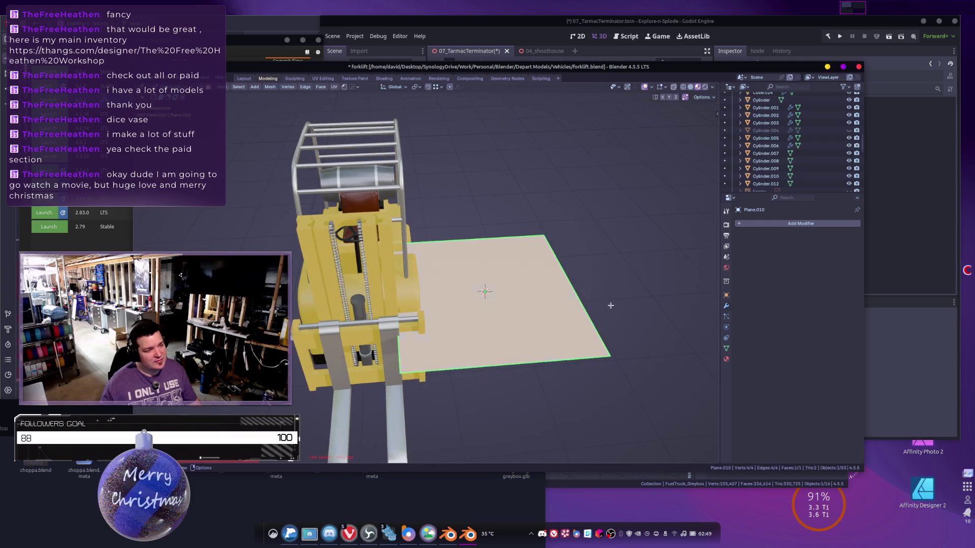
pyautogui.write('ry90')
pyautogui.press('Return')
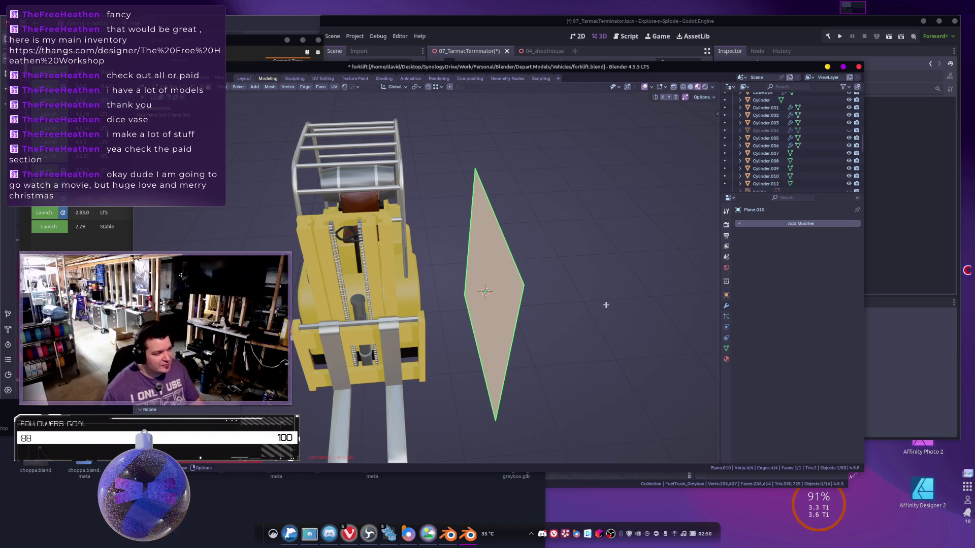
# Move the plane along X toward the mast and switch to wireframe shading.
pyautogui.scroll(5, 610, 304)
pyautogui.press('g')
pyautogui.press('x')
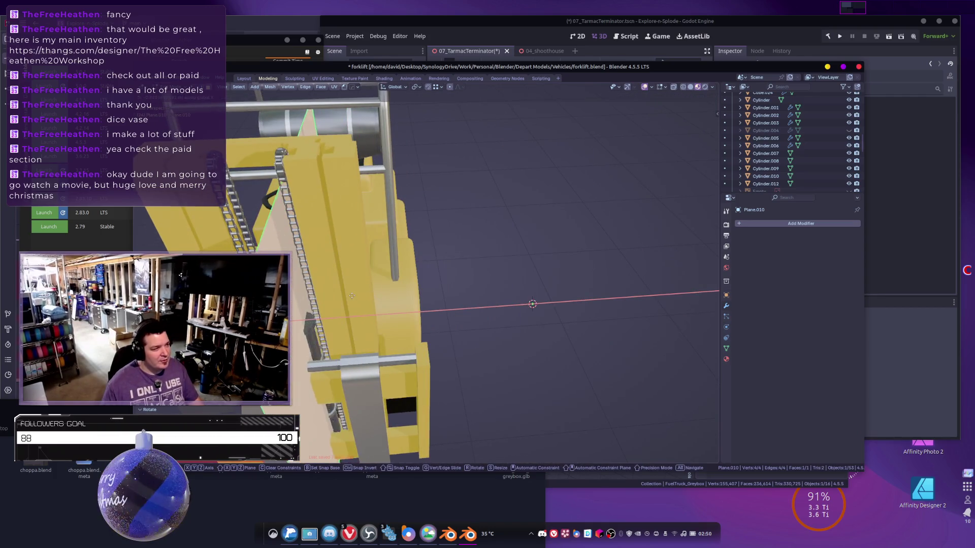
pyautogui.click(369, 296)
pyautogui.moveTo(369, 296)
pyautogui.mouseDown(button='middle')
pyautogui.moveTo(447, 287)
pyautogui.moveTo(430, 283)
pyautogui.moveTo(460, 295)
pyautogui.mouseUp(button='middle')
pyautogui.press('z')
pyautogui.click(396, 283)
# Scale the plane narrower along Y and slide it along Y toward the chain.
pyautogui.moveTo(554, 299)
pyautogui.mouseDown(button='middle')
pyautogui.moveTo(579, 305)
pyautogui.moveTo(572, 289)
pyautogui.moveTo(583, 264)
pyautogui.mouseUp(button='middle')
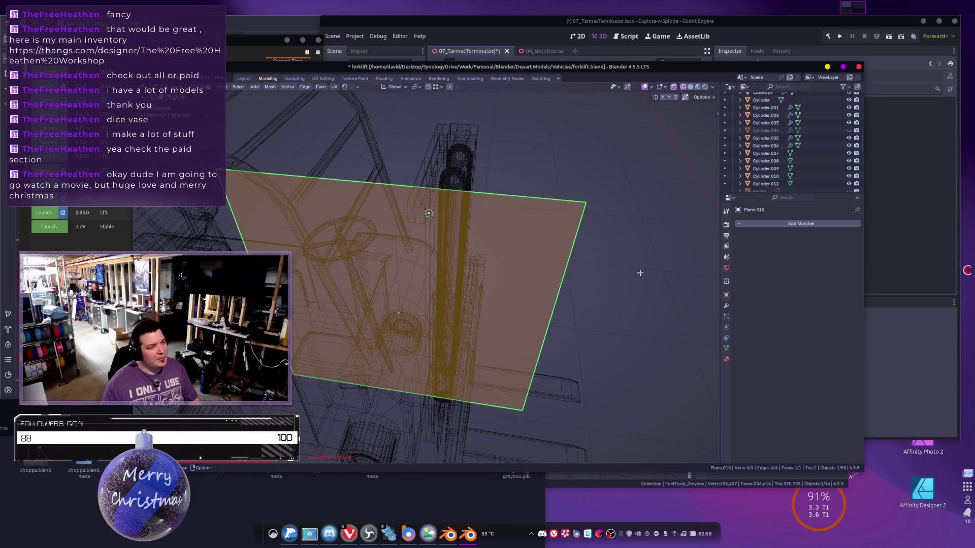
pyautogui.press('s')
pyautogui.press('y')
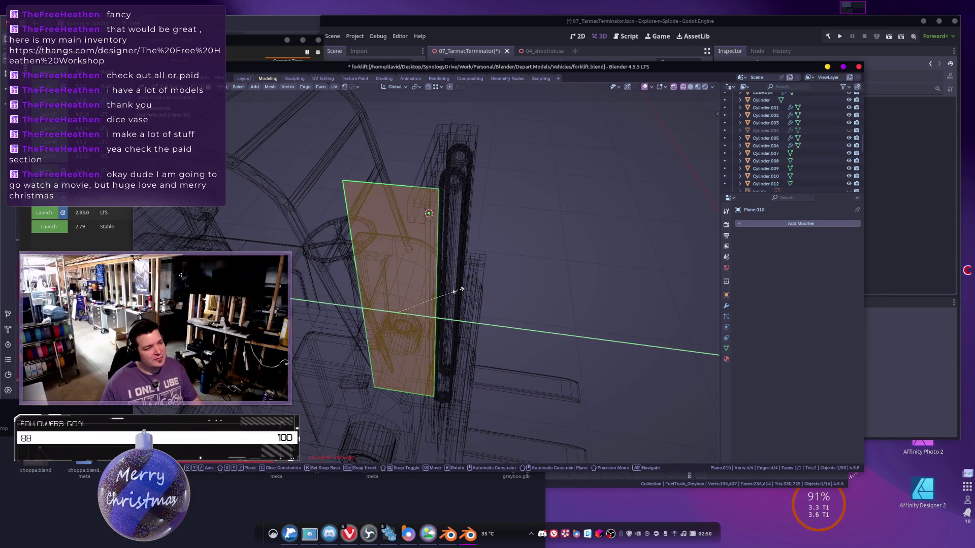
pyautogui.click(458, 290)
pyautogui.moveTo(505, 291)
pyautogui.mouseDown(button='middle')
pyautogui.moveTo(487, 298)
pyautogui.moveTo(524, 282)
pyautogui.mouseUp(button='middle')
pyautogui.press('g')
pyautogui.press('y')
pyautogui.click(522, 302)
# Reposition the plane along Y and shrink it into a thin strip over one lift chain.
pyautogui.press('Tab')
pyautogui.press('g')
pyautogui.press('y')
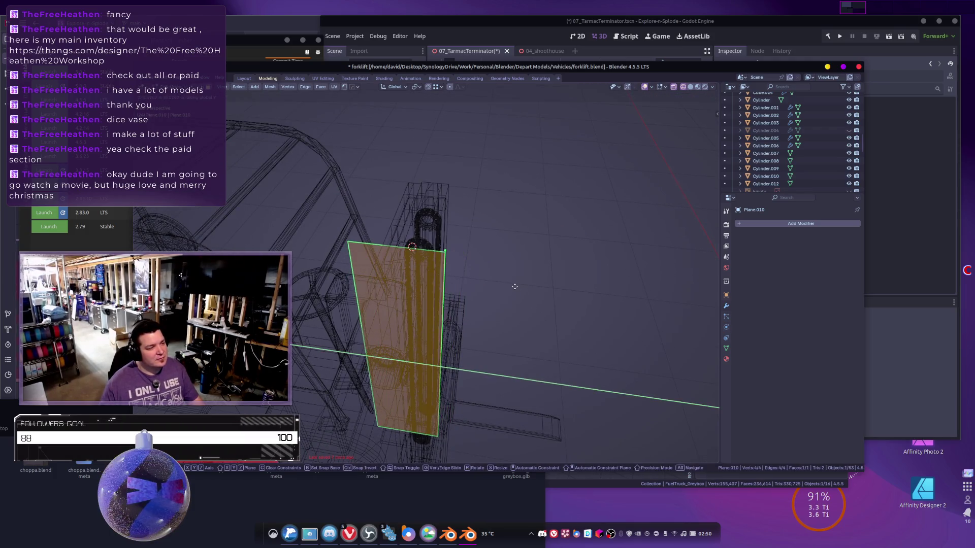
pyautogui.click(553, 286)
pyautogui.press('s')
pyautogui.press('y')
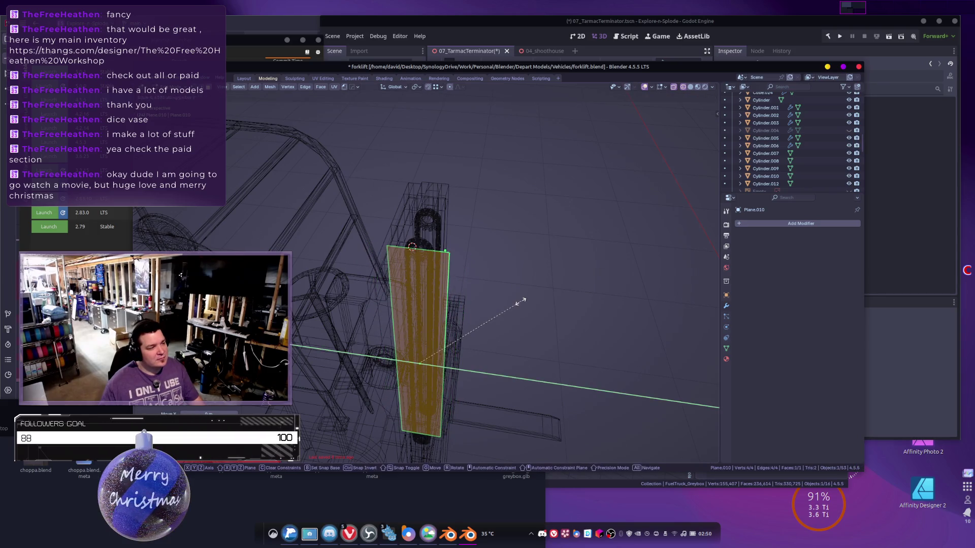
pyautogui.click(462, 313)
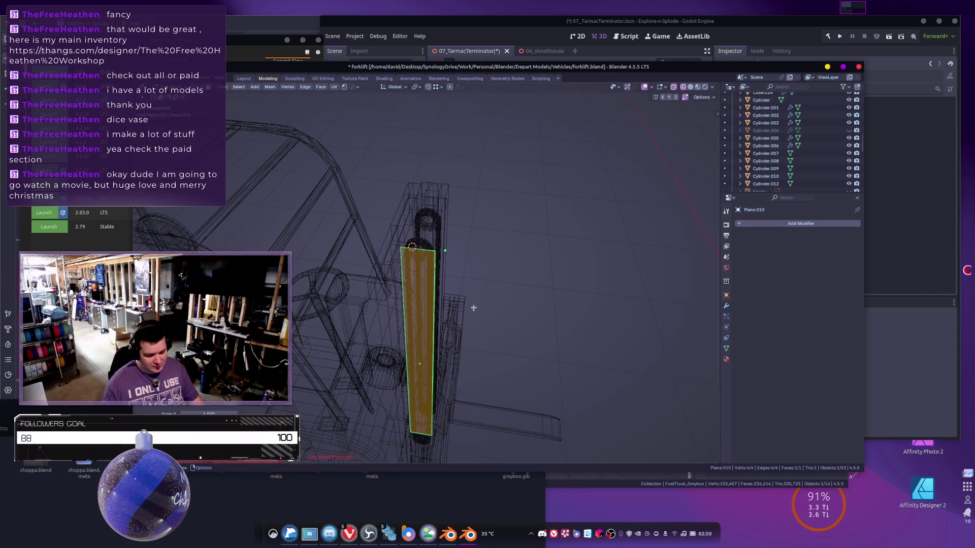
# In front view, raise the chain strip vertically along Z.
pyautogui.press('Tab')
pyautogui.press('KP_1')
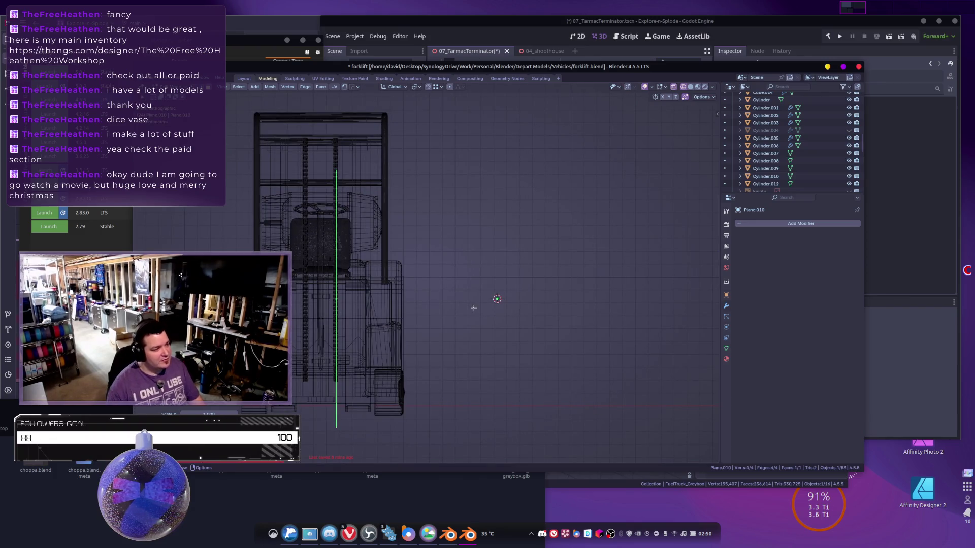
pyautogui.keyDown('shift'); pyautogui.moveTo(364, 308); pyautogui.dragTo(391, 303, button='middle'); pyautogui.keyUp('shift')
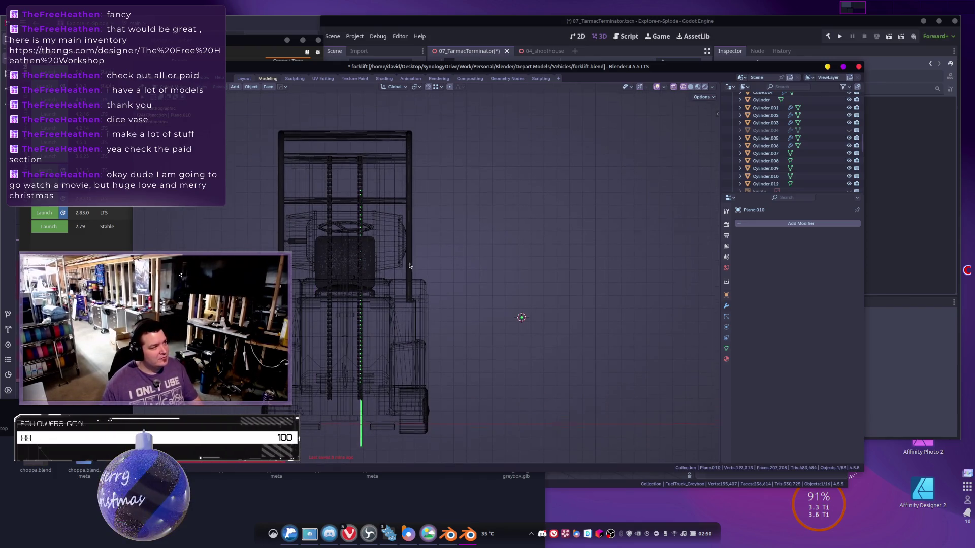
pyautogui.press('g')
pyautogui.press('z')
pyautogui.click(416, 227)
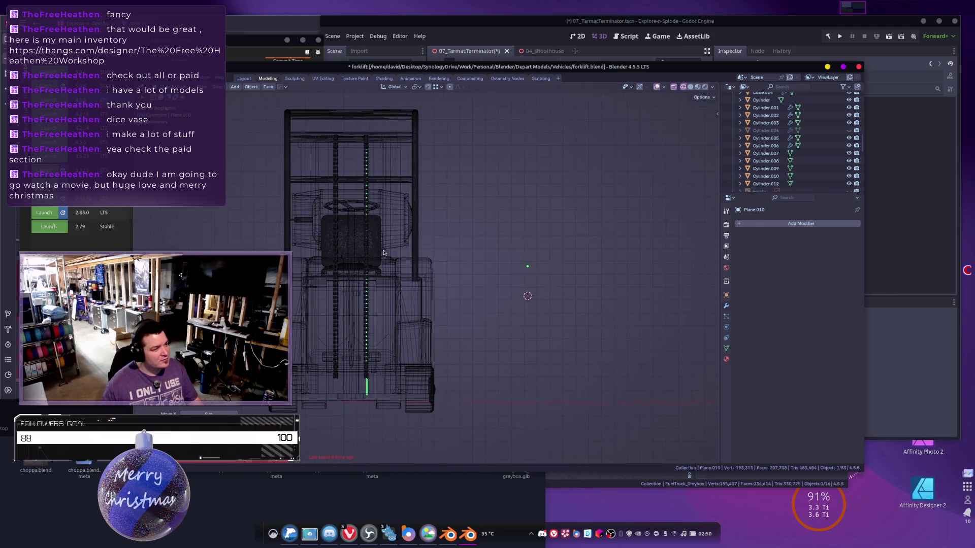
pyautogui.scroll(3, 416, 233)
pyautogui.keyDown('shift'); pyautogui.moveTo(424, 262); pyautogui.dragTo(551, 236, button='middle'); pyautogui.keyUp('shift')
pyautogui.scroll(-1, 555, 235)
pyautogui.scroll(-2, 555, 238)
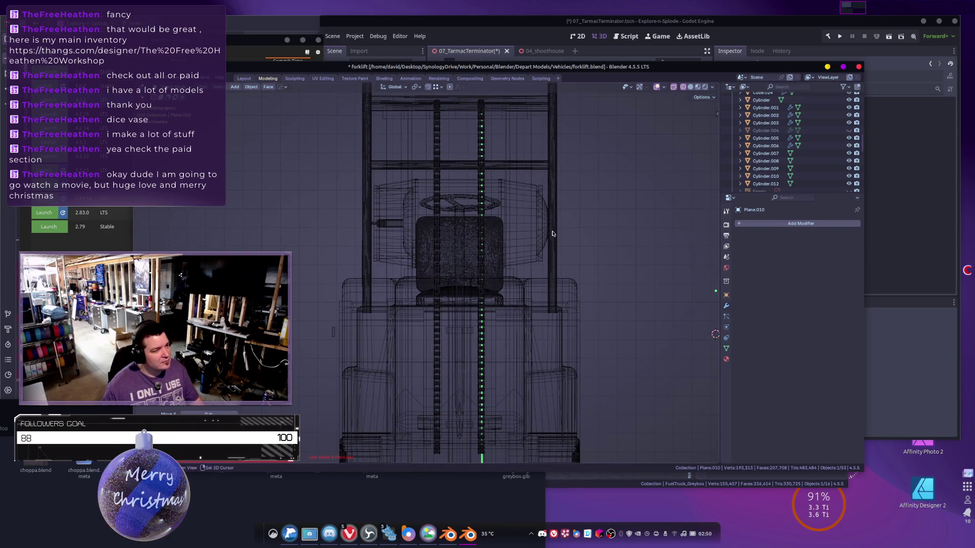
# Reposition the strip's top and bottom edges to fit the mast's height.
pyautogui.press('Tab')
pyautogui.click(483, 107)
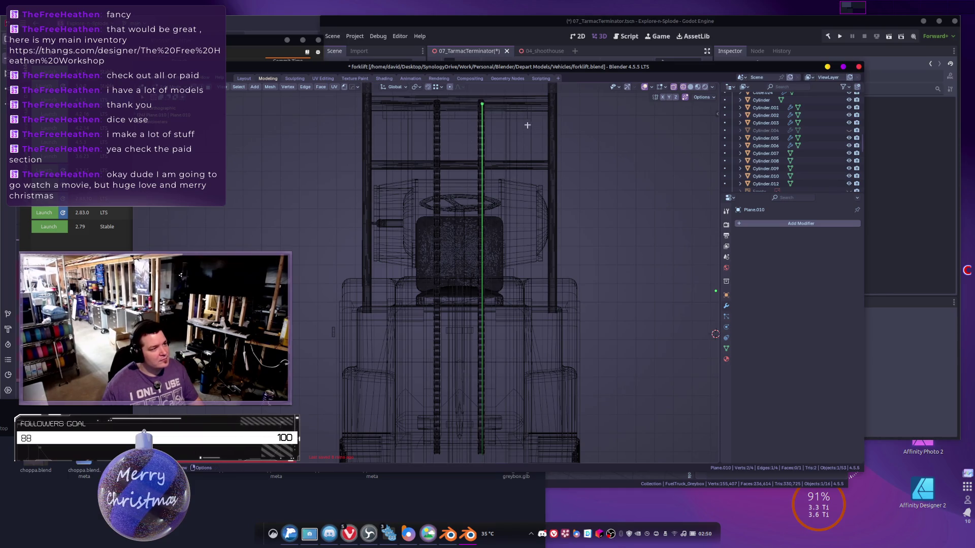
pyautogui.press('g')
pyautogui.click(505, 110)
pyautogui.keyDown('shift'); pyautogui.moveTo(514, 180); pyautogui.dragTo(502, 147, button='middle'); pyautogui.keyUp('shift')
pyautogui.moveTo(446, 392); pyautogui.dragTo(521, 462)
pyautogui.press('g')
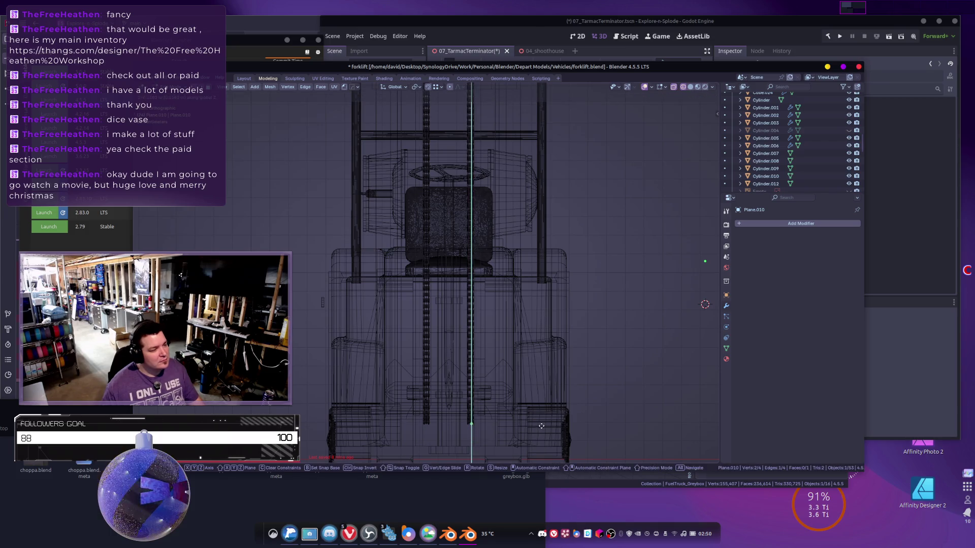
pyautogui.click(541, 426)
pyautogui.scroll(5, 526, 403)
pyautogui.scroll(-4, 415, 112)
pyautogui.press('g')
pyautogui.click(453, 387)
pyautogui.scroll(-4, 459, 304)
pyautogui.moveTo(478, 306)
pyautogui.mouseDown(button='middle')
pyautogui.moveTo(472, 161)
pyautogui.moveTo(496, 442)
pyautogui.moveTo(504, 374)
pyautogui.moveTo(467, 238)
pyautogui.moveTo(492, 191)
pyautogui.mouseUp(button='middle')
pyautogui.moveTo(374, 180); pyautogui.dragTo(519, 255)
# From the side view, slide the strip along Y so it sits over the mast chain.
pyautogui.press('Tab')
pyautogui.scroll(5, 508, 246)
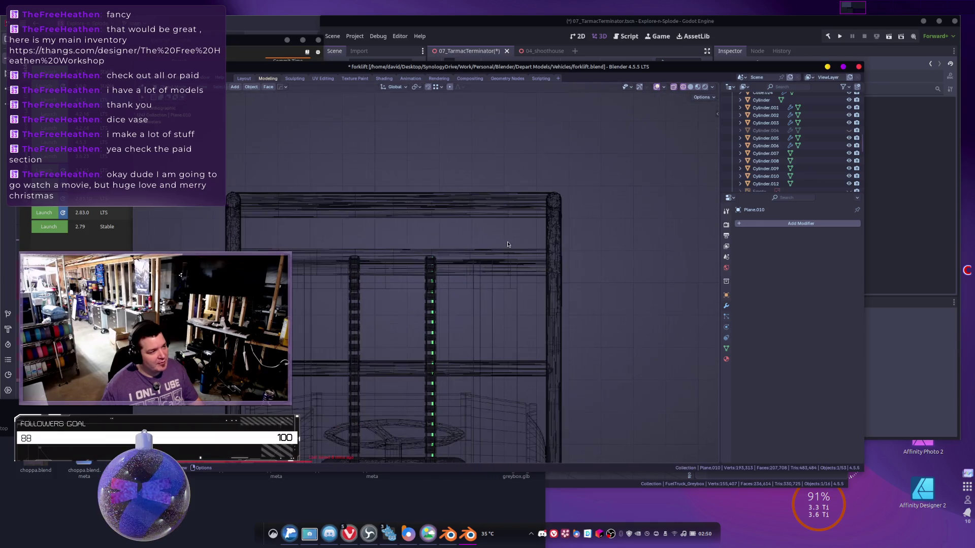
pyautogui.scroll(-4, 477, 218)
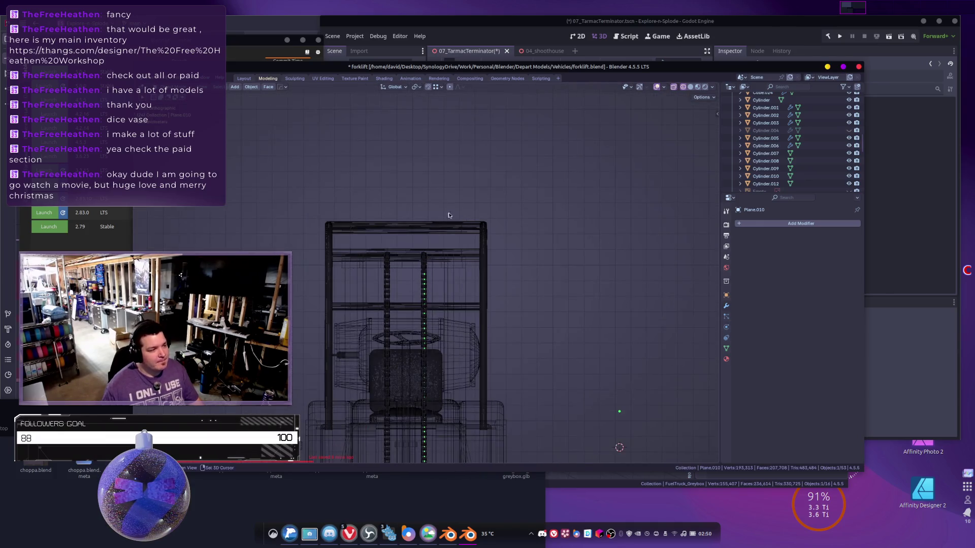
pyautogui.moveTo(475, 189); pyautogui.dragTo(456, 217, button='middle')
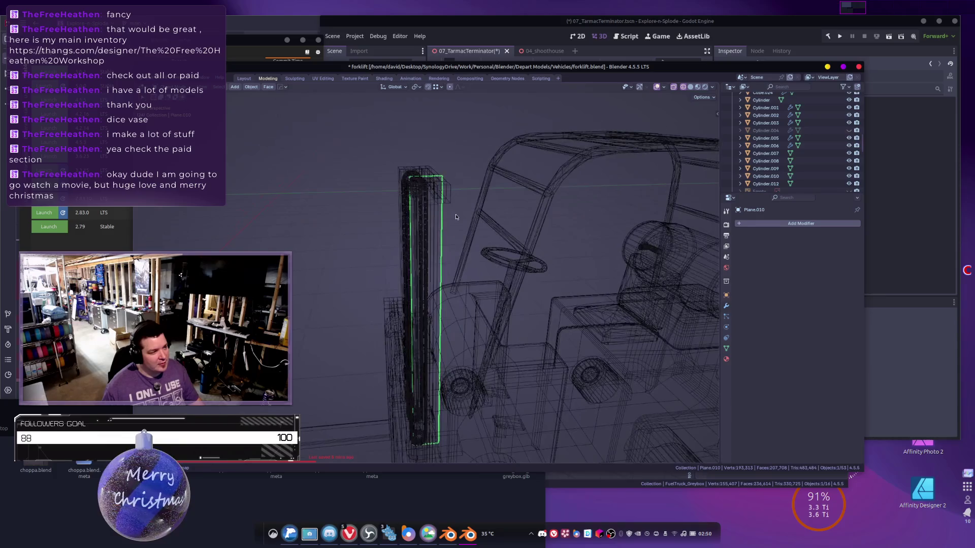
pyautogui.press('KP_1')
pyautogui.press('KP_3')
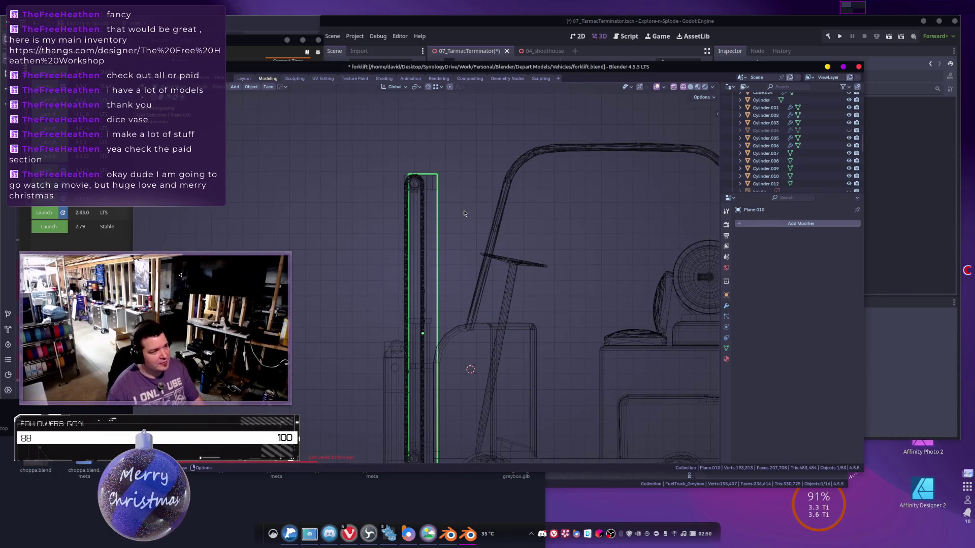
pyautogui.scroll(-2, 432, 206)
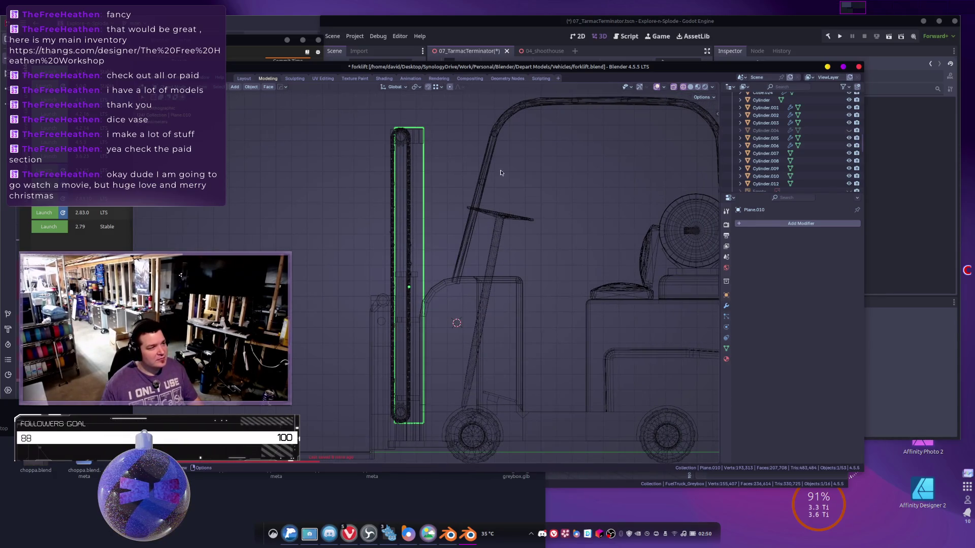
pyautogui.press('g')
pyautogui.press('y')
pyautogui.click(483, 183)
# Narrow the strip by moving its right vertical edge along X.
pyautogui.press('Tab')
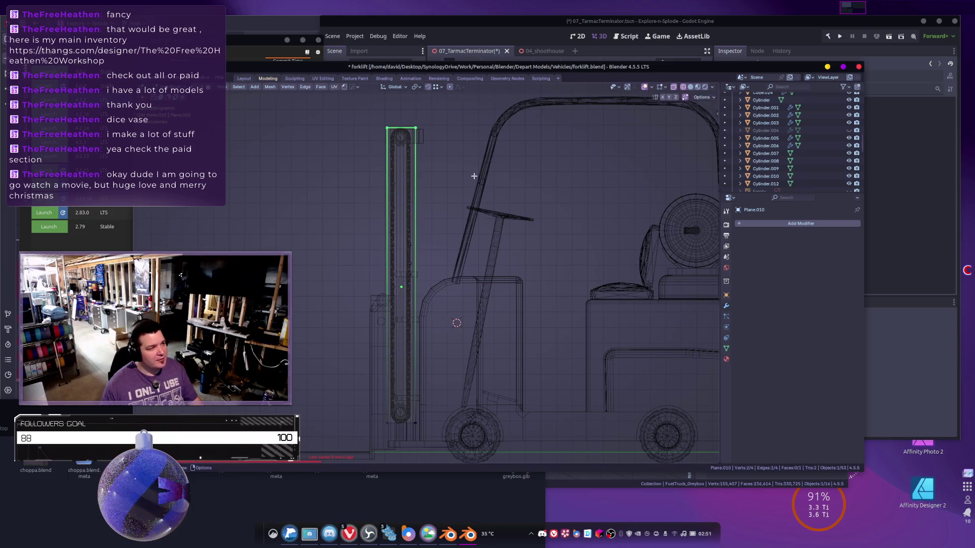
pyautogui.click(416, 274)
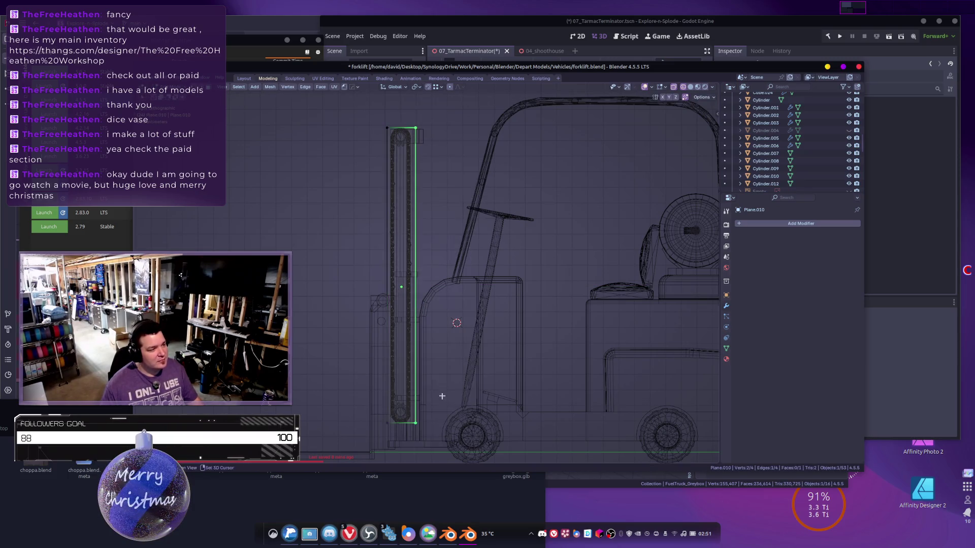
pyautogui.keyDown('shift'); pyautogui.scroll(-1, 599, 357); pyautogui.keyUp('shift')
pyautogui.press('g')
pyautogui.press('x')
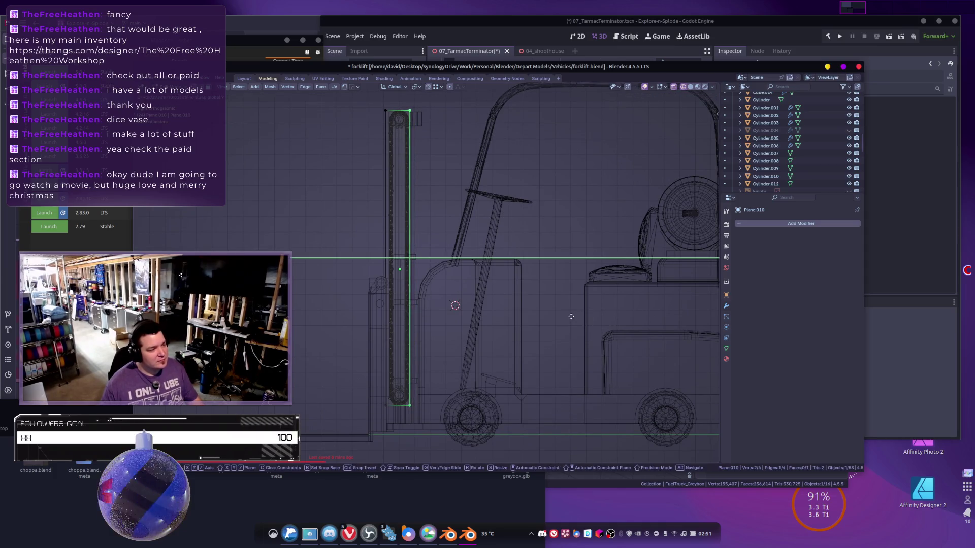
pyautogui.click(490, 275)
pyautogui.scroll(8, 490, 275)
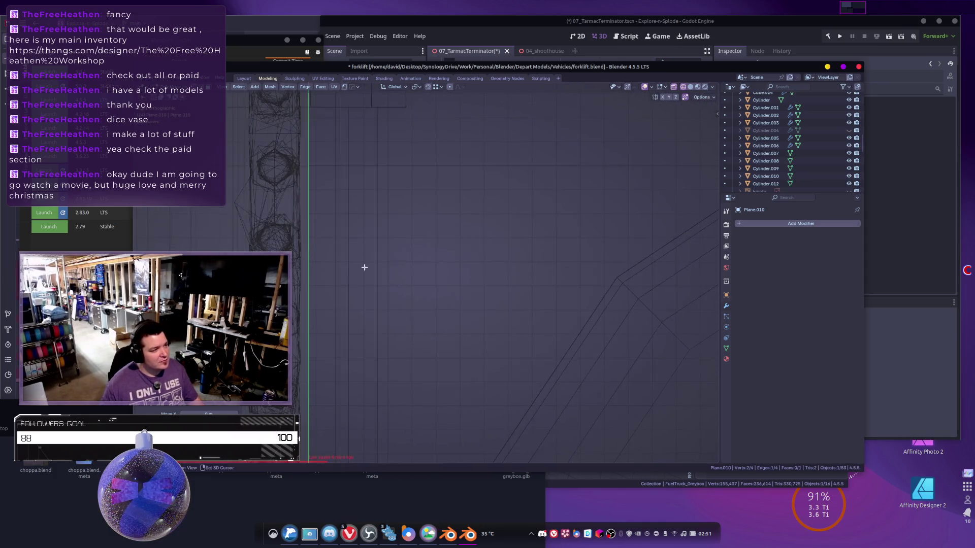
pyautogui.press('g')
pyautogui.press('x')
pyautogui.click(433, 266)
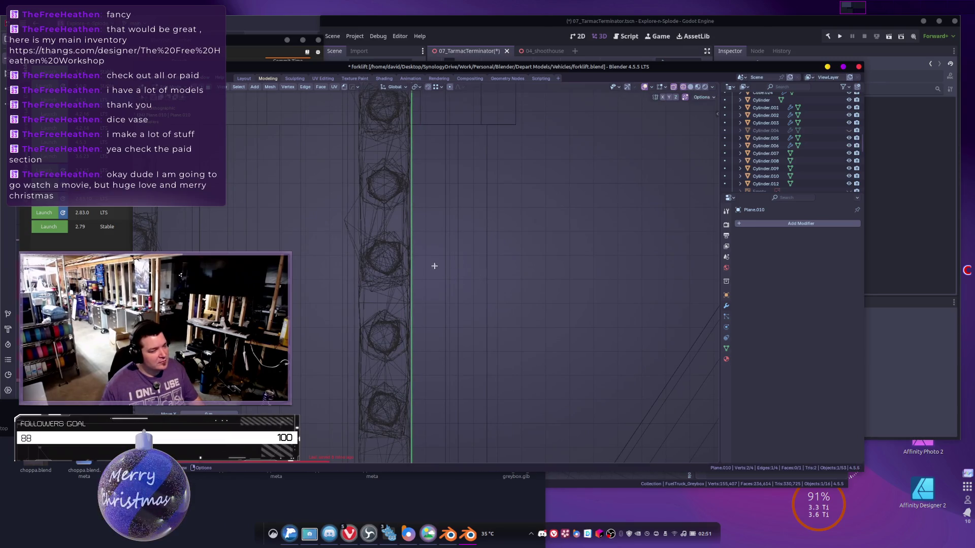
pyautogui.scroll(-8, 396, 198)
# Move one of the strip's edges along Y to align it with the mast.
pyautogui.keyDown('shift'); pyautogui.moveTo(396, 198); pyautogui.dragTo(449, 325, button='middle'); pyautogui.keyUp('shift')
pyautogui.click(409, 291)
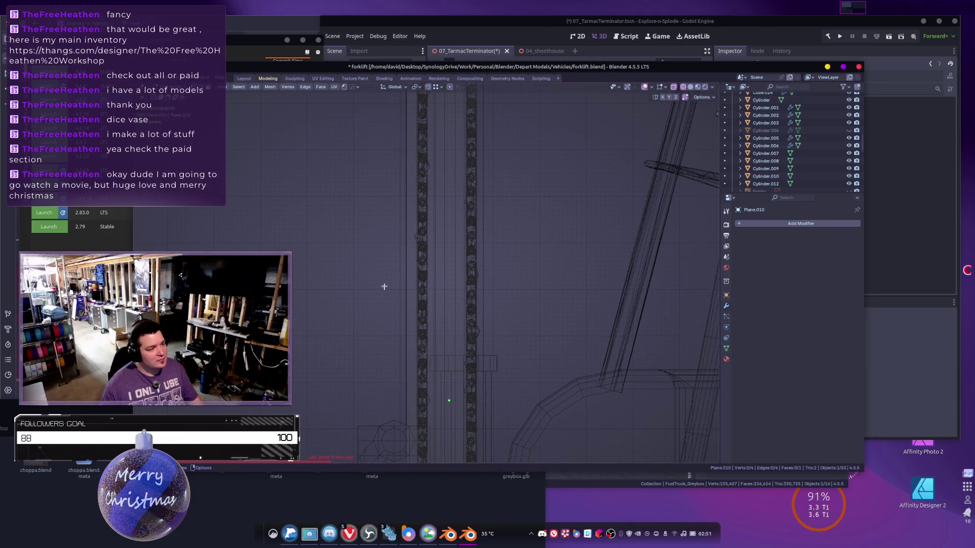
pyautogui.click(400, 288)
pyautogui.keyDown('shift'); pyautogui.moveTo(442, 289); pyautogui.dragTo(433, 283, button='middle'); pyautogui.keyUp('shift')
pyautogui.press('g')
pyautogui.press('y')
pyautogui.click(442, 283)
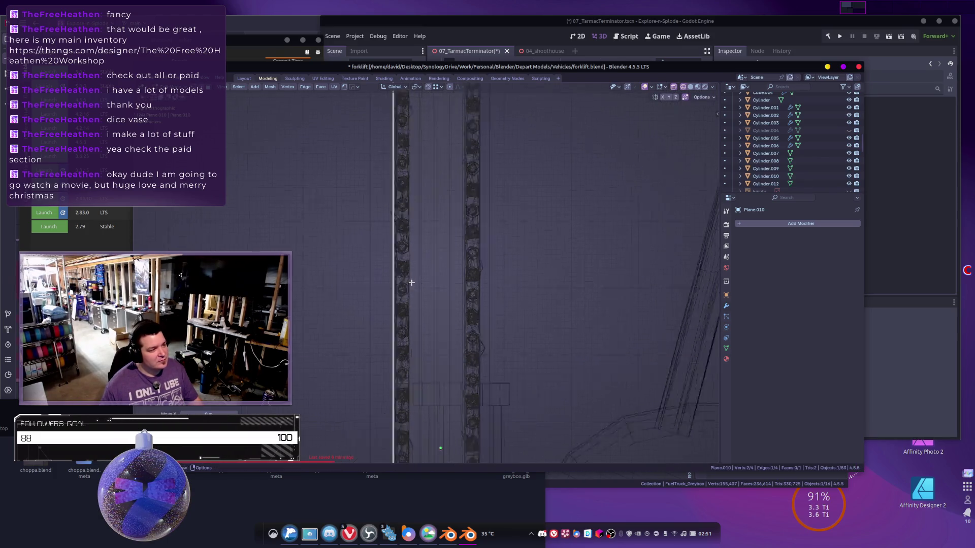
pyautogui.scroll(5, 449, 300)
pyautogui.moveTo(452, 304)
pyautogui.mouseDown(button='middle')
pyautogui.moveTo(477, 285)
pyautogui.moveTo(448, 214)
pyautogui.mouseUp(button='middle')
# Select all of the mast plane's vertices and begin a vertex bevel with Ctrl+Shift+B.
pyautogui.press('Tab')
pyautogui.press('Tab')
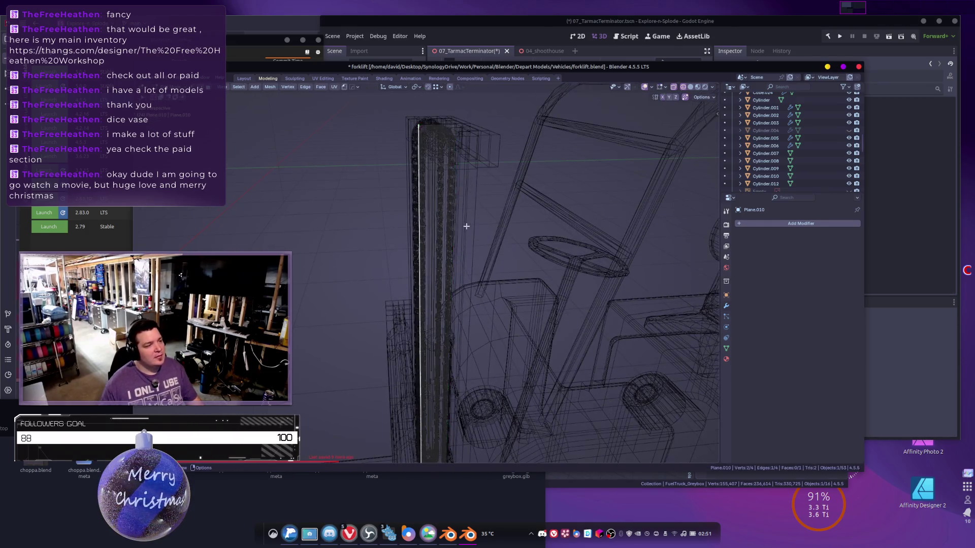
pyautogui.click(437, 142)
pyautogui.moveTo(437, 142); pyautogui.dragTo(445, 183, button='middle')
pyautogui.scroll(-5, 446, 183)
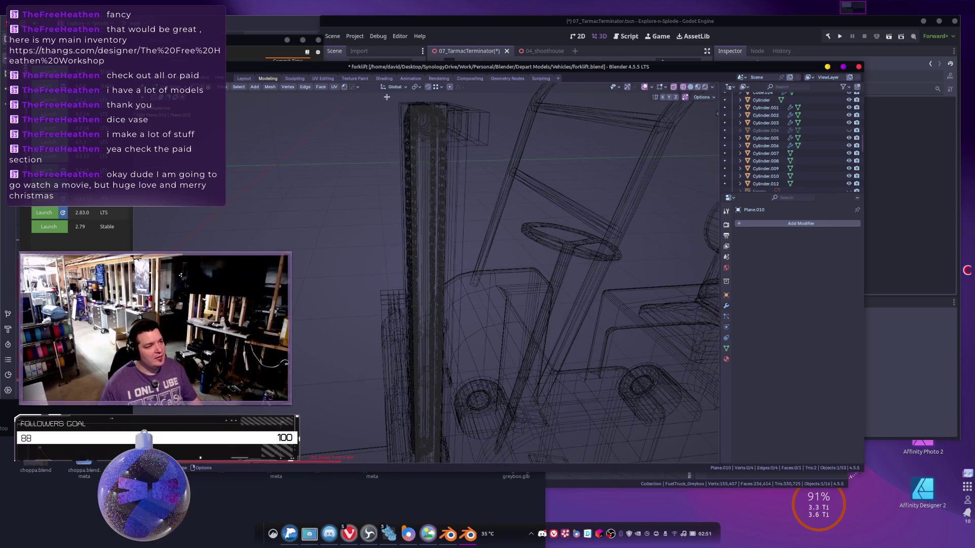
pyautogui.press('a')
pyautogui.keyDown('shift'); pyautogui.scroll(-1, 475, 188); pyautogui.keyUp('shift')
pyautogui.hotkey('ctrl', 'shift', 'b')
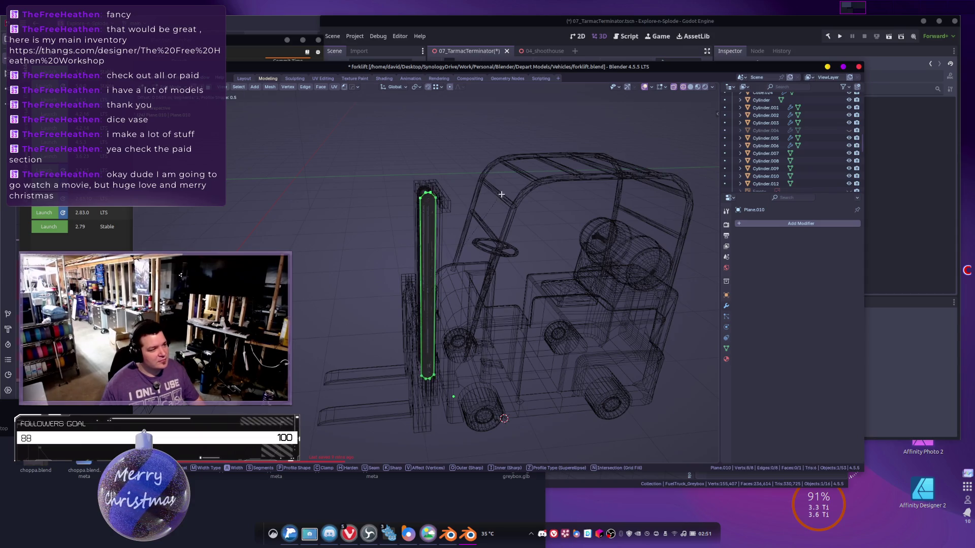
# Add bevel segments and confirm the vertex bevel for a smoothly rounded top, then return to Object Mode.
pyautogui.scroll(3, 501, 195)
pyautogui.press('Escape')
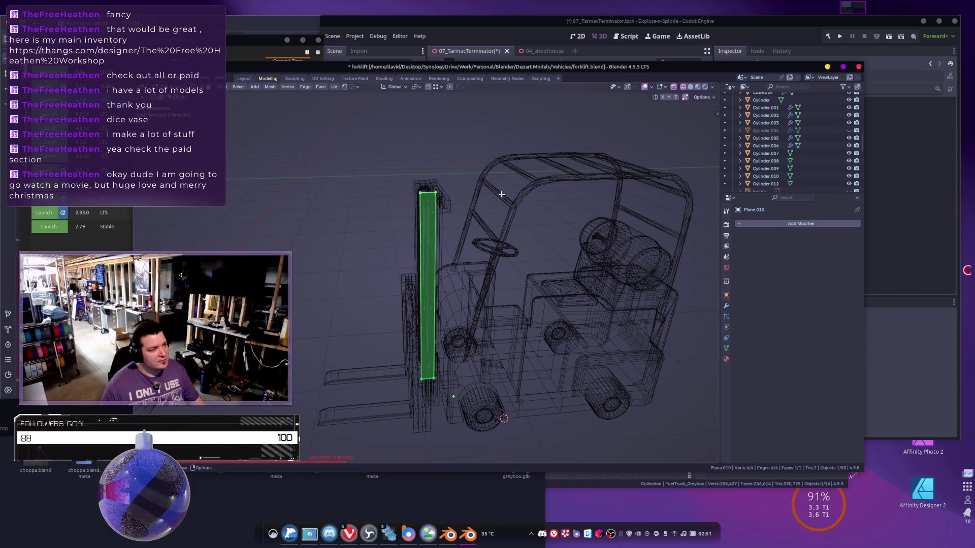
pyautogui.scroll(5, 482, 254)
pyautogui.scroll(-3, 457, 335)
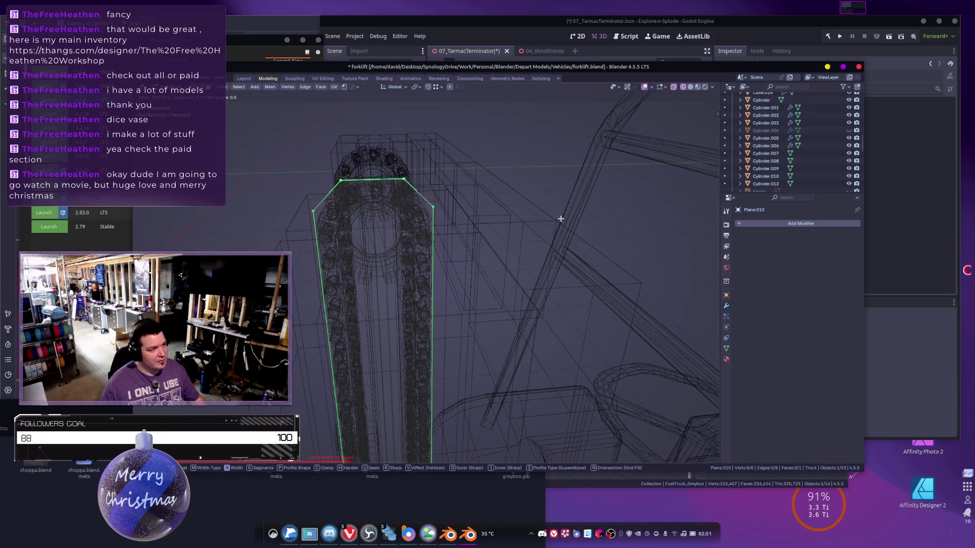
pyautogui.scroll(2, 578, 221)
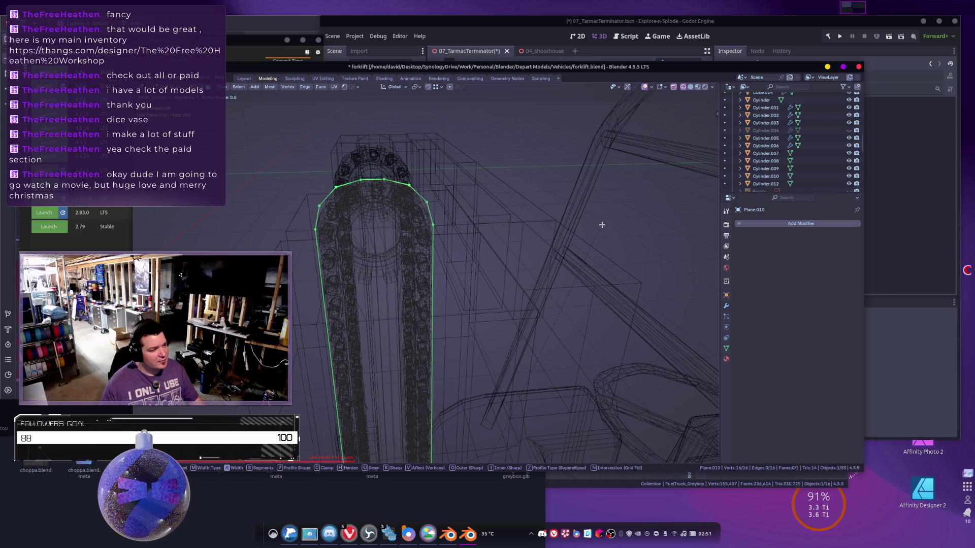
pyautogui.click(602, 224)
pyautogui.moveTo(598, 219)
pyautogui.mouseDown(button='middle')
pyautogui.moveTo(532, 255)
pyautogui.moveTo(516, 217)
pyautogui.moveTo(441, 157)
pyautogui.moveTo(429, 188)
pyautogui.moveTo(371, 182)
pyautogui.mouseUp(button='middle')
pyautogui.press('Tab')
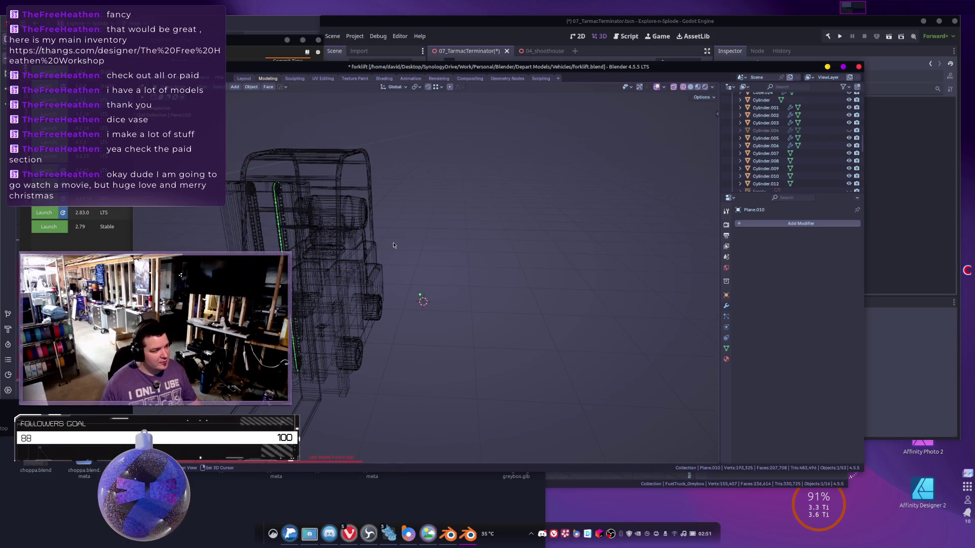
# Add a new plane and stand it upright by rotating 90° on X.
pyautogui.moveTo(389, 248); pyautogui.dragTo(464, 276, button='middle')
pyautogui.scroll(4, 515, 246)
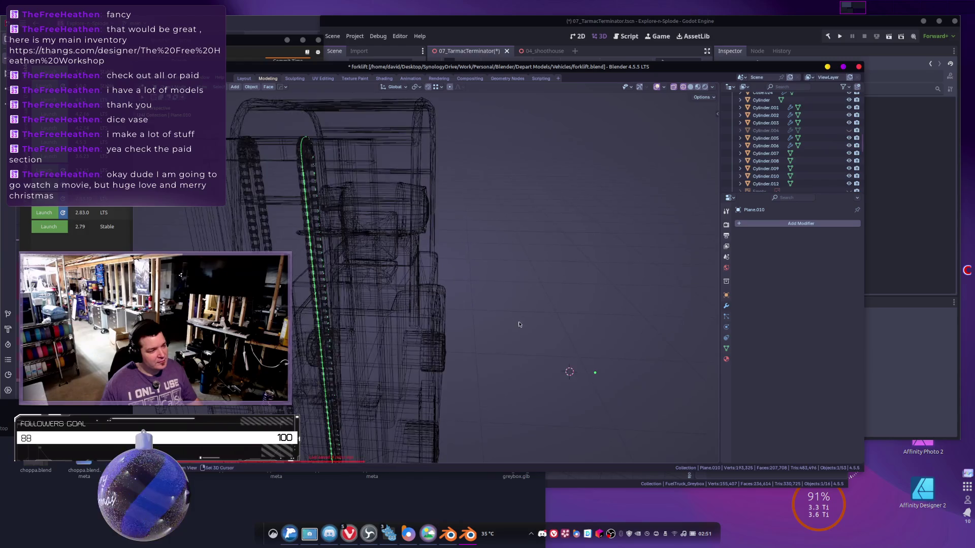
pyautogui.moveTo(515, 246); pyautogui.dragTo(441, 266, button='middle')
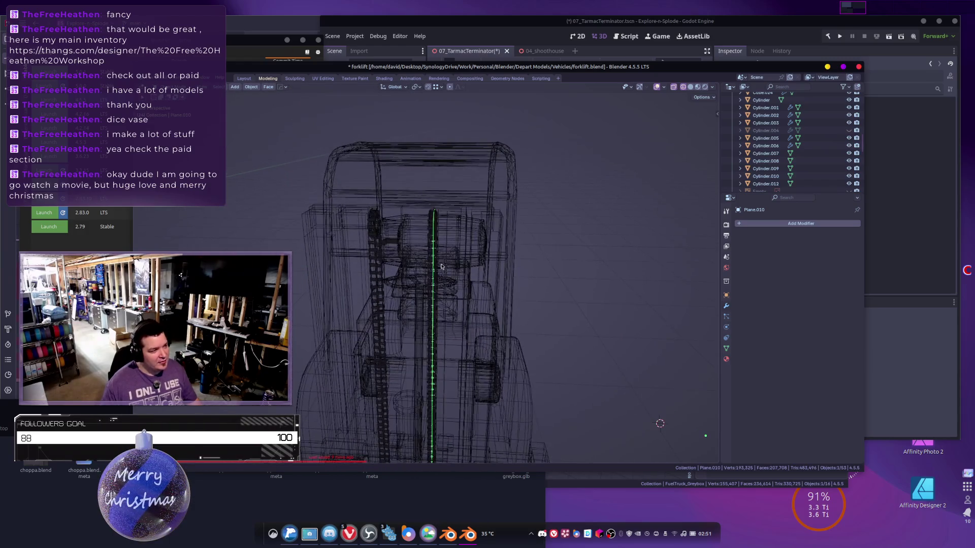
pyautogui.moveTo(440, 312); pyautogui.dragTo(459, 271, button='middle')
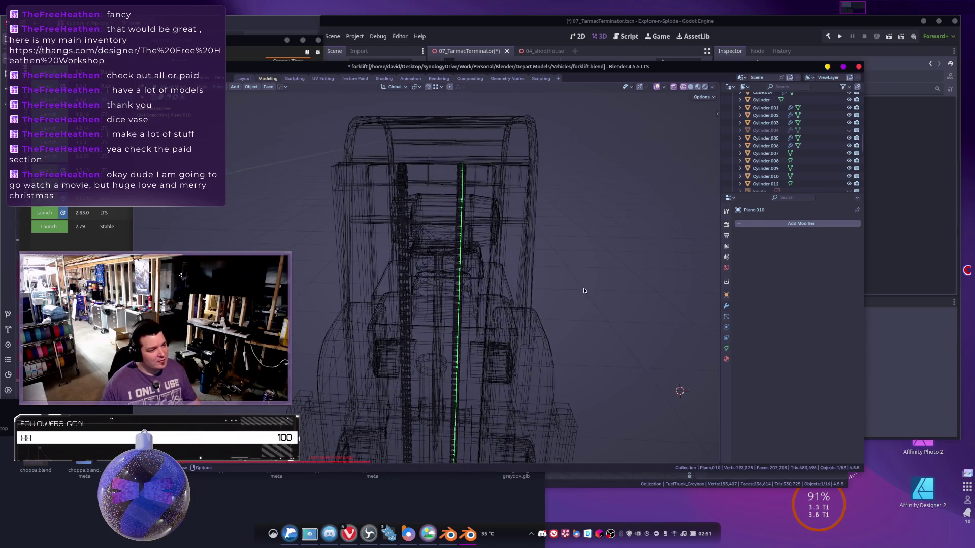
pyautogui.hotkey('shift', 'a')
pyautogui.press('Escape')
pyautogui.hotkey('shift', 'a')
pyautogui.moveTo(558, 284)
pyautogui.click(605, 294)
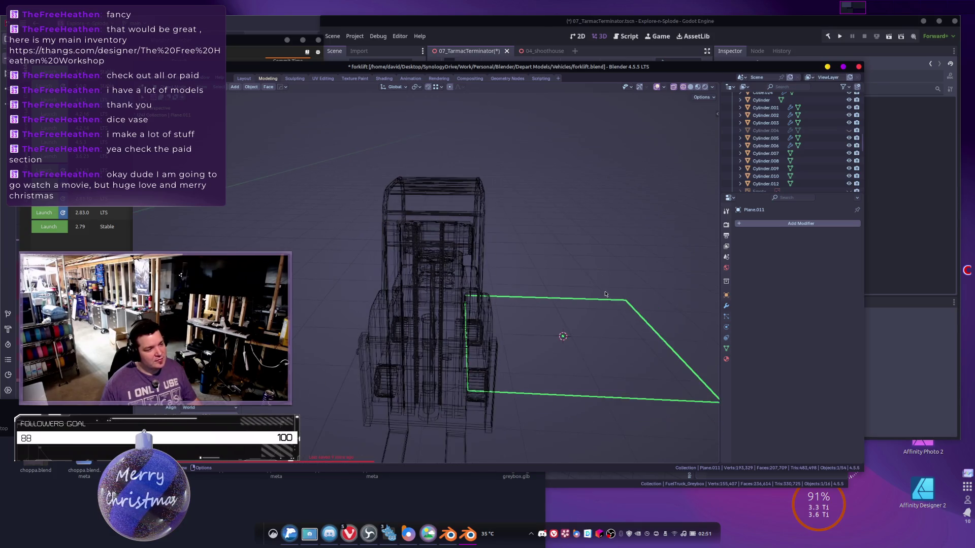
pyautogui.write('rx90')
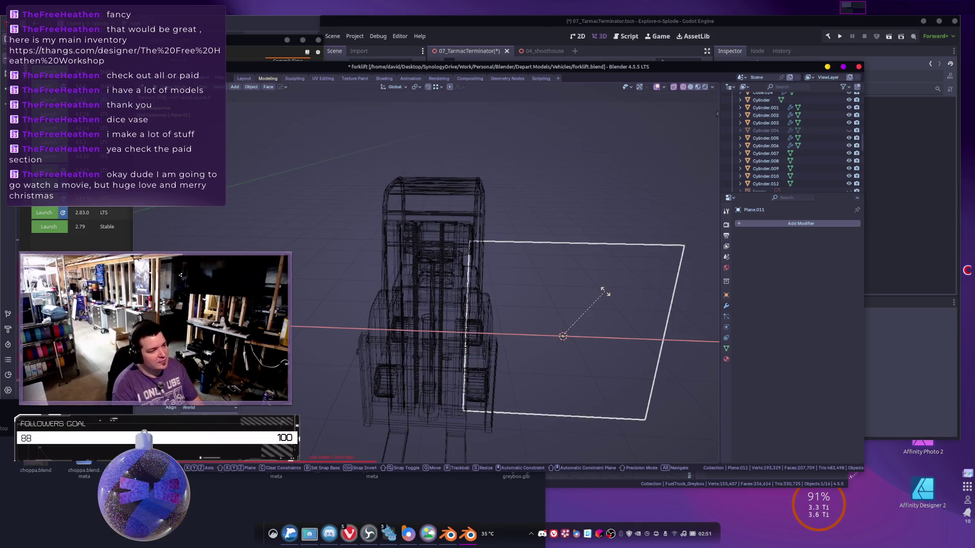
pyautogui.press('Return')
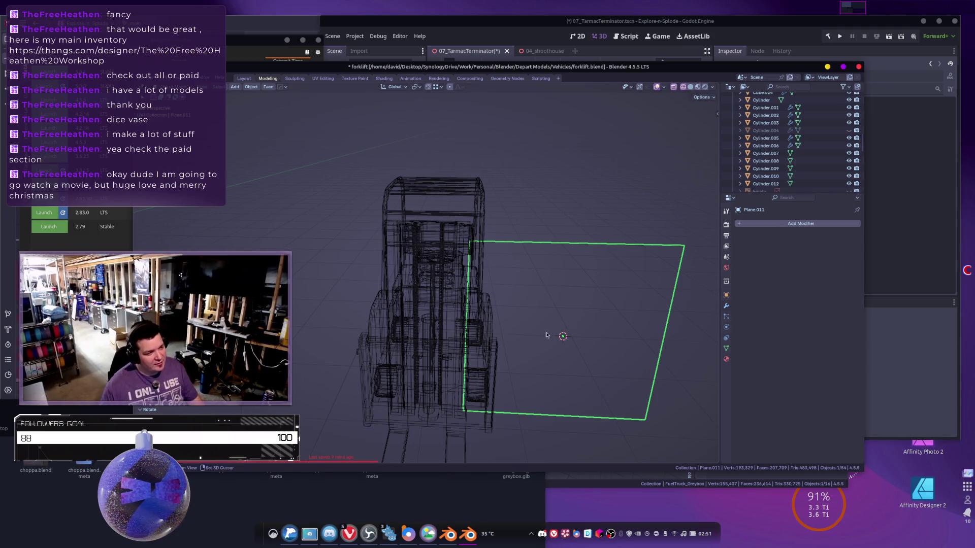
# Shrink the new plane in Edit Mode and slide it sideways along X.
pyautogui.keyDown('shift'); pyautogui.moveTo(546, 335); pyautogui.dragTo(527, 316, button='middle'); pyautogui.keyUp('shift')
pyautogui.press('Tab')
pyautogui.press('s')
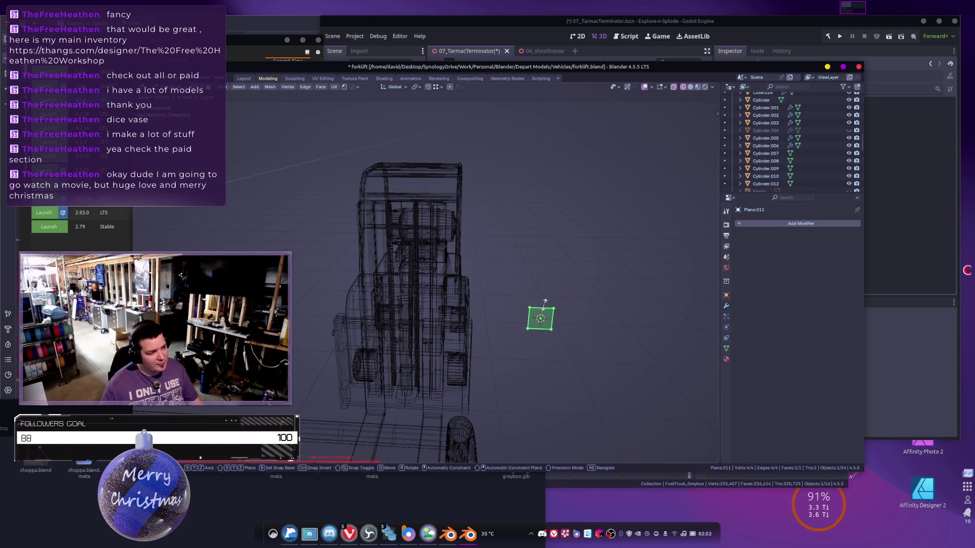
pyautogui.click(545, 302)
pyautogui.press('g')
pyautogui.press('y')
pyautogui.press('Escape')
pyautogui.press('g')
pyautogui.press('x')
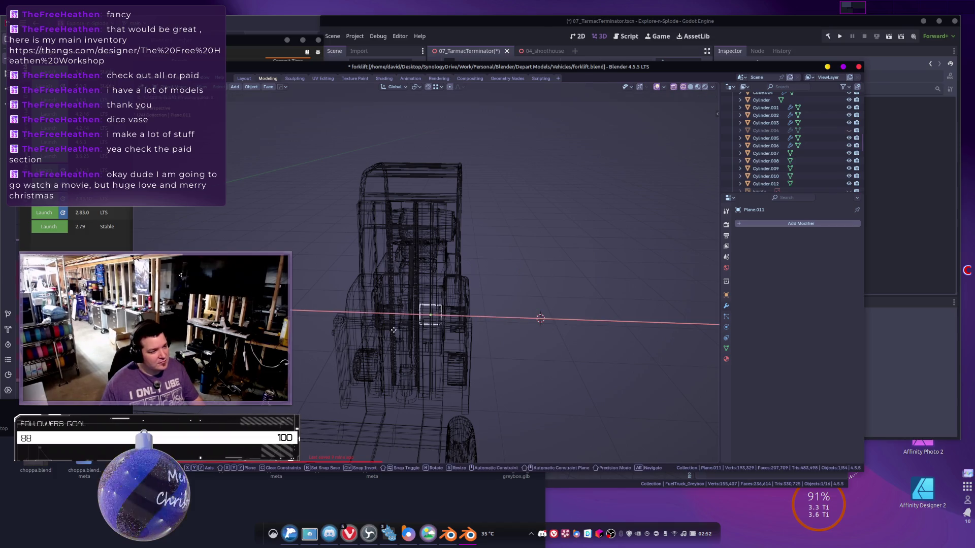
pyautogui.click(393, 330)
pyautogui.scroll(4, 393, 330)
pyautogui.moveTo(394, 330)
pyautogui.mouseDown(button='middle')
pyautogui.moveTo(424, 324)
pyautogui.moveTo(396, 327)
pyautogui.mouseUp(button='middle')
# Raise the small plane vertically into place between the mast chains, checked in front view.
pyautogui.press('g')
pyautogui.press('y')
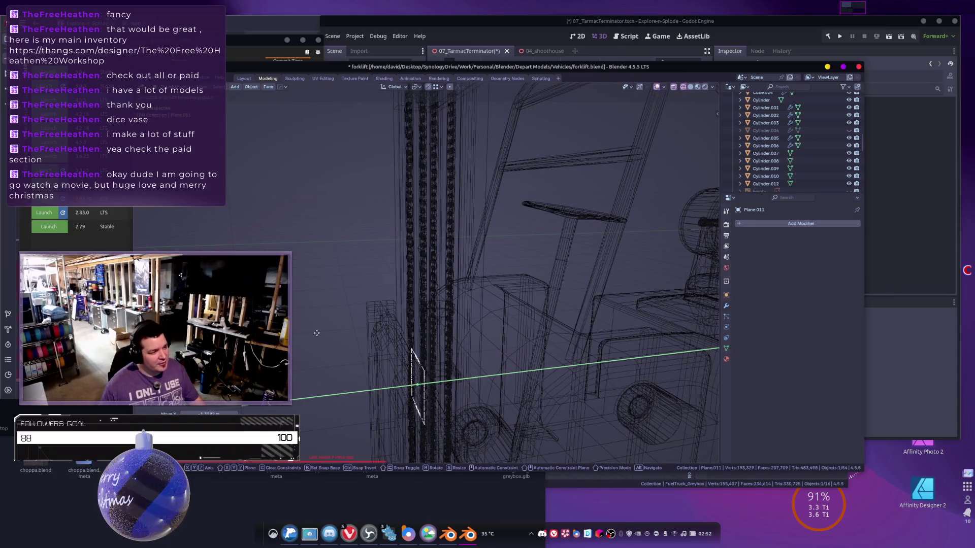
pyautogui.press('z')
pyautogui.click(457, 243)
pyautogui.moveTo(457, 244)
pyautogui.mouseDown(button='middle')
pyautogui.moveTo(474, 235)
pyautogui.moveTo(538, 243)
pyautogui.mouseUp(button='middle')
pyautogui.press('KP_1')
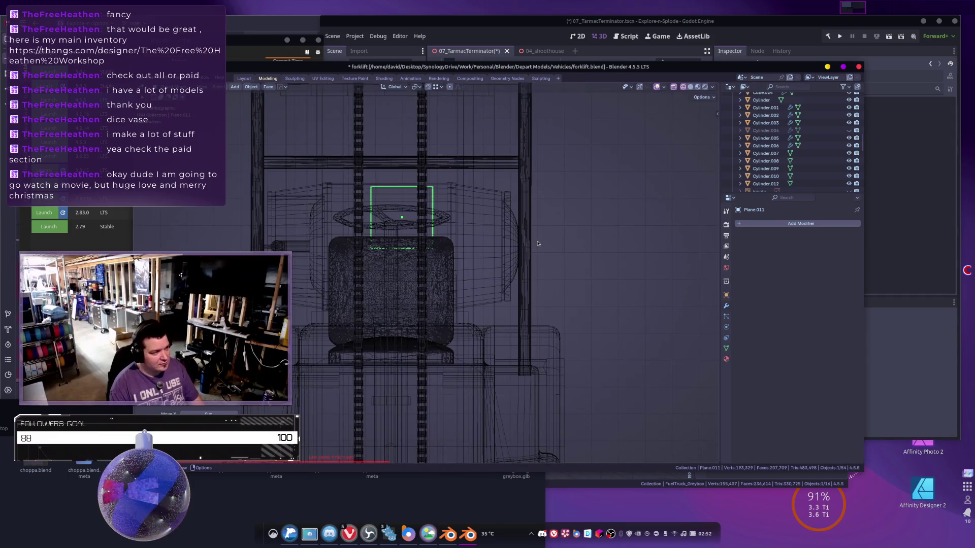
# Switch the viewport to solid shading in perspective view.
pyautogui.press('z')
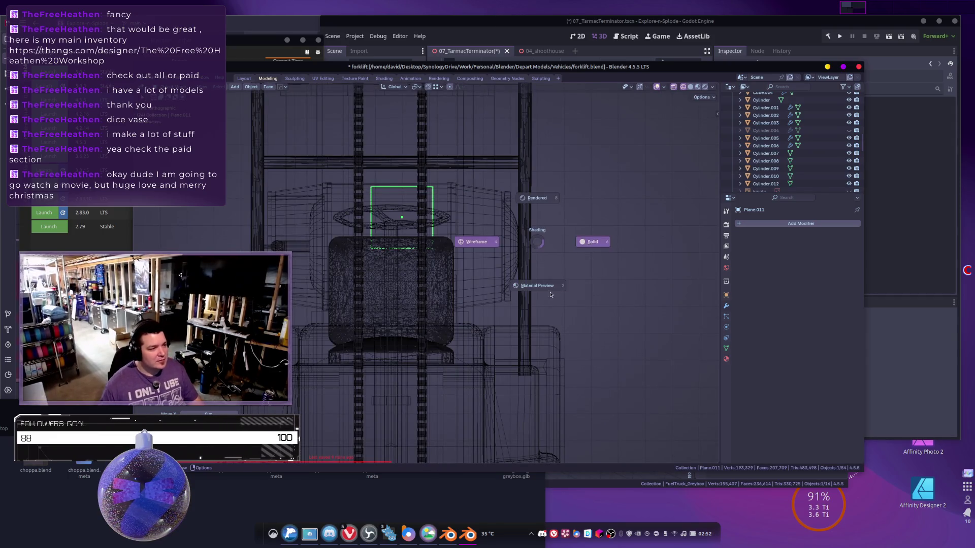
pyautogui.click(544, 298)
pyautogui.press('KP_5')
pyautogui.scroll(5, 477, 240)
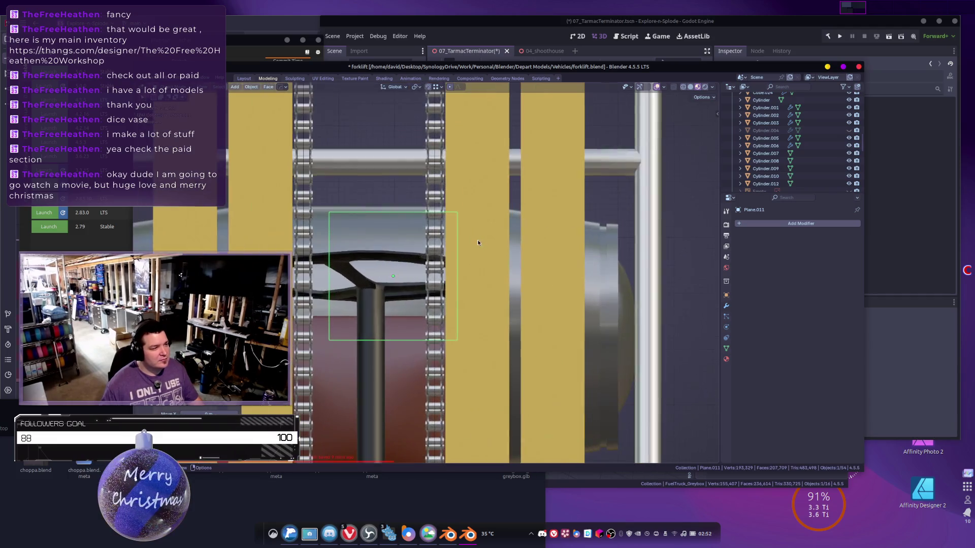
pyautogui.moveTo(494, 245)
pyautogui.mouseDown(button='middle')
pyautogui.moveTo(519, 319)
pyautogui.moveTo(571, 302)
pyautogui.moveTo(288, 247)
pyautogui.moveTo(537, 285)
pyautogui.mouseUp(button='middle')
# Narrow the plane by moving its side edge inward along X.
pyautogui.press('Tab')
pyautogui.click(288, 247)
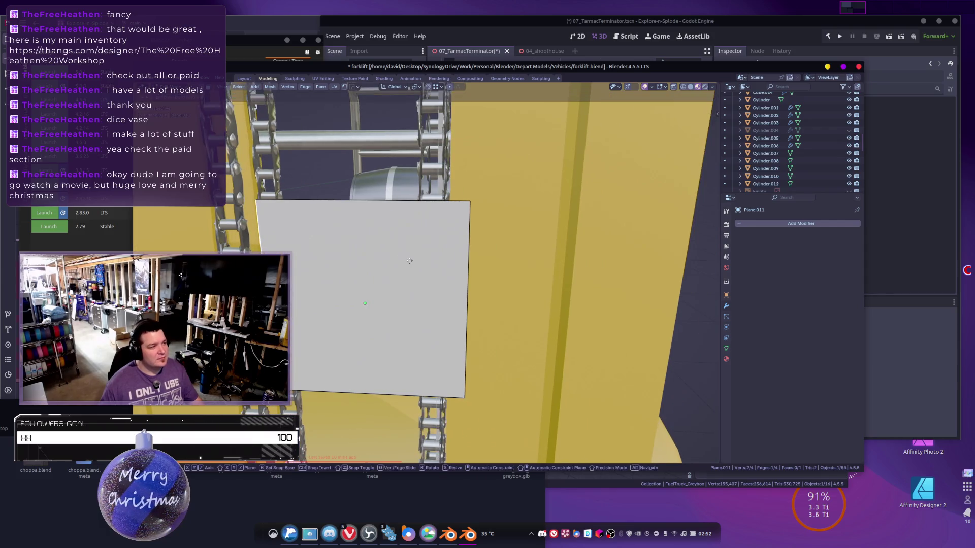
pyautogui.press('g')
pyautogui.press('x')
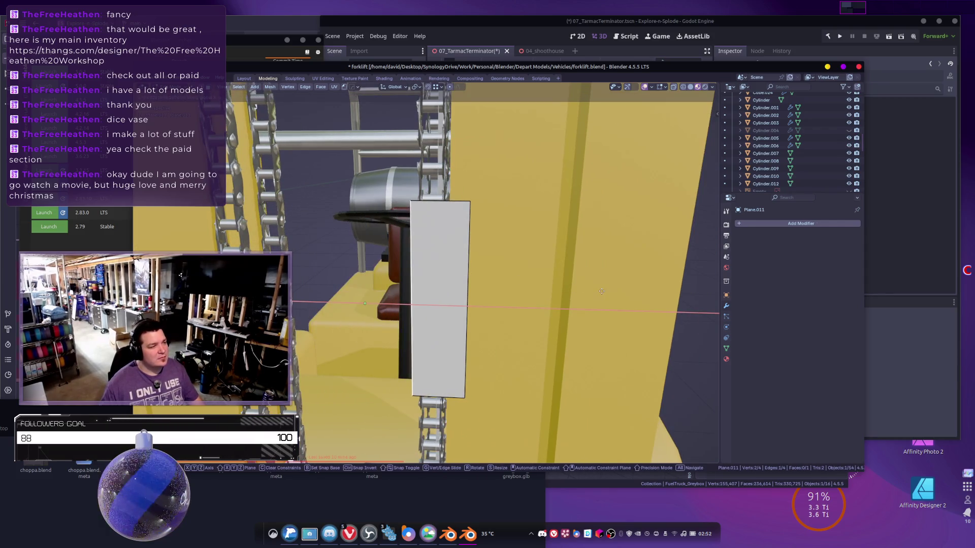
pyautogui.click(568, 259)
pyautogui.moveTo(569, 259)
pyautogui.mouseDown(button='middle')
pyautogui.moveTo(508, 274)
pyautogui.moveTo(468, 265)
pyautogui.moveTo(480, 249)
pyautogui.moveTo(465, 246)
pyautogui.mouseUp(button='middle')
pyautogui.press('g')
pyautogui.press('x')
pyautogui.click(456, 283)
pyautogui.press('g')
pyautogui.press('x')
pyautogui.click(469, 240)
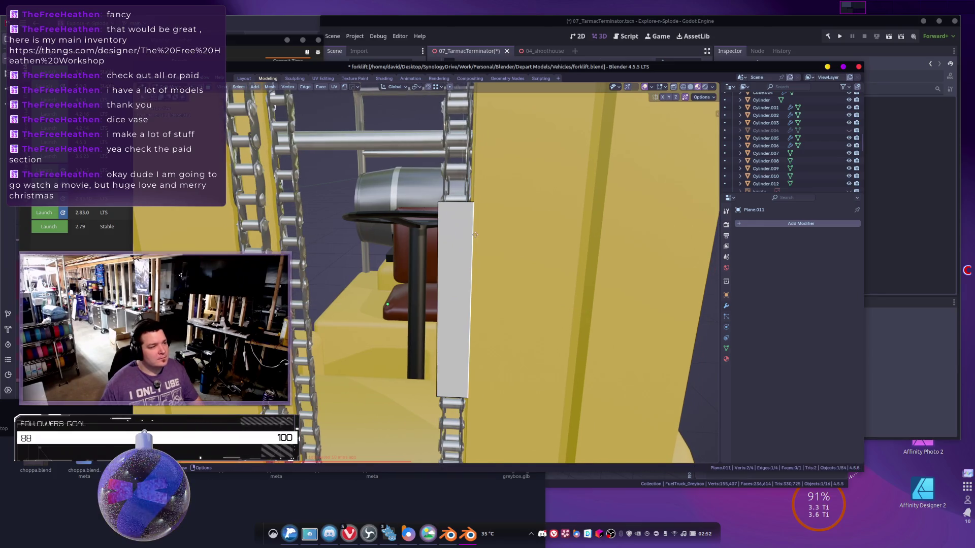
# Add two loop cuts across the plane at their default positions.
pyautogui.hotkey('ctrl', 'r')
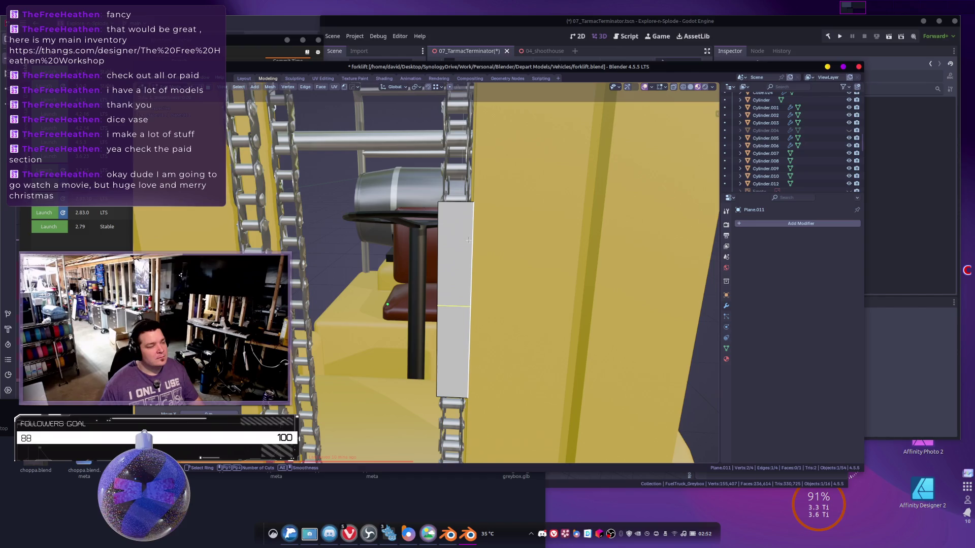
pyautogui.rightClick(469, 240)
pyautogui.moveTo(468, 240); pyautogui.dragTo(409, 164, button='middle')
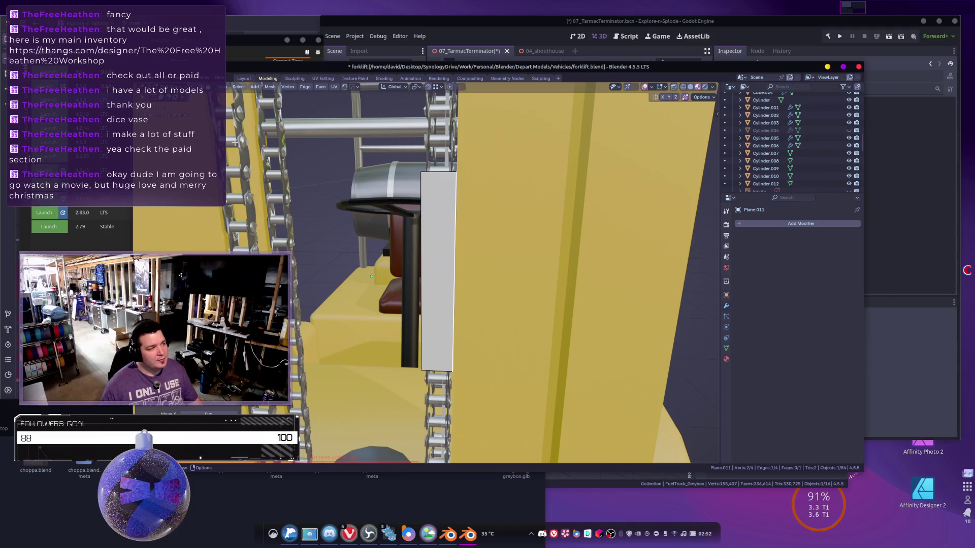
pyautogui.keyDown('shift'); pyautogui.moveTo(543, 210); pyautogui.dragTo(534, 212, button='middle'); pyautogui.keyUp('shift')
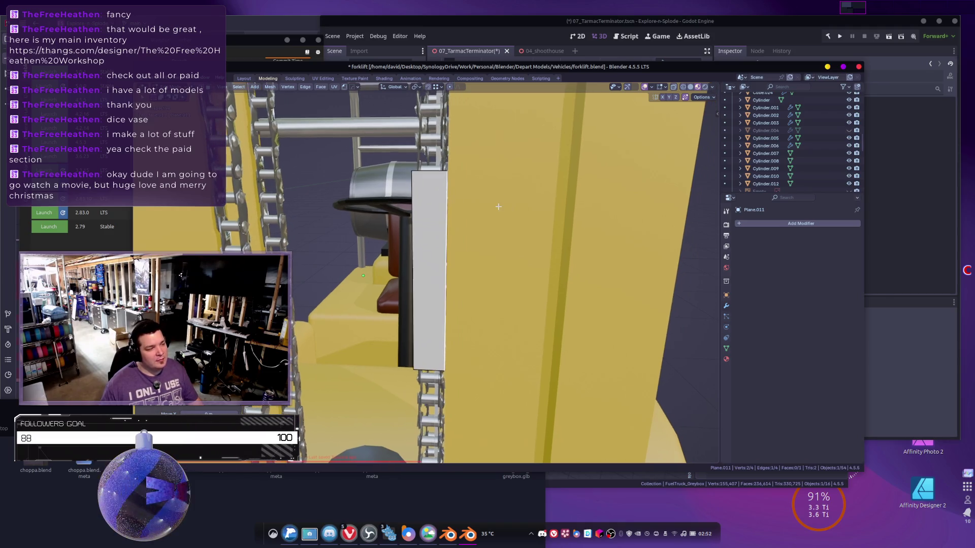
pyautogui.hotkey('ctrl', 'r')
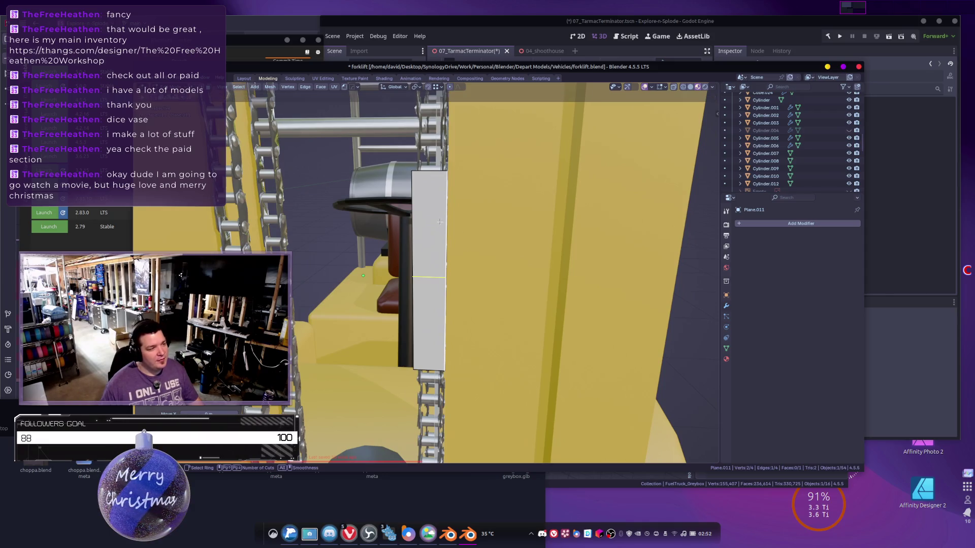
pyautogui.click(439, 222)
pyautogui.rightClick(440, 222)
pyautogui.hotkey('ctrl', 'r')
pyautogui.click(452, 277)
pyautogui.rightClick(451, 277)
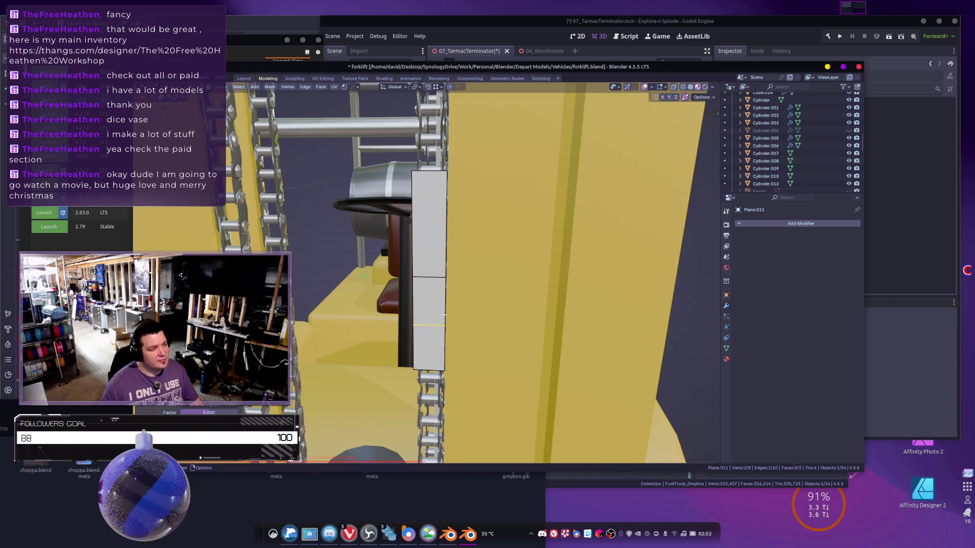
# Delete two faces so a single small face remains, then begin another loop cut.
pyautogui.moveTo(455, 325); pyautogui.dragTo(480, 304, button='middle')
pyautogui.click(480, 305)
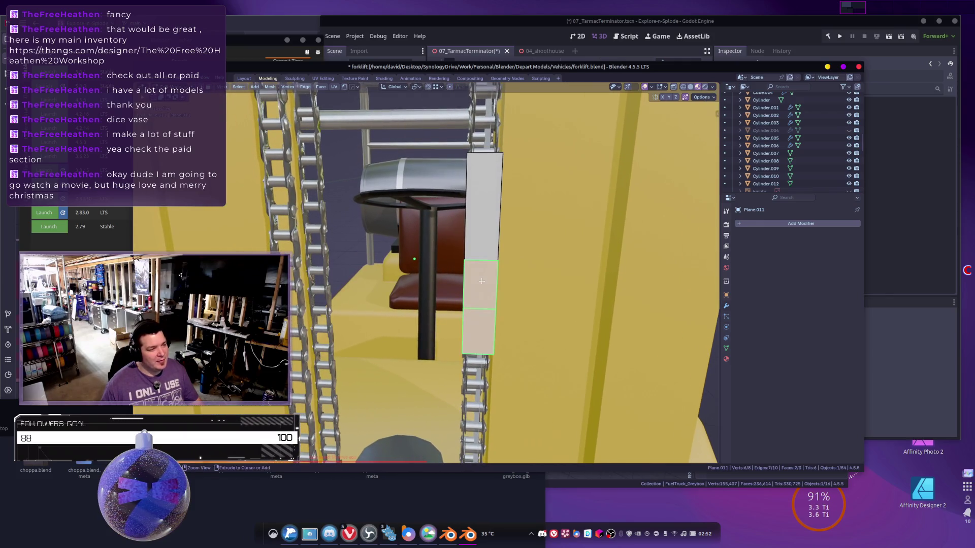
pyautogui.keyDown('shift'); pyautogui.click(483, 214); pyautogui.keyUp('shift')
pyautogui.press('x')
pyautogui.click(473, 229)
pyautogui.moveTo(472, 229); pyautogui.dragTo(488, 179, button='middle')
pyautogui.press('KP_Decimal')
pyautogui.hotkey('ctrl', 'r')
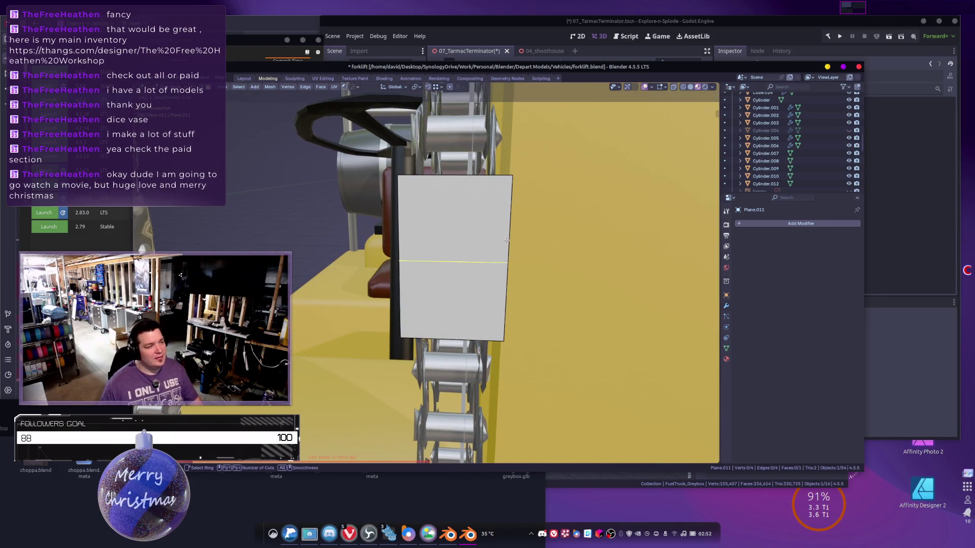
# Add two centred vertical loop cuts across the plane and scale them apart along X.
pyautogui.click(442, 180)
pyautogui.rightClick(443, 179)
pyautogui.scroll(1, 442, 179)
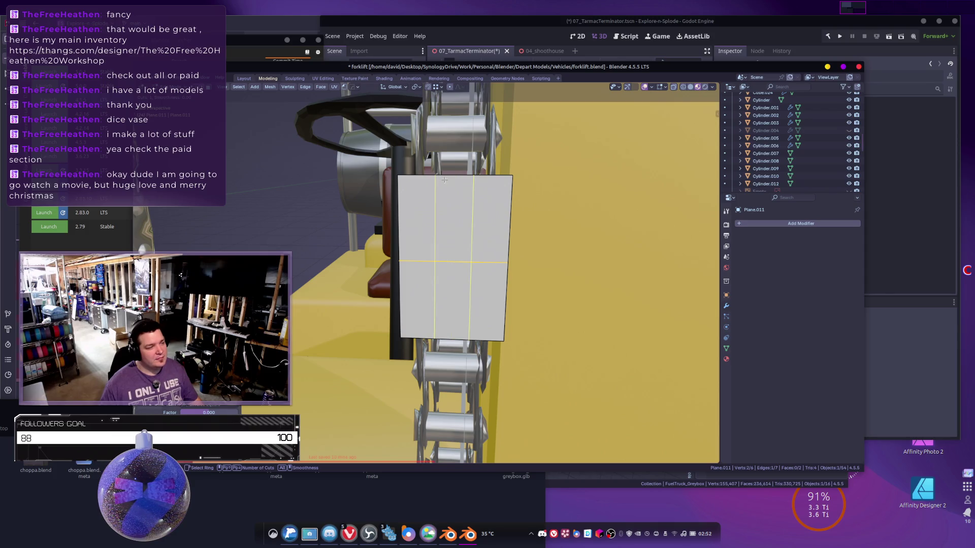
pyautogui.click(444, 180)
pyautogui.rightClick(444, 180)
pyautogui.press('s')
pyautogui.press('x')
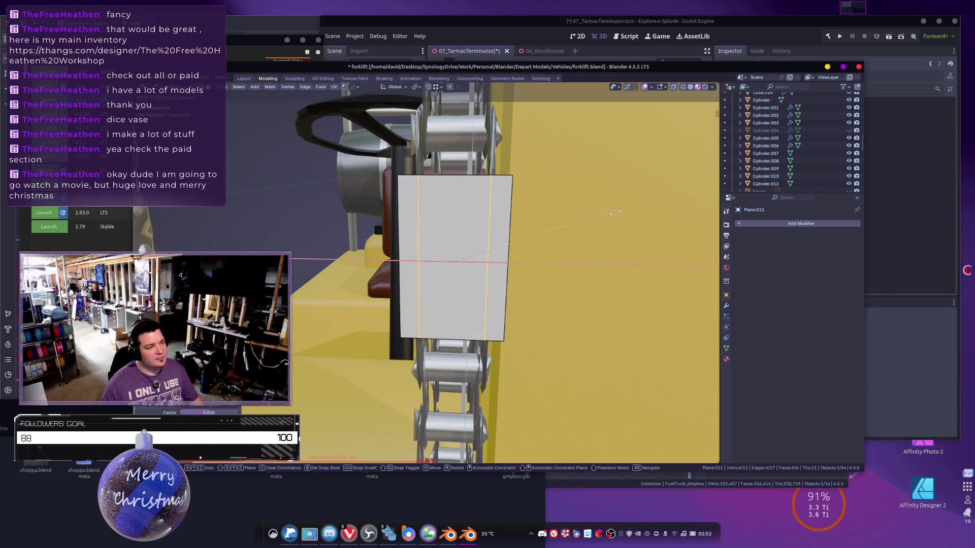
pyautogui.click(614, 213)
pyautogui.keyDown('shift'); pyautogui.moveTo(615, 213); pyautogui.dragTo(536, 218, button='middle'); pyautogui.keyUp('shift')
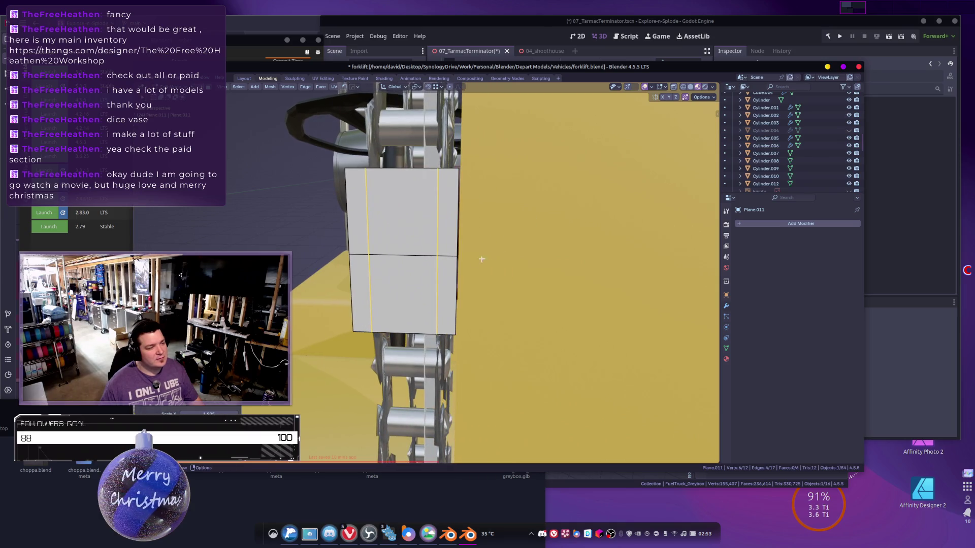
# Delete the lower-middle face of the plane.
pyautogui.click(408, 285)
pyautogui.press('x')
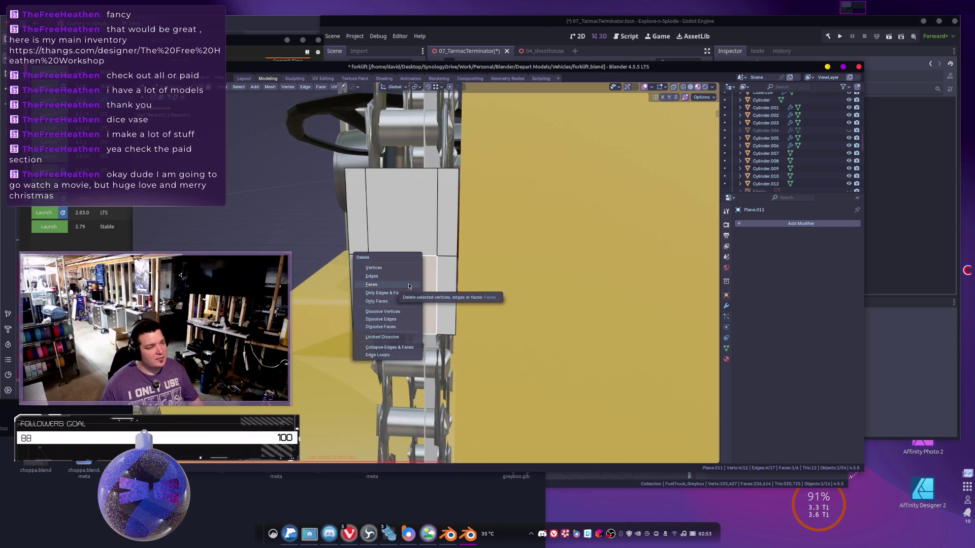
pyautogui.click(409, 286)
pyautogui.moveTo(409, 286)
pyautogui.mouseDown(button='middle')
pyautogui.moveTo(490, 301)
pyautogui.moveTo(480, 310)
pyautogui.mouseUp(button='middle')
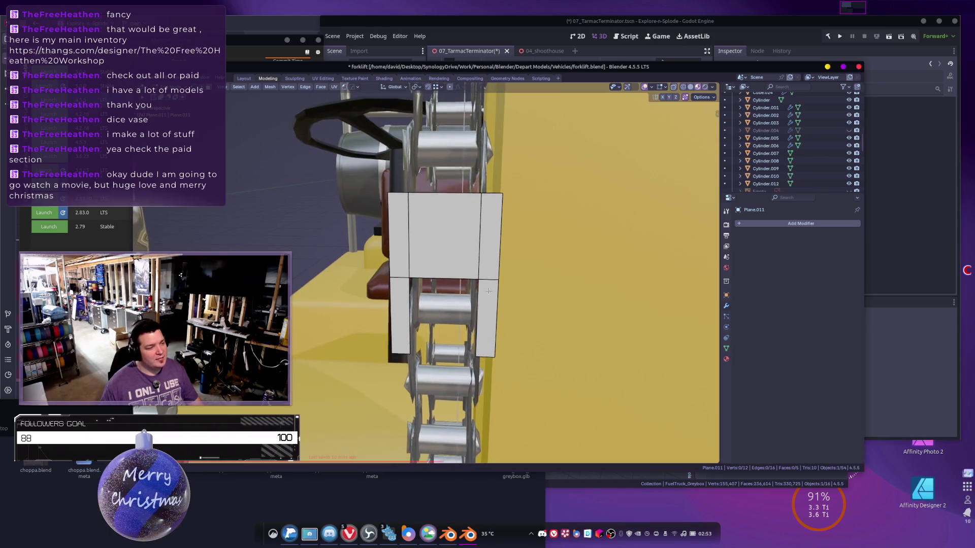
# Add a horizontal loop cut across the top faces of the plane.
pyautogui.click(436, 233)
pyautogui.moveTo(475, 240); pyautogui.dragTo(410, 221, button='middle')
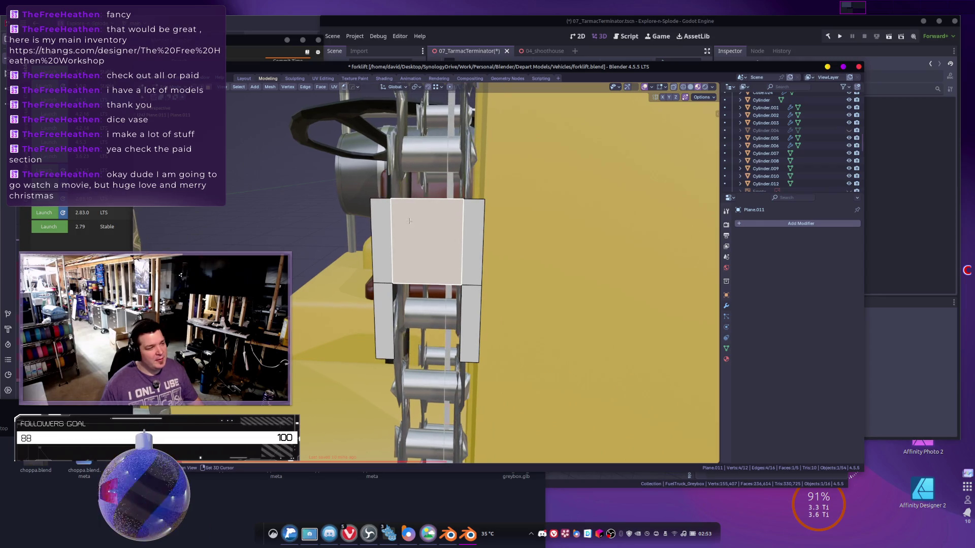
pyautogui.hotkey('ctrl', 'r')
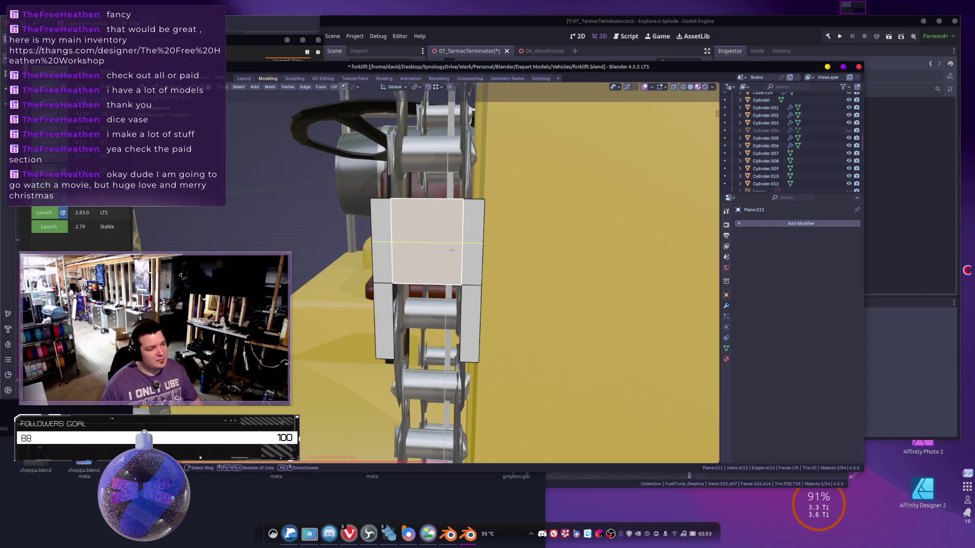
pyautogui.click(452, 250)
pyautogui.moveTo(475, 262); pyautogui.dragTo(479, 242, button='middle')
# Delete only the top-right face, undoing and redoing the deletion to remove faces only.
pyautogui.press('3')
pyautogui.click(478, 242)
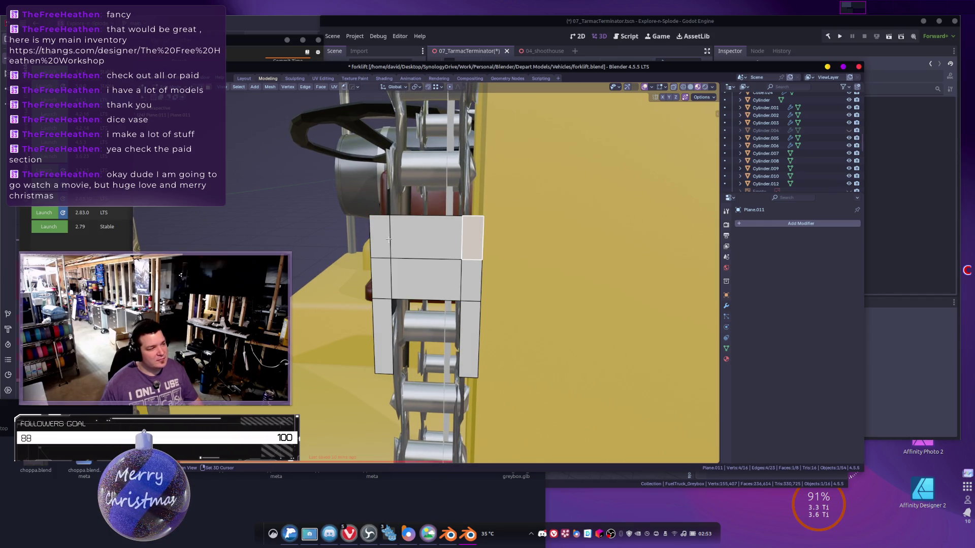
pyautogui.press('x')
pyautogui.click(380, 239)
pyautogui.moveTo(381, 239)
pyautogui.mouseDown(button='middle')
pyautogui.moveTo(430, 252)
pyautogui.moveTo(454, 246)
pyautogui.moveTo(439, 245)
pyautogui.mouseUp(button='middle')
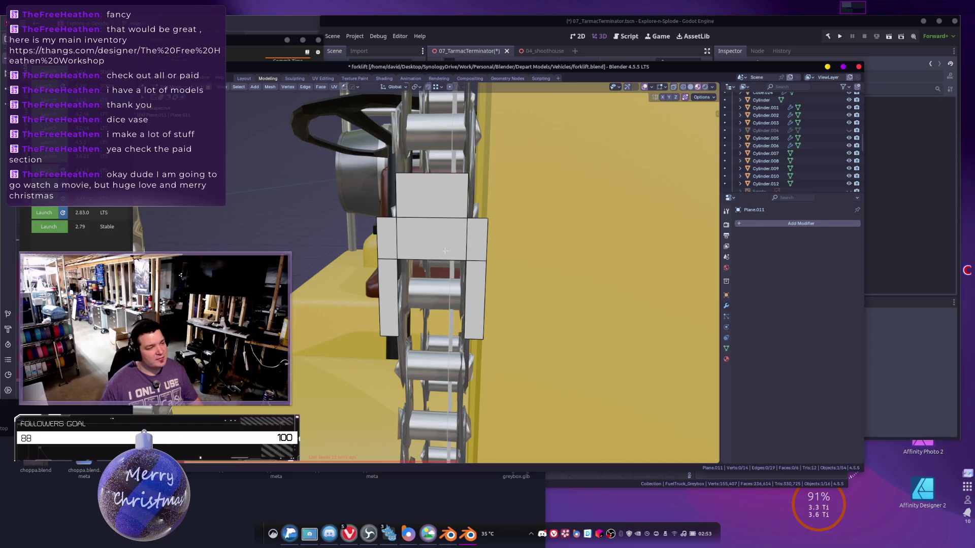
pyautogui.hotkey('ctrl', 'z')
pyautogui.press('x')
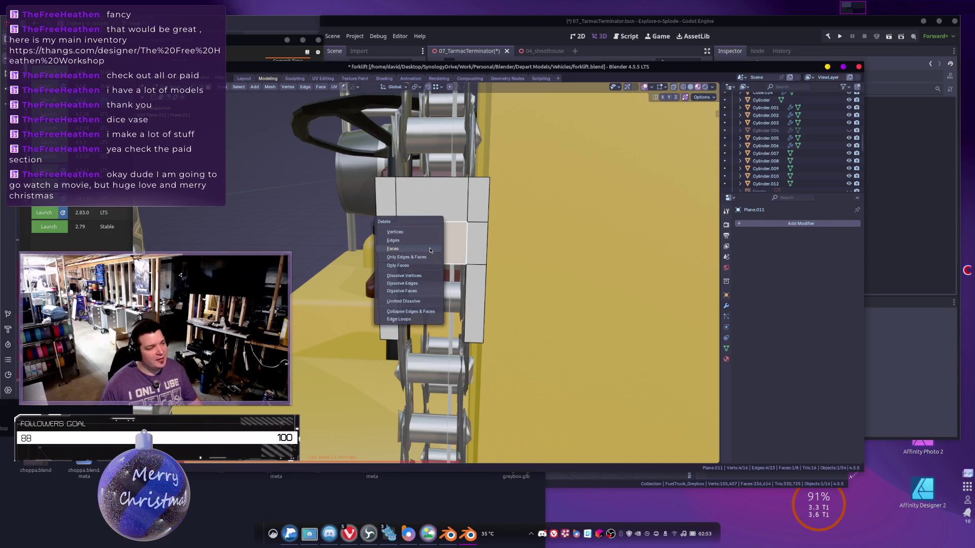
pyautogui.click(430, 248)
pyautogui.moveTo(473, 202)
pyautogui.mouseDown(button='middle')
pyautogui.moveTo(488, 253)
pyautogui.moveTo(477, 270)
pyautogui.moveTo(452, 261)
pyautogui.mouseUp(button='middle')
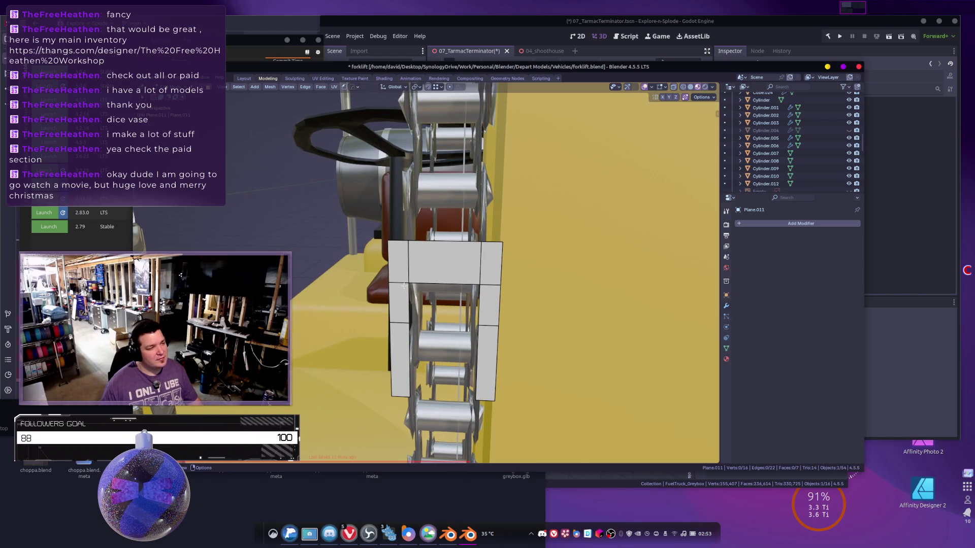
# Cut both legs horizontally and delete their lower faces.
pyautogui.hotkey('ctrl', 'r')
pyautogui.click(490, 364)
pyautogui.rightClick(490, 363)
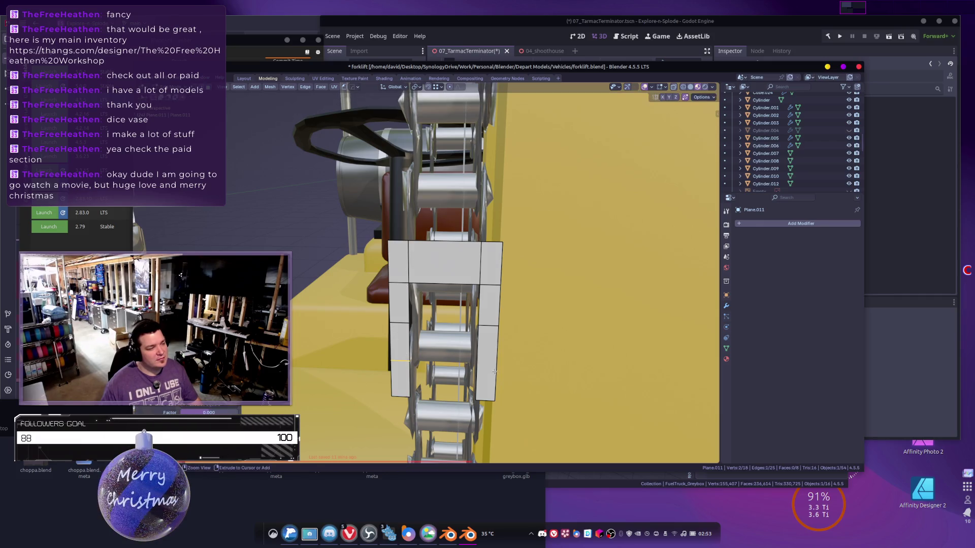
pyautogui.click(487, 376)
pyautogui.keyDown('shift'); pyautogui.click(391, 375); pyautogui.keyUp('shift')
pyautogui.press('x')
pyautogui.click(391, 373)
pyautogui.moveTo(391, 373); pyautogui.dragTo(437, 350, button='middle')
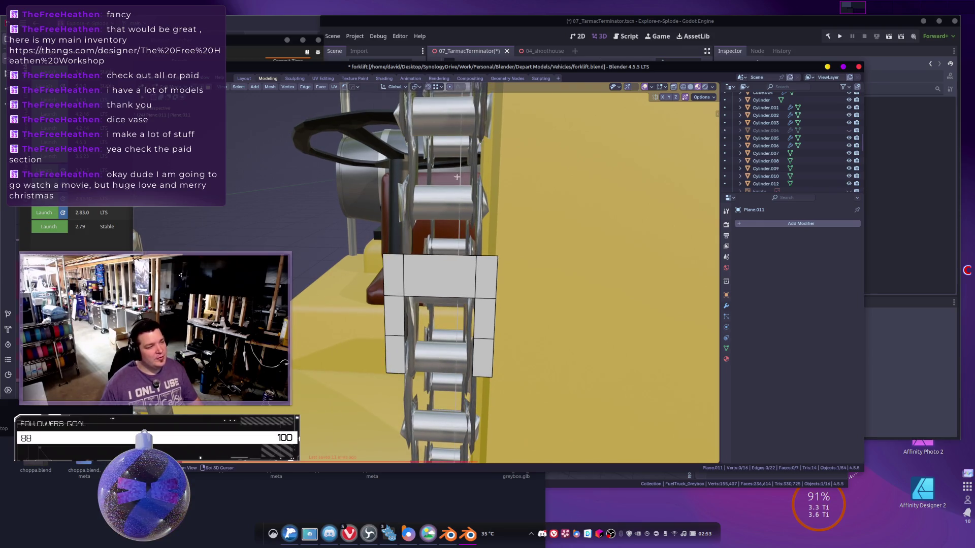
# Add vertical loop cuts near the left and right sides of the plane.
pyautogui.moveTo(457, 177); pyautogui.dragTo(468, 222, button='middle')
pyautogui.moveTo(446, 137)
pyautogui.mouseDown(button='middle')
pyautogui.moveTo(456, 177)
pyautogui.moveTo(461, 169)
pyautogui.mouseUp(button='middle')
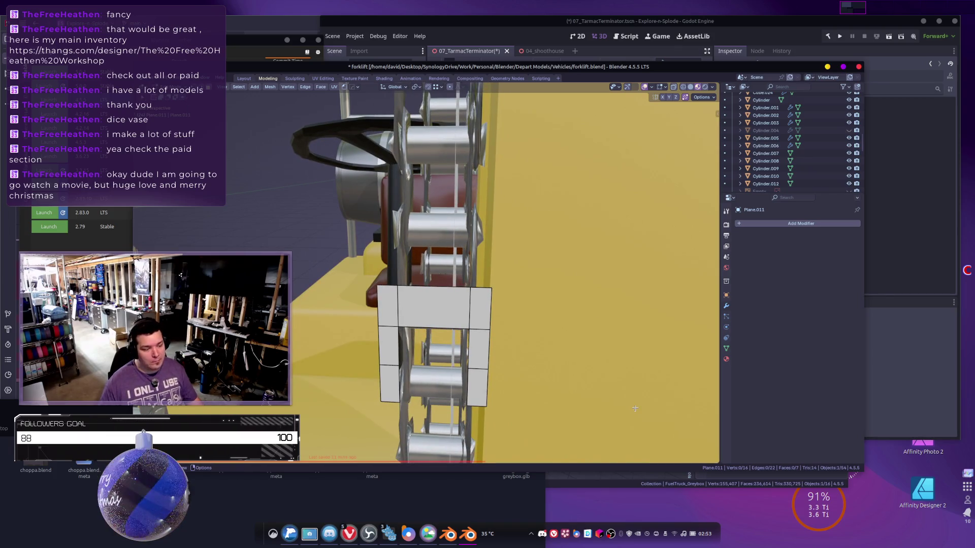
pyautogui.moveTo(492, 335)
pyautogui.mouseDown(button='middle')
pyautogui.moveTo(498, 295)
pyautogui.moveTo(405, 245)
pyautogui.moveTo(419, 267)
pyautogui.mouseUp(button='middle')
pyautogui.click(395, 249)
pyautogui.hotkey('ctrl', 'r')
pyautogui.click(391, 261)
pyautogui.rightClick(391, 261)
pyautogui.hotkey('ctrl', 'r')
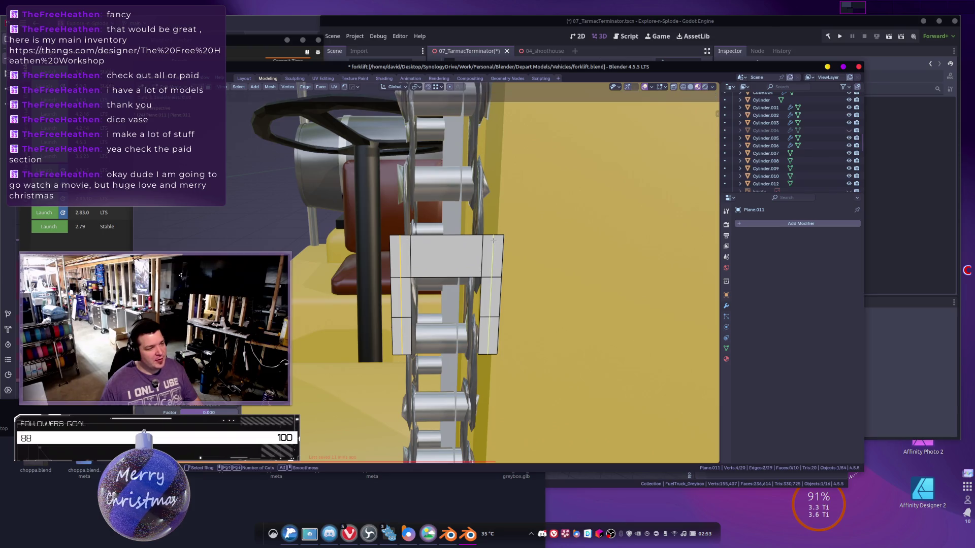
pyautogui.click(493, 241)
pyautogui.rightClick(493, 241)
# Delete the outer strips of the plane.
pyautogui.click(390, 256)
pyautogui.press('x')
pyautogui.click(391, 257)
pyautogui.moveTo(391, 257)
pyautogui.mouseDown(button='middle')
pyautogui.moveTo(400, 246)
pyautogui.moveTo(391, 229)
pyautogui.mouseUp(button='middle')
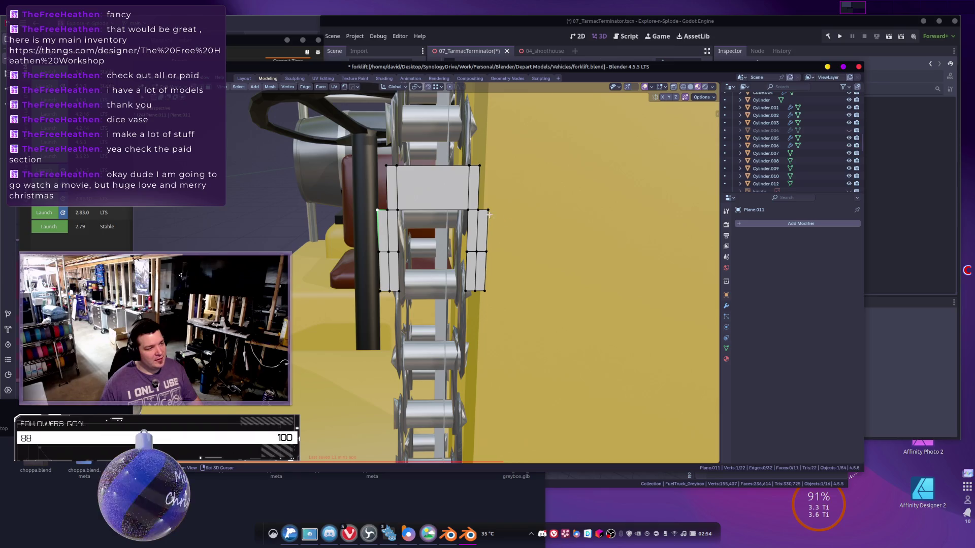
# Slant the top corners by edge-sliding the corner edge and vertices upward with G G.
pyautogui.press('g')
pyautogui.press('g')
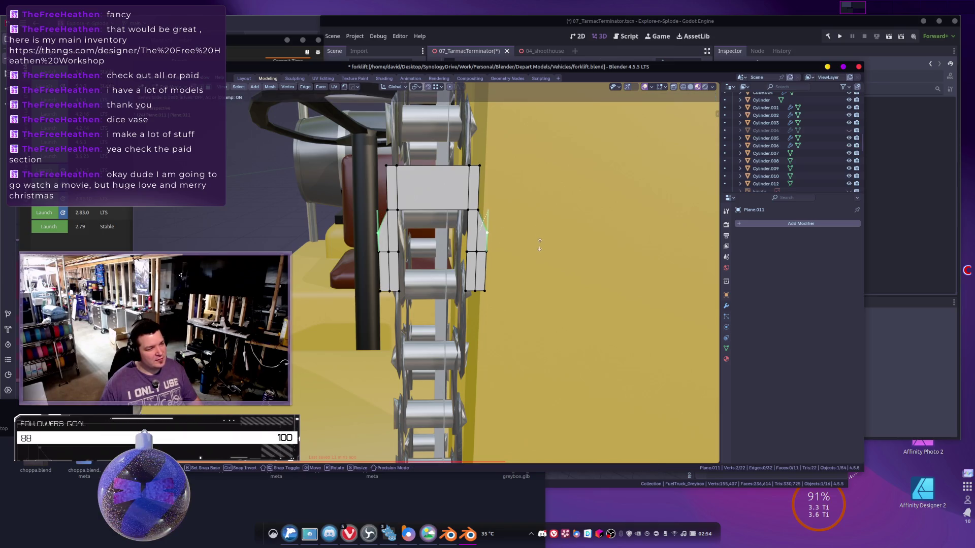
pyautogui.click(540, 246)
pyautogui.press('Tab')
pyautogui.scroll(-4, 495, 233)
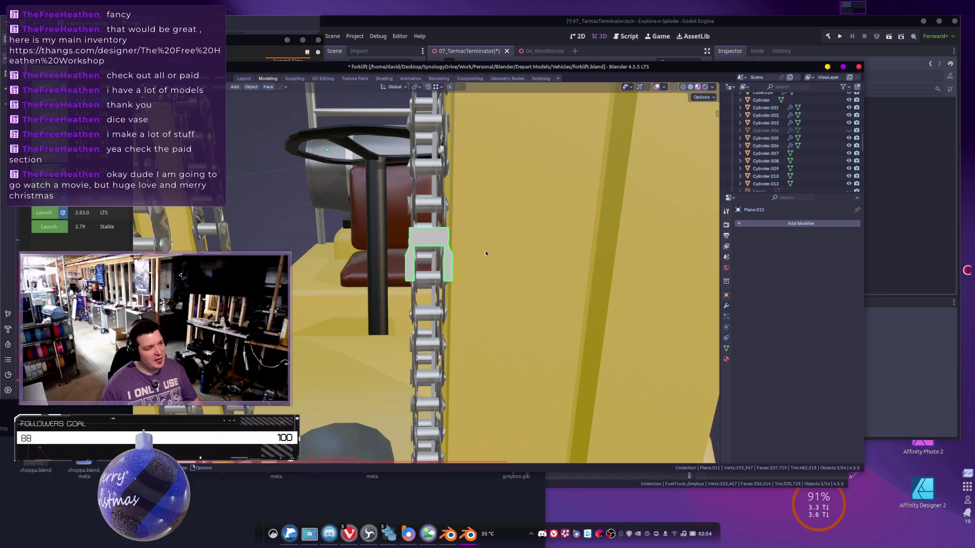
pyautogui.scroll(4, 492, 261)
pyautogui.press('Tab')
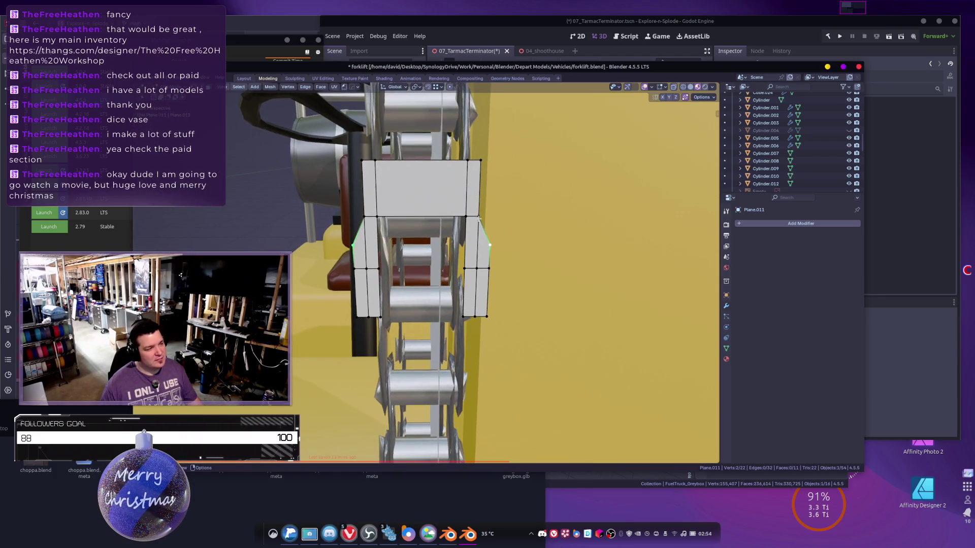
pyautogui.keyDown('shift'); pyautogui.click(361, 219); pyautogui.keyUp('shift')
pyautogui.press('g')
pyautogui.press('g')
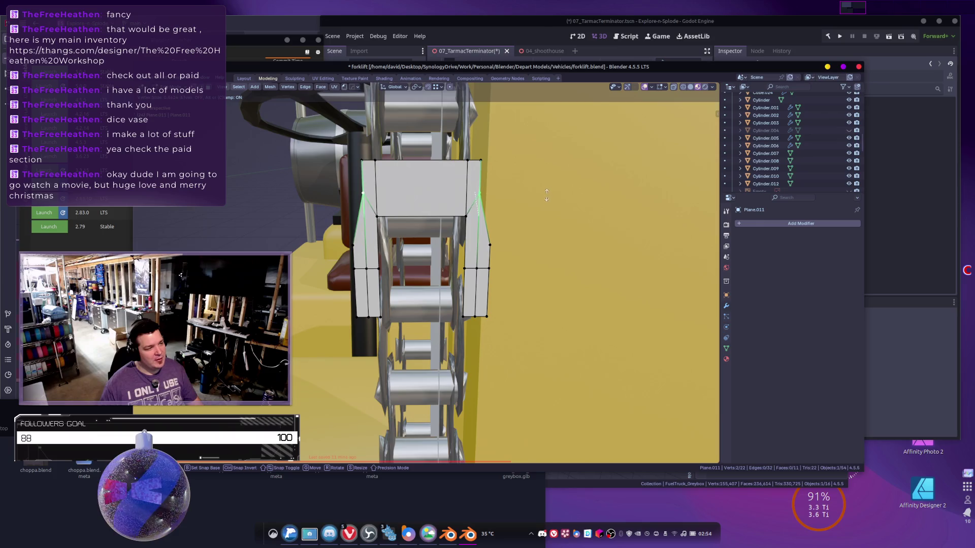
pyautogui.click(543, 186)
# Delete the matching face from each leg of the bracket.
pyautogui.press('Tab')
pyautogui.scroll(-4, 466, 258)
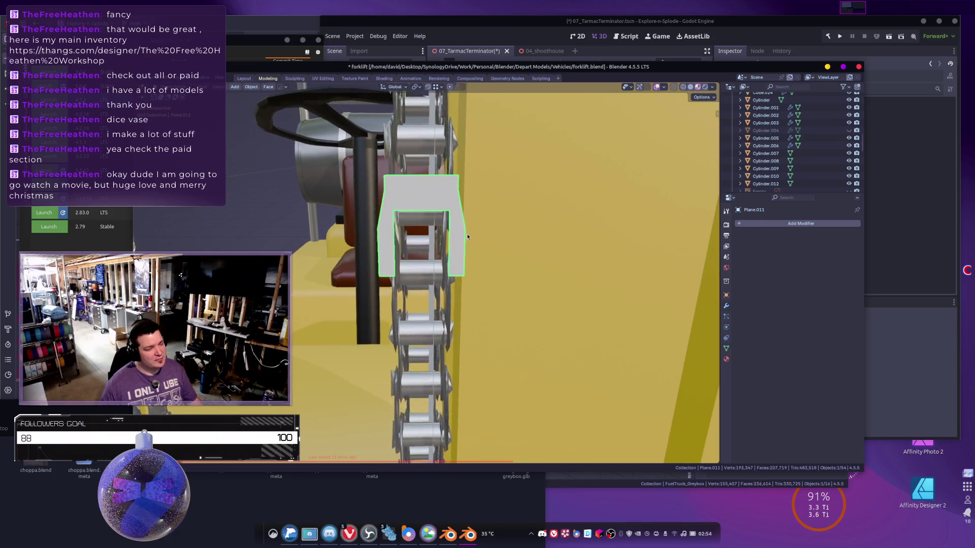
pyautogui.press('Tab')
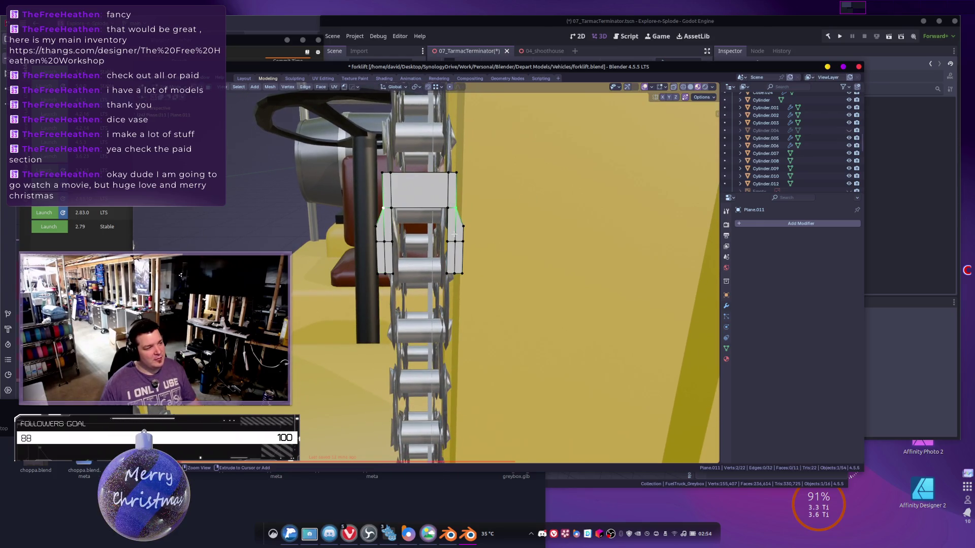
pyautogui.scroll(1, 445, 241)
pyautogui.moveTo(443, 249); pyautogui.dragTo(439, 262, button='middle')
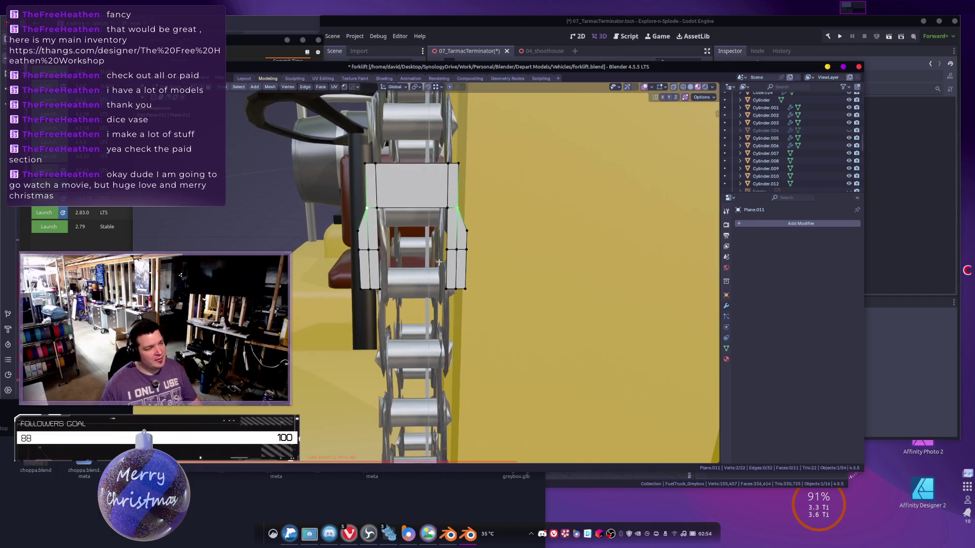
pyautogui.scroll(3, 418, 260)
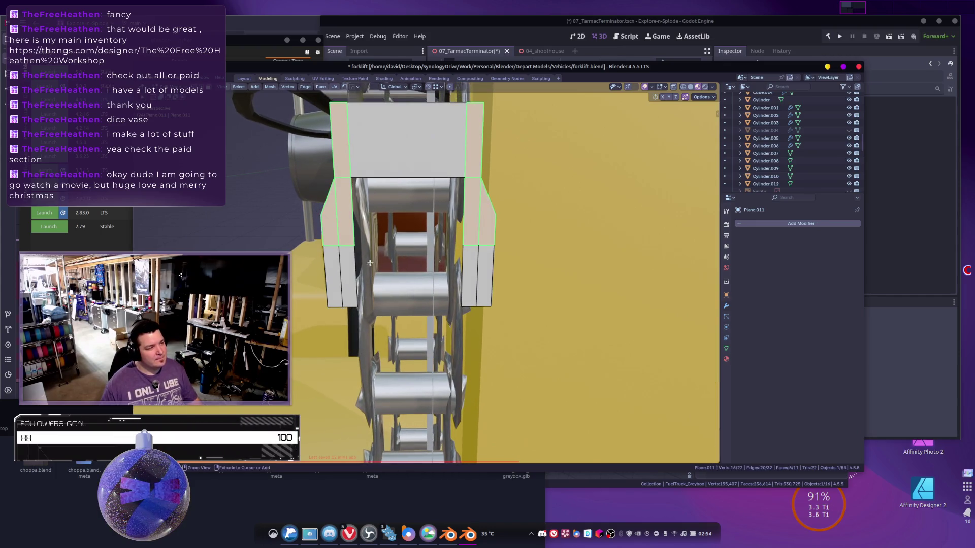
pyautogui.click(348, 274)
pyautogui.keyDown('shift'); pyautogui.click(465, 261); pyautogui.keyUp('shift')
pyautogui.moveTo(448, 269)
pyautogui.mouseDown(button='middle')
pyautogui.moveTo(461, 287)
pyautogui.moveTo(460, 257)
pyautogui.mouseUp(button='middle')
pyautogui.press('x')
pyautogui.click(462, 287)
# Exit Edit Mode and review the bracket shape around the mast.
pyautogui.press('Tab')
pyautogui.scroll(-3, 461, 287)
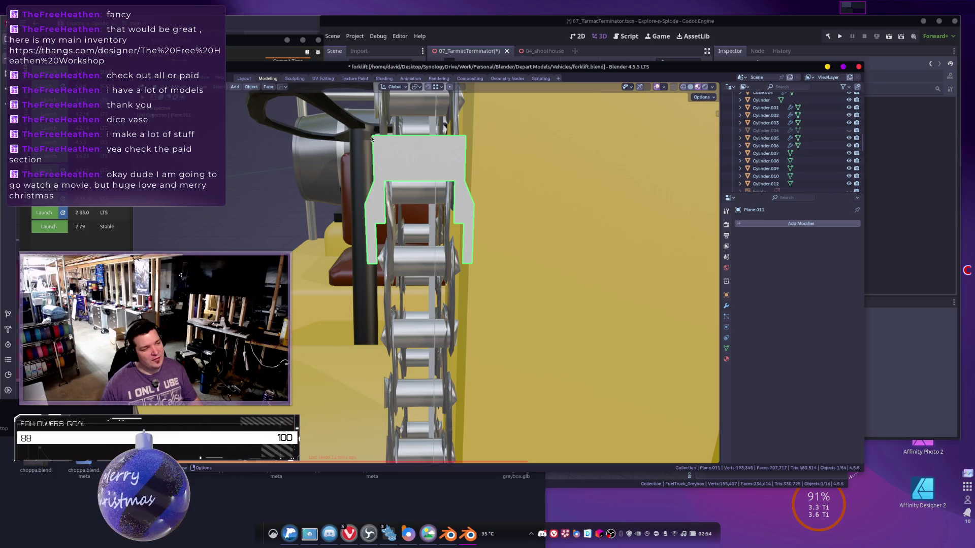
pyautogui.scroll(-3, 401, 217)
pyautogui.moveTo(462, 328)
pyautogui.mouseDown(button='middle')
pyautogui.moveTo(418, 259)
pyautogui.moveTo(437, 269)
pyautogui.mouseUp(button='middle')
pyautogui.rightClick(437, 269)
# Reset the link's origin, then add a loop cut down the link's centre.
pyautogui.moveTo(404, 299)
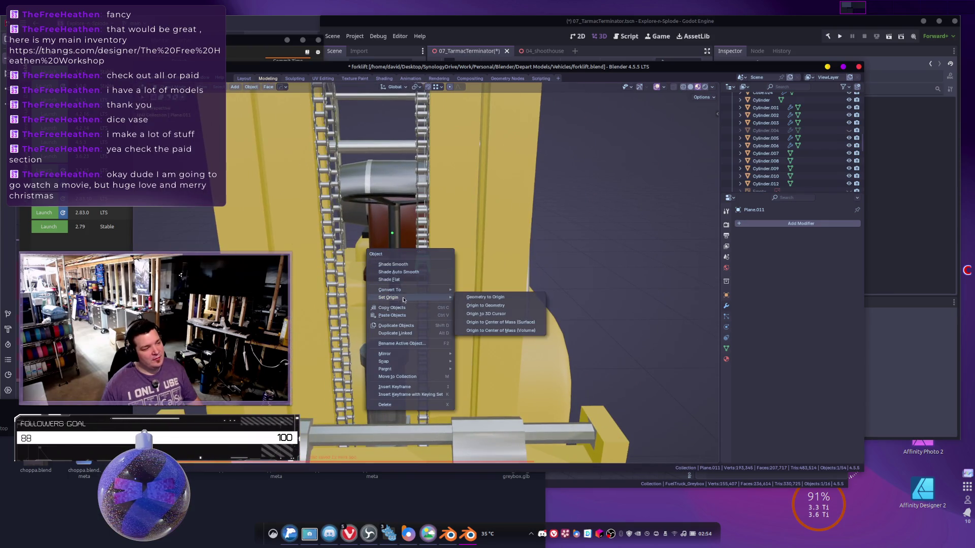
pyautogui.click(482, 320)
pyautogui.moveTo(483, 317); pyautogui.dragTo(435, 273, button='middle')
pyautogui.press('Tab')
pyautogui.scroll(4, 435, 272)
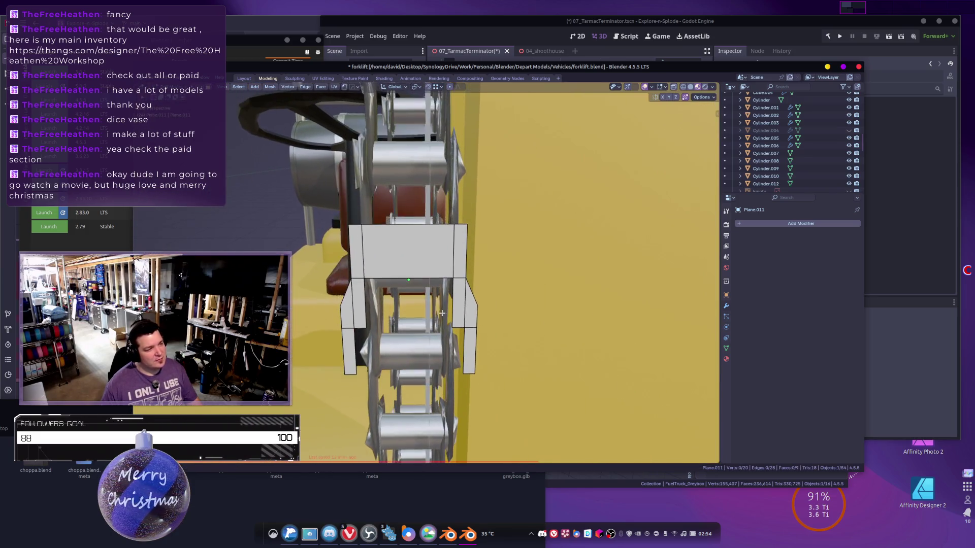
pyautogui.hotkey('ctrl', 'r')
pyautogui.click(414, 229)
pyautogui.click(414, 228)
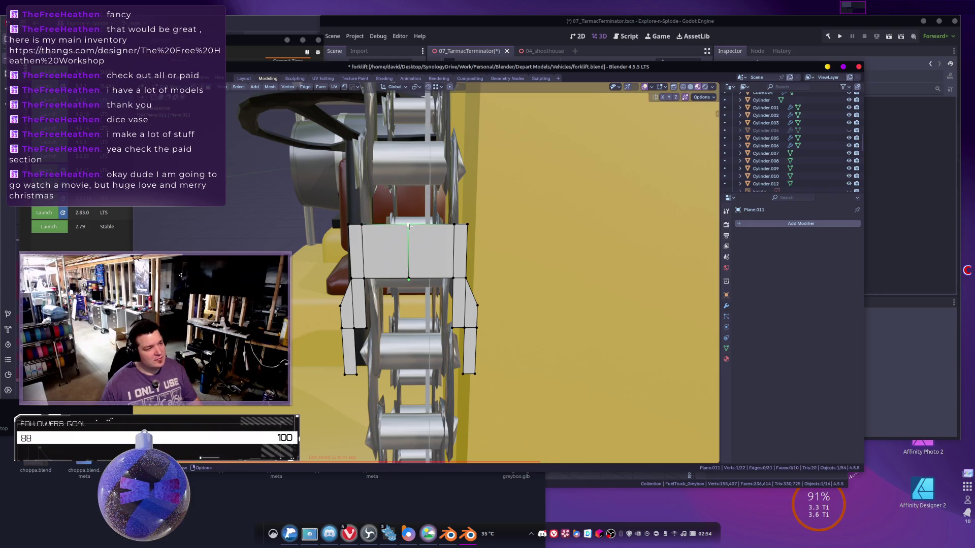
# Snap the 3D cursor to the centre cut and return to Object Mode to set the origin.
pyautogui.rightClick(406, 226)
pyautogui.moveTo(388, 340)
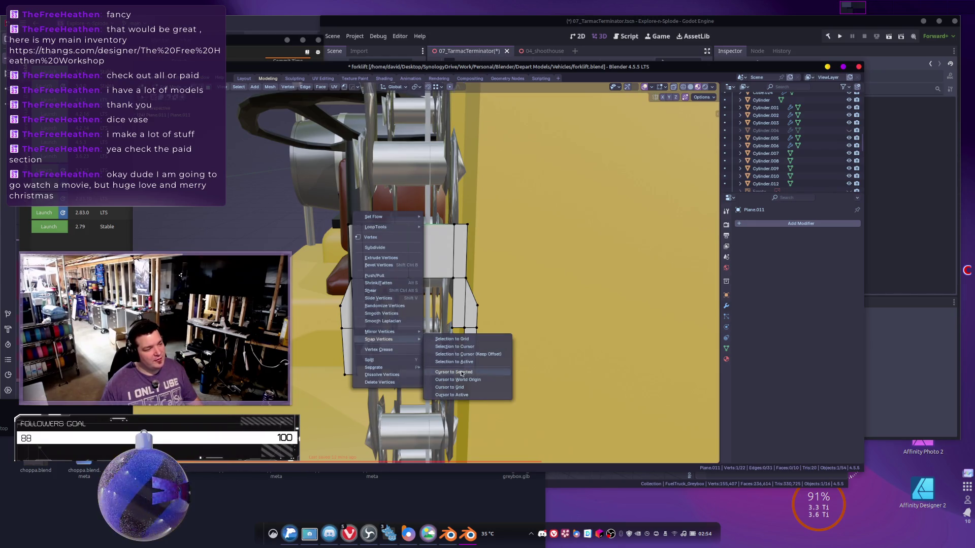
pyautogui.click(460, 369)
pyautogui.press('Tab')
pyautogui.rightClick(419, 256)
pyautogui.moveTo(419, 257)
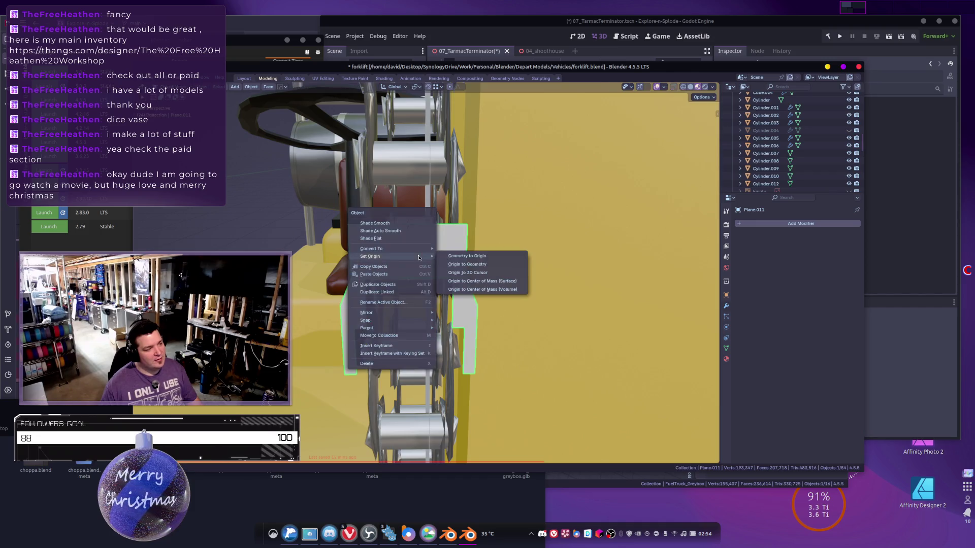
pyautogui.moveTo(430, 283); pyautogui.dragTo(455, 267, button='middle')
# Add an Array modifier with relative offset X 0, Y 1, then lower Y to 0.660.
pyautogui.click(756, 223)
pyautogui.write('a')
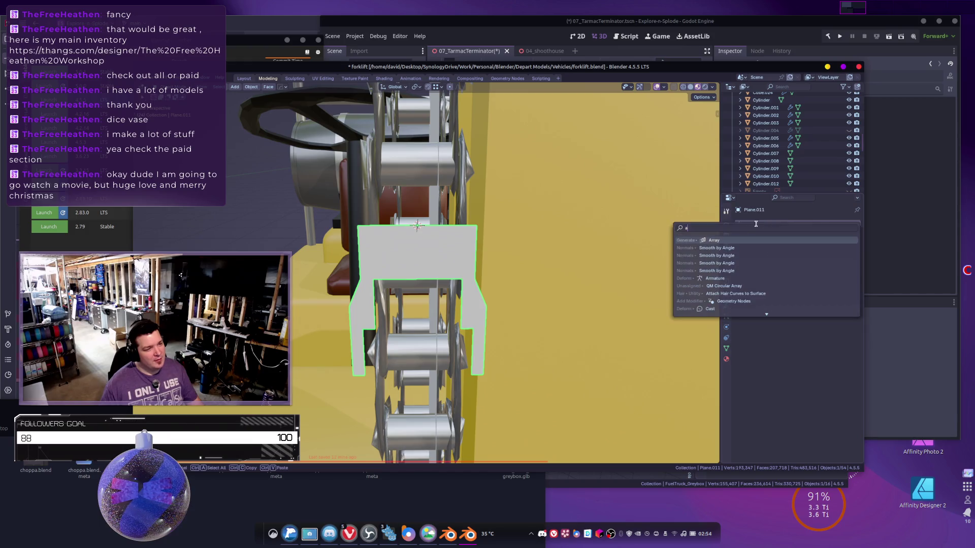
pyautogui.click(728, 240)
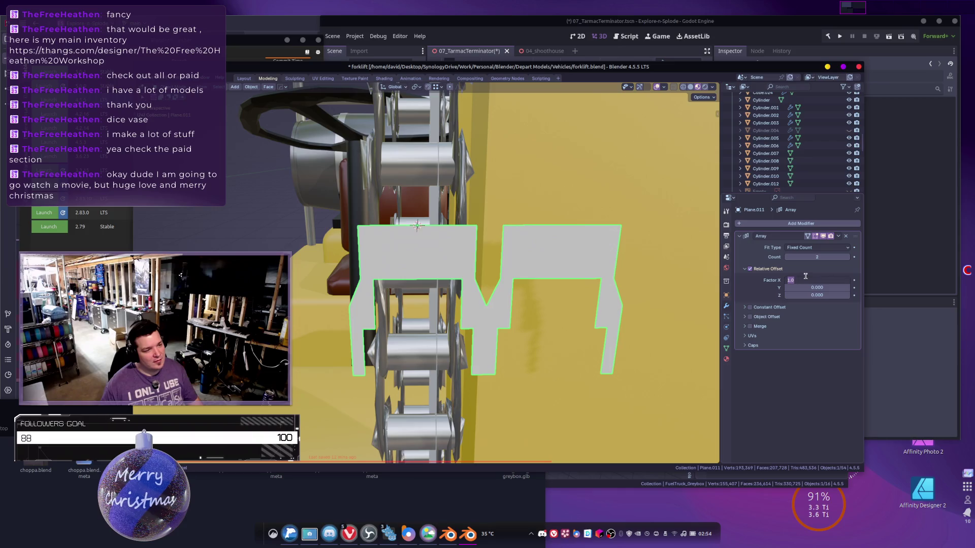
pyautogui.write('0')
pyautogui.press('Tab')
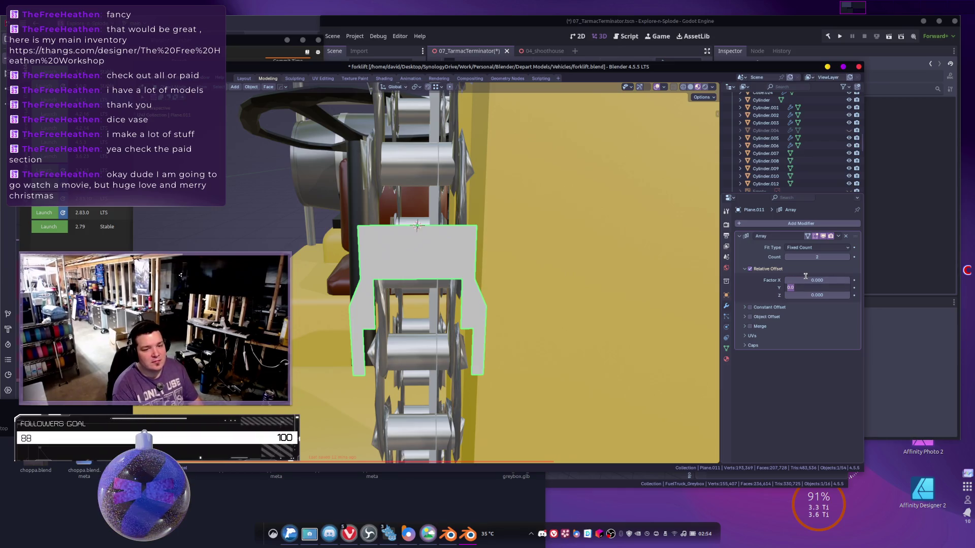
pyautogui.write('1')
pyautogui.press('Return')
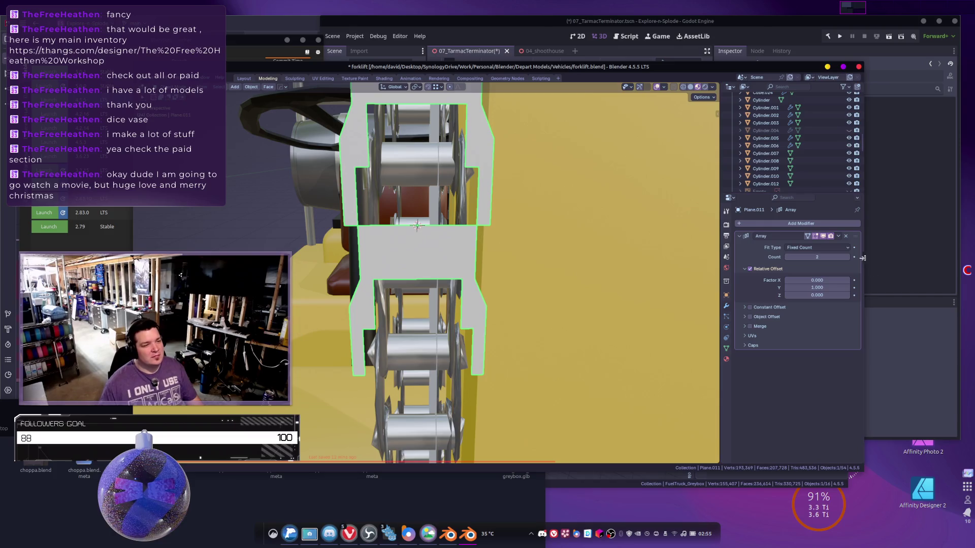
pyautogui.moveTo(817, 288); pyautogui.dragTo(800, 288)
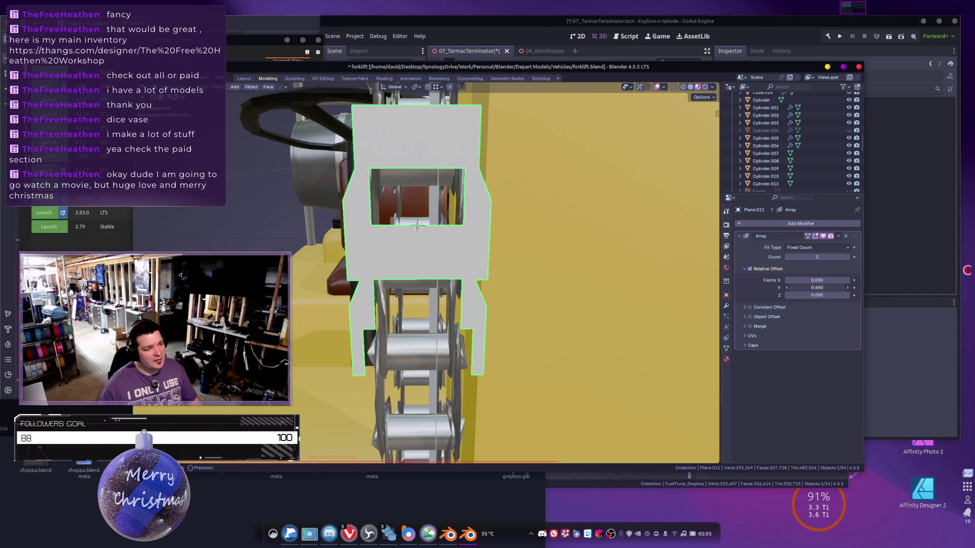
pyautogui.moveTo(513, 291)
pyautogui.mouseDown(button='middle')
pyautogui.moveTo(533, 292)
pyautogui.moveTo(531, 279)
pyautogui.mouseUp(button='middle')
pyautogui.scroll(5, 531, 278)
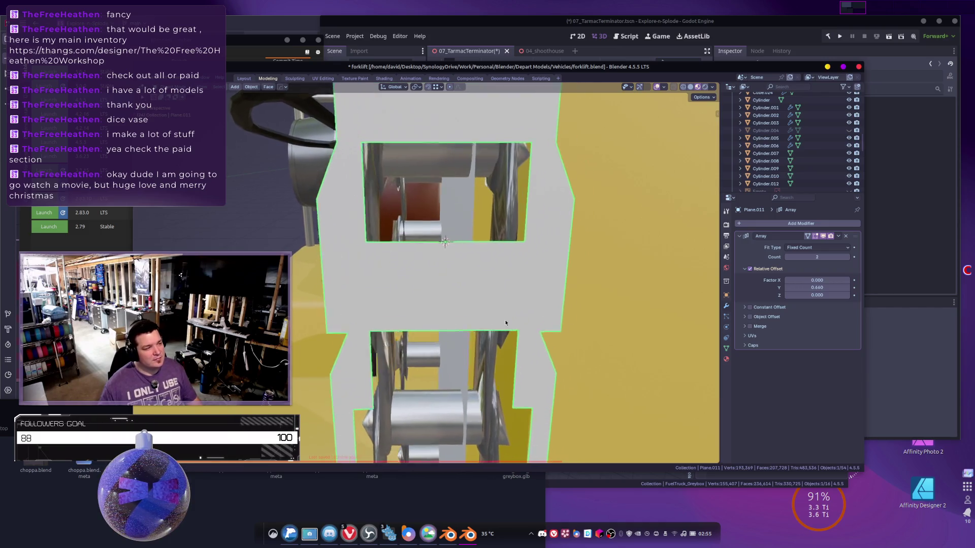
pyautogui.scroll(-2, 468, 251)
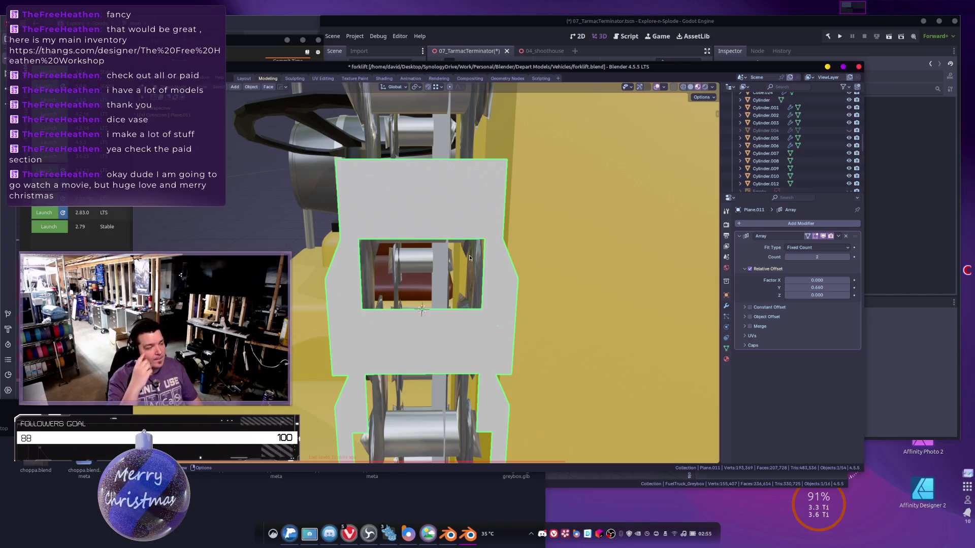
pyautogui.scroll(-3, 307, 280)
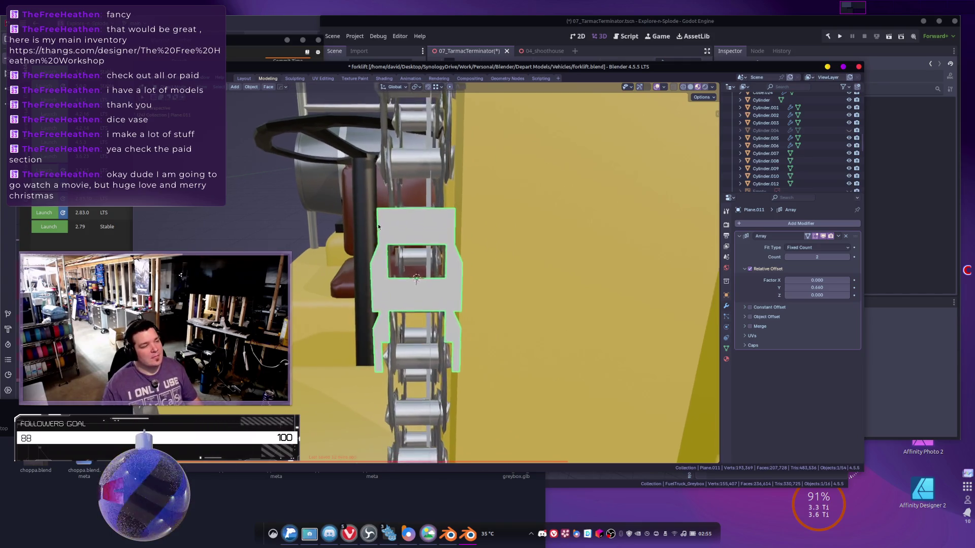
# Inspect the plate's placement in wireframe, then switch back to Material Preview shading.
pyautogui.moveTo(368, 133)
pyautogui.mouseDown(button='middle')
pyautogui.moveTo(497, 160)
pyautogui.moveTo(361, 148)
pyautogui.mouseUp(button='middle')
pyautogui.hotkey('shift', 'z')
pyautogui.moveTo(433, 168)
pyautogui.mouseDown(button='middle')
pyautogui.moveTo(349, 198)
pyautogui.moveTo(399, 236)
pyautogui.mouseUp(button='middle')
pyautogui.scroll(8, 398, 236)
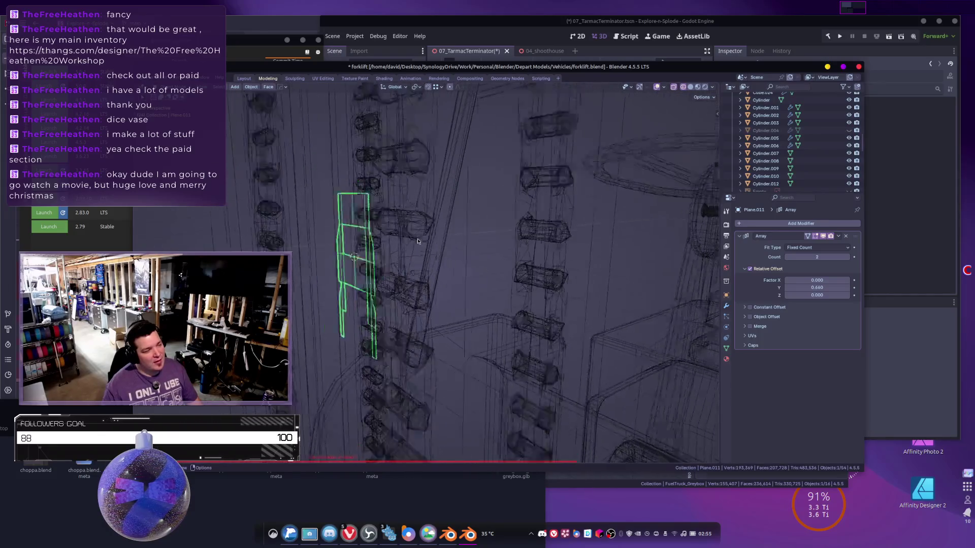
pyautogui.scroll(-12, 505, 252)
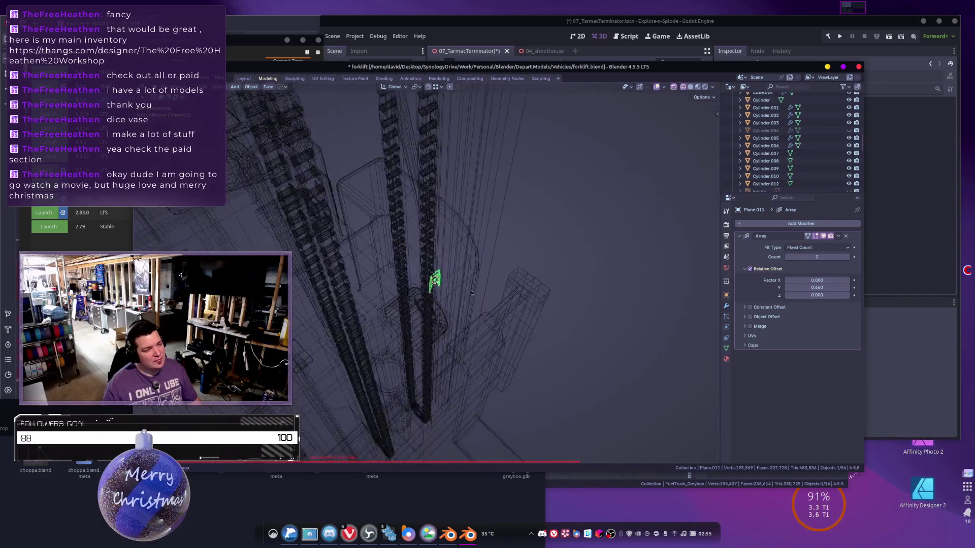
pyautogui.moveTo(455, 302); pyautogui.dragTo(435, 301, button='middle')
pyautogui.scroll(-5, 437, 301)
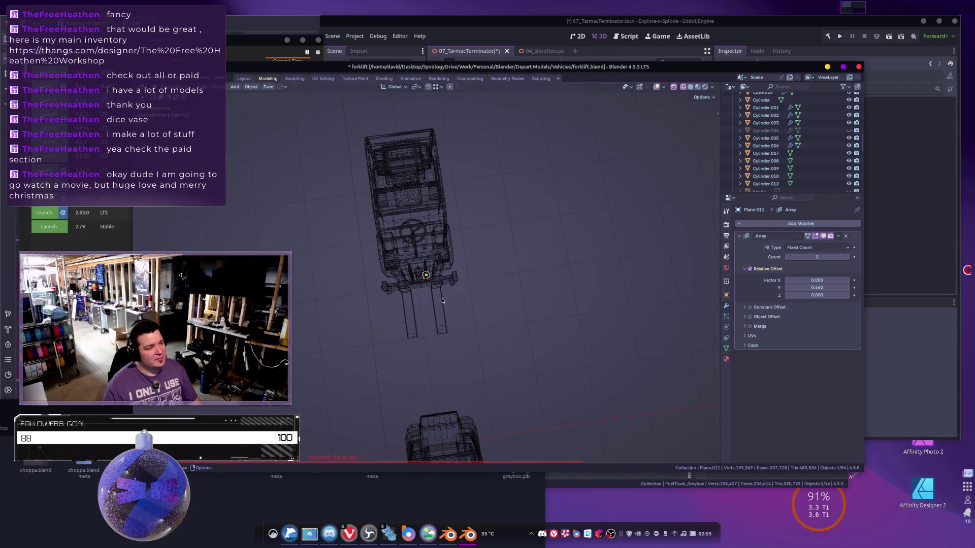
pyautogui.scroll(10, 442, 300)
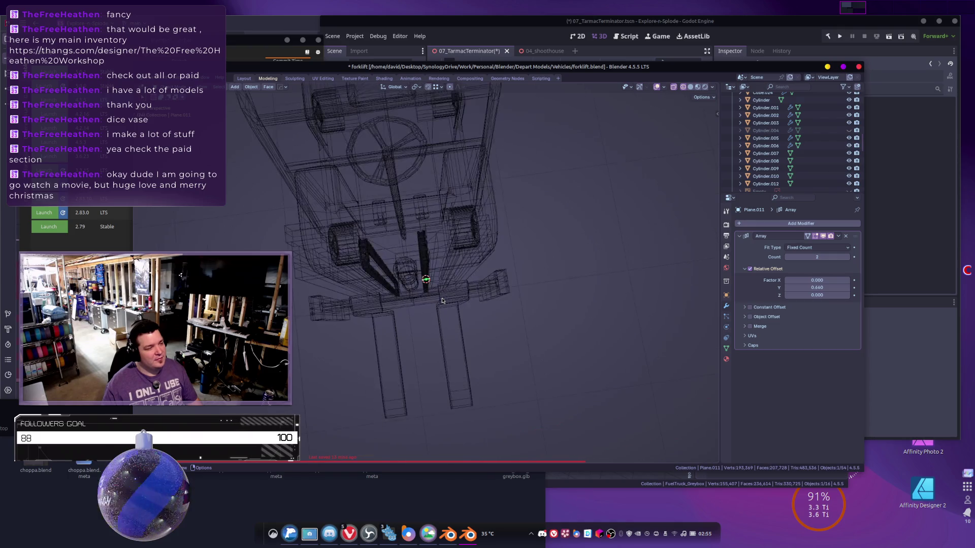
pyautogui.press('z')
pyautogui.click(462, 317)
pyautogui.scroll(8, 453, 273)
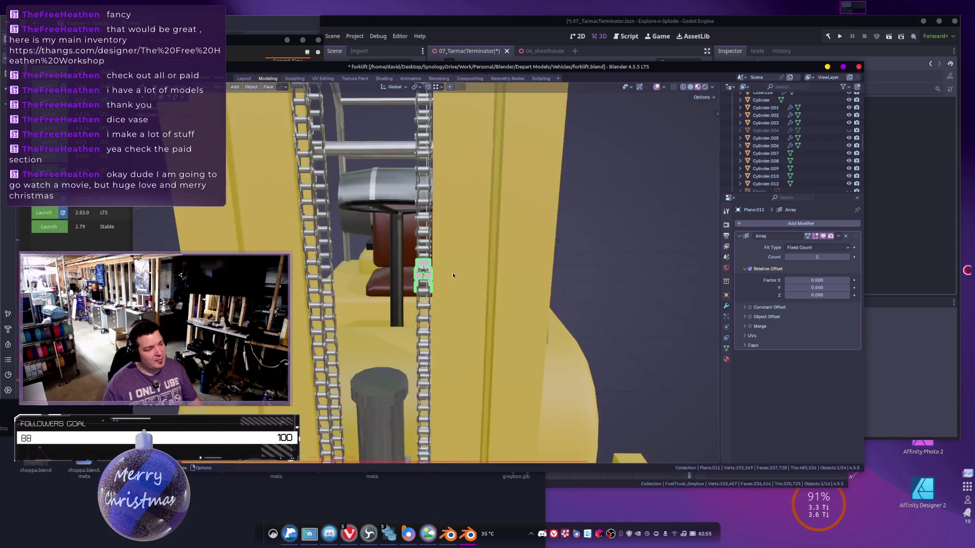
pyautogui.moveTo(467, 296)
pyautogui.mouseDown(button='middle')
pyautogui.moveTo(484, 298)
pyautogui.moveTo(481, 281)
pyautogui.mouseUp(button='middle')
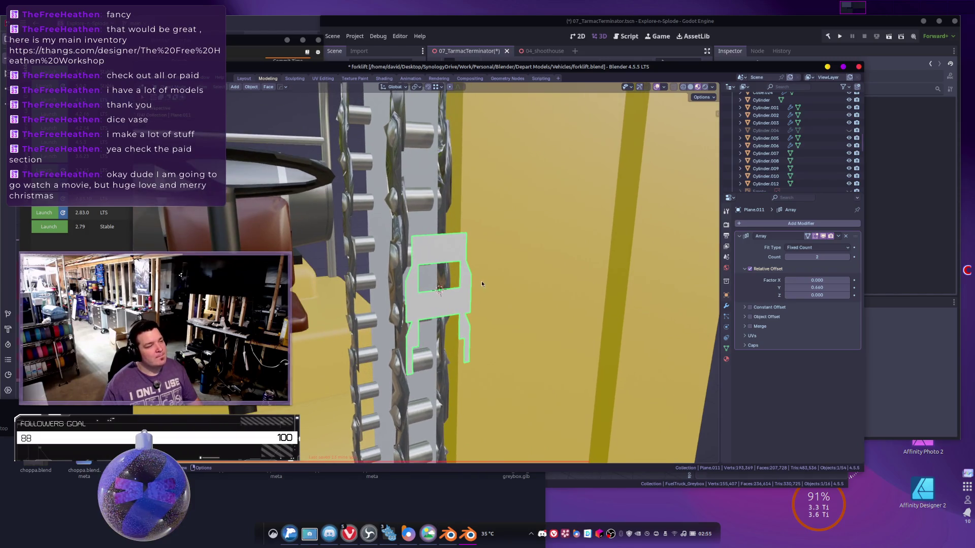
# Add a Curve modifier to the link plate after its Array.
pyautogui.click(758, 224)
pyautogui.write('c')
pyautogui.click(725, 236)
pyautogui.moveTo(536, 252); pyautogui.dragTo(446, 261, button='middle')
# Convert the chain object Plane.010 to a mesh, then reselect Plane.011.
pyautogui.click(444, 251)
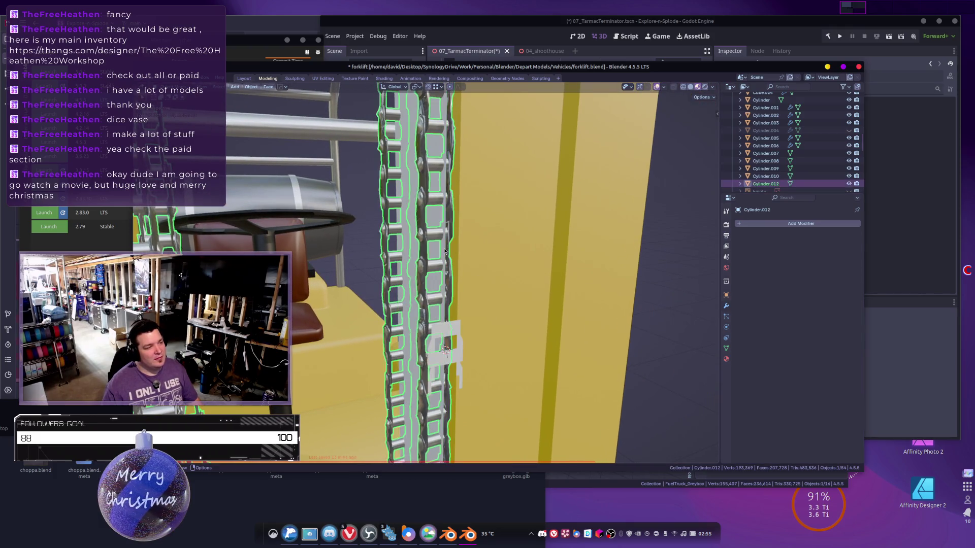
pyautogui.moveTo(506, 252); pyautogui.dragTo(527, 254, button='middle')
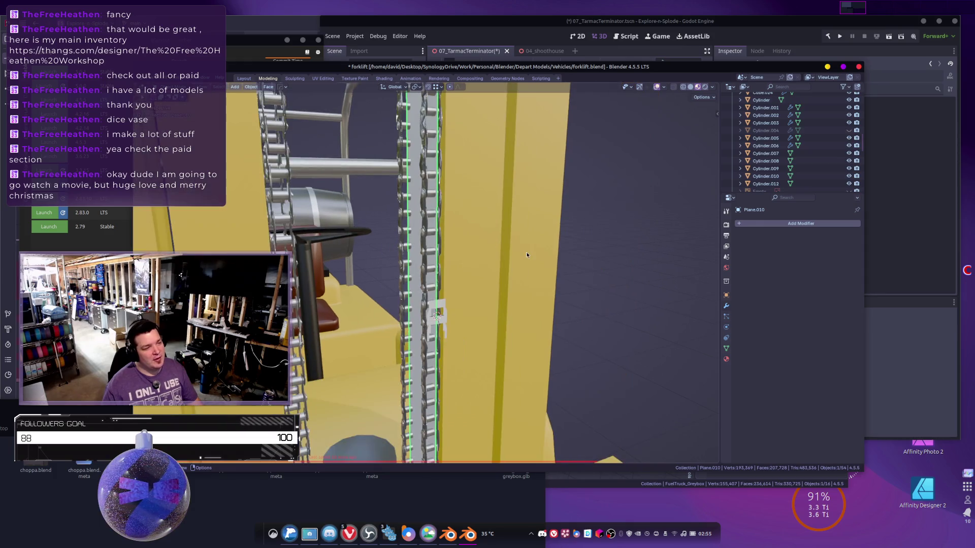
pyautogui.rightClick(527, 254)
pyautogui.moveTo(527, 254)
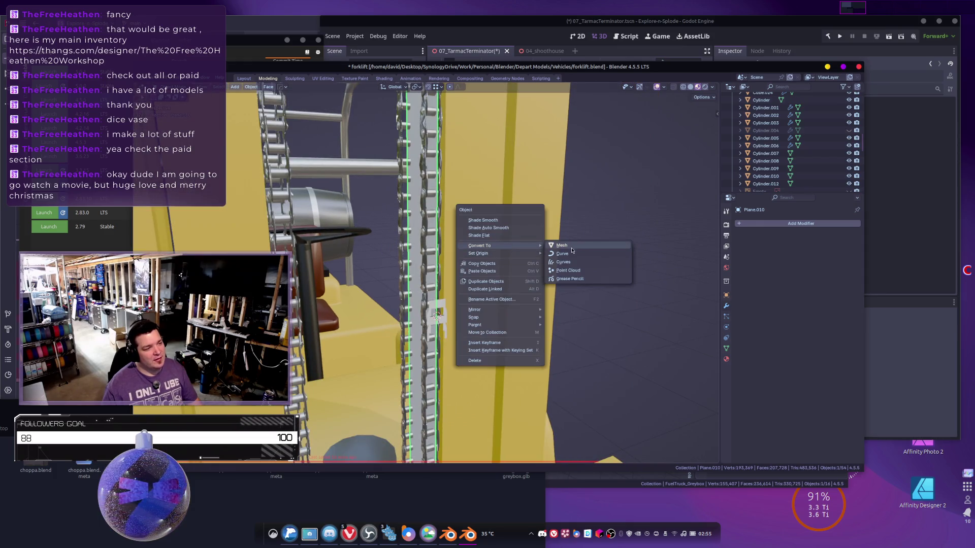
pyautogui.click(571, 246)
pyautogui.moveTo(471, 281)
pyautogui.mouseDown(button='middle')
pyautogui.moveTo(474, 321)
pyautogui.moveTo(454, 277)
pyautogui.mouseUp(button='middle')
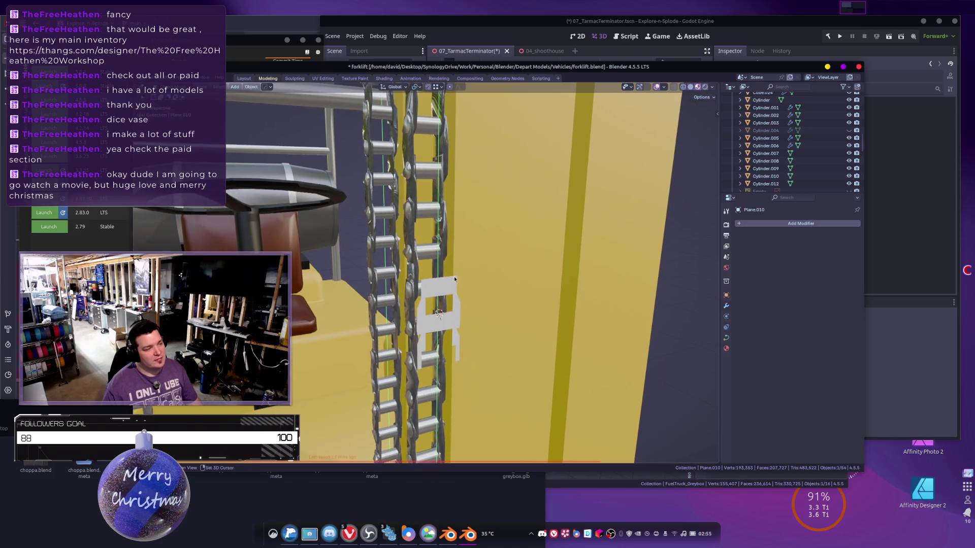
pyautogui.click(458, 297)
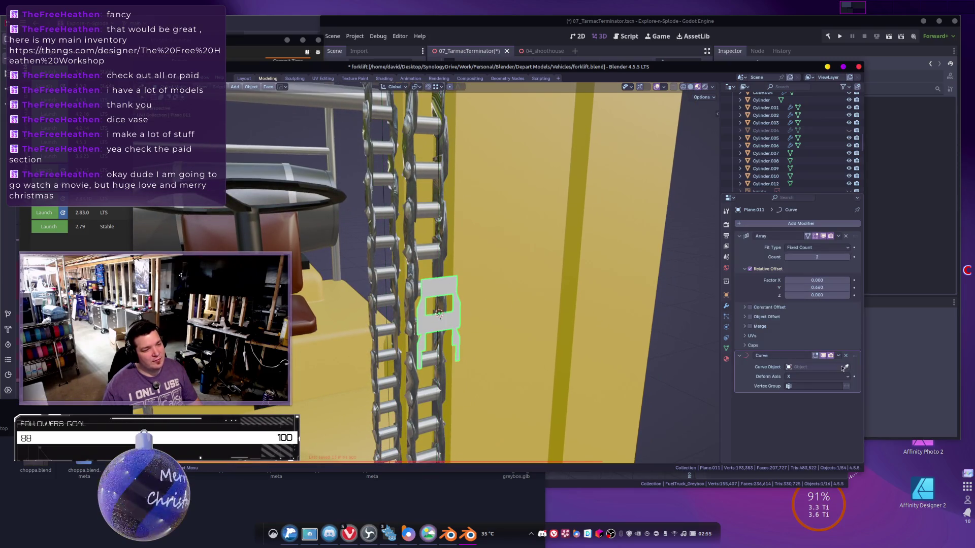
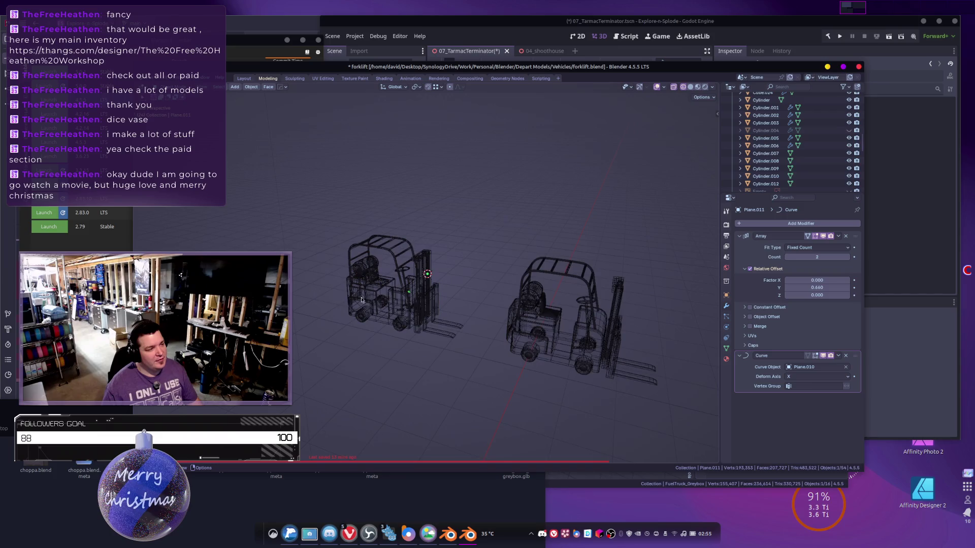
# Set Plane.011's Curve modifier Deform Axis to Z so the links wrap the guide curve.
pyautogui.moveTo(501, 349)
pyautogui.mouseDown(button='middle')
pyautogui.moveTo(449, 290)
pyautogui.moveTo(348, 390)
pyautogui.mouseUp(button='middle')
pyautogui.scroll(5, 449, 290)
pyautogui.click(312, 400)
pyautogui.click(313, 402)
pyautogui.moveTo(441, 372); pyautogui.dragTo(393, 306, button='middle')
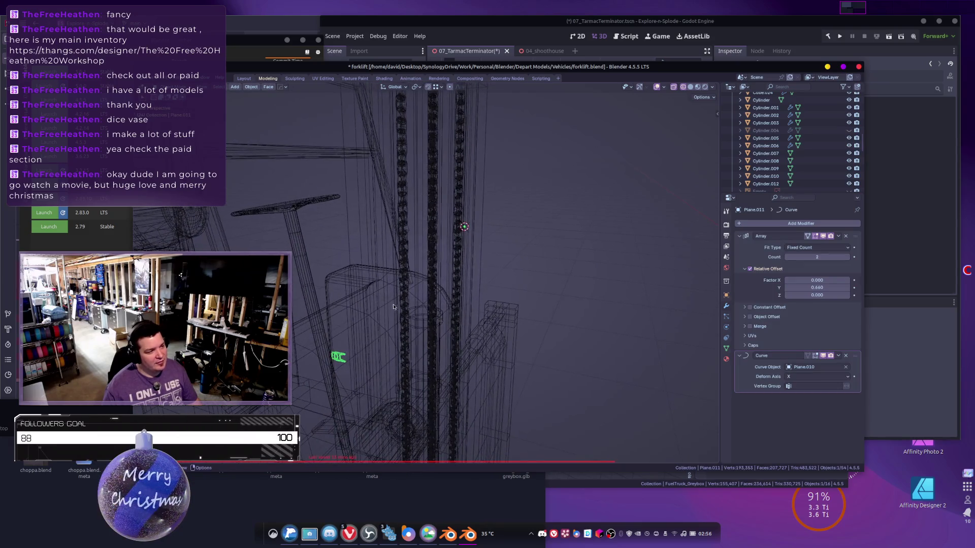
pyautogui.click(808, 377)
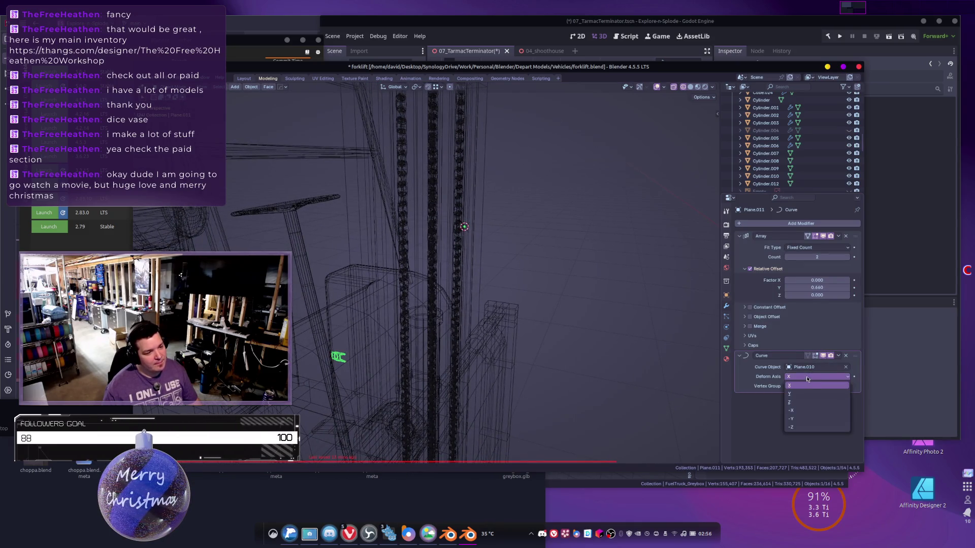
pyautogui.click(790, 402)
pyautogui.moveTo(567, 264)
pyautogui.mouseDown(button='middle')
pyautogui.moveTo(460, 258)
pyautogui.moveTo(490, 261)
pyautogui.mouseUp(button='middle')
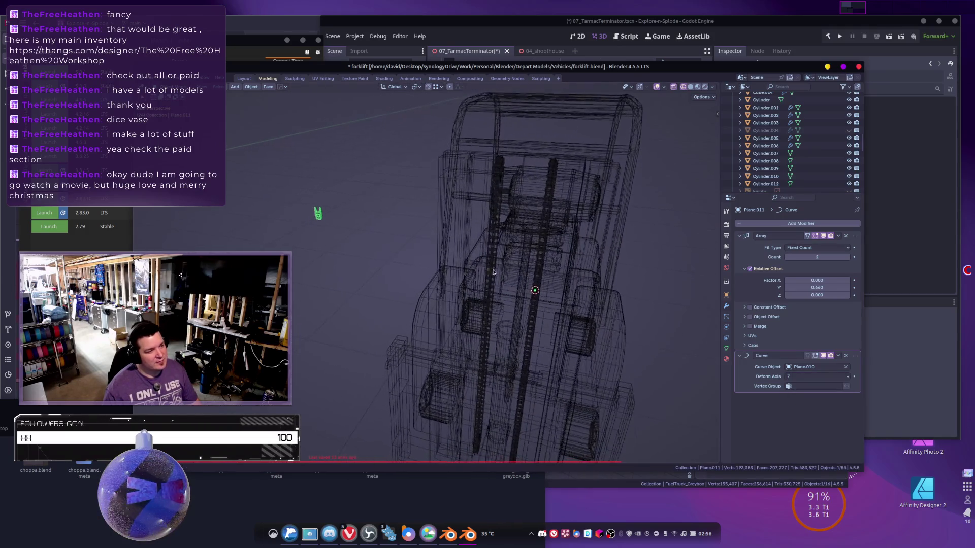
# Select the Plane.010 guide curve and enter Edit Mode on it.
pyautogui.click(537, 287)
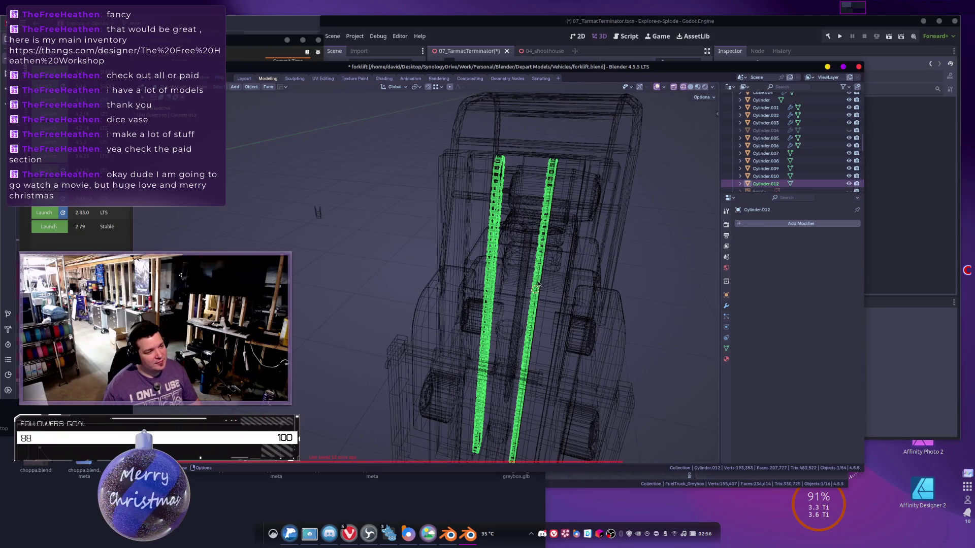
pyautogui.moveTo(537, 284)
pyautogui.mouseDown(button='middle')
pyautogui.moveTo(550, 266)
pyautogui.moveTo(536, 236)
pyautogui.mouseUp(button='middle')
pyautogui.press('Tab')
# Select the curve's end points and extrude them down the mast.
pyautogui.rightClick(536, 239)
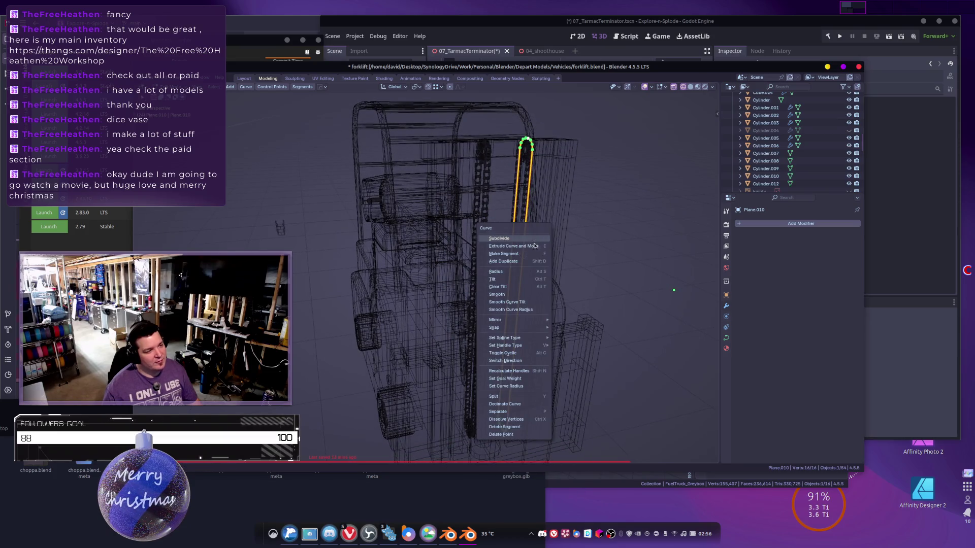
pyautogui.click(517, 204)
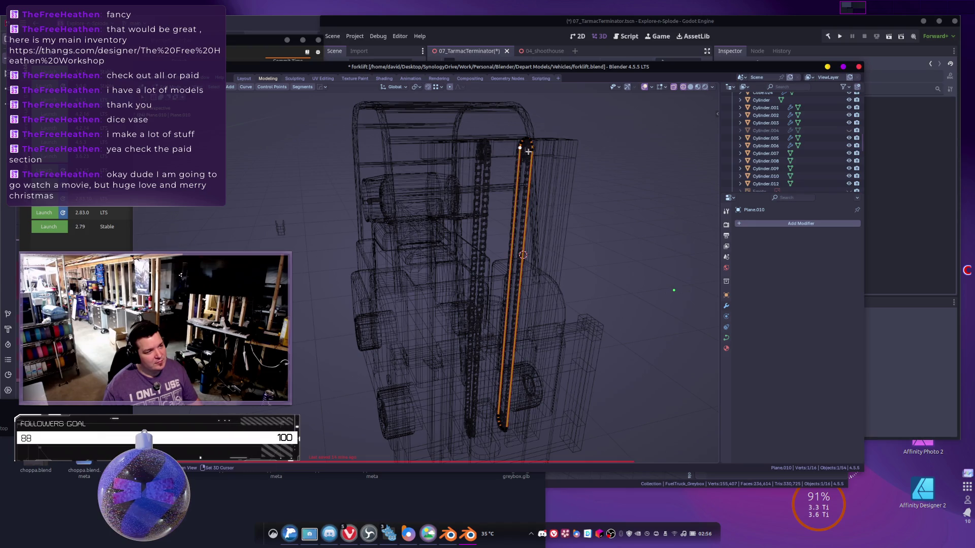
pyautogui.keyDown('shift'); pyautogui.click(509, 421); pyautogui.keyUp('shift')
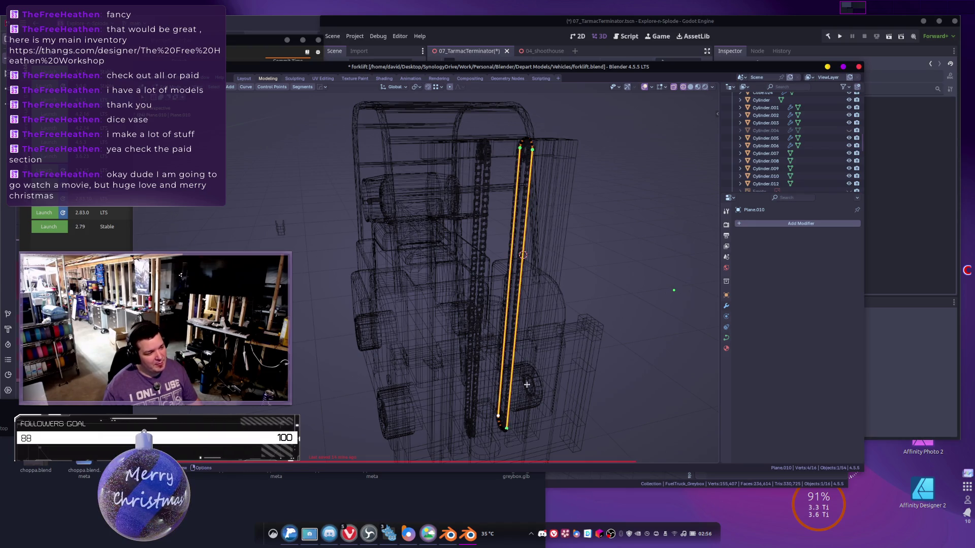
pyautogui.rightClick(526, 386)
pyautogui.click(523, 273)
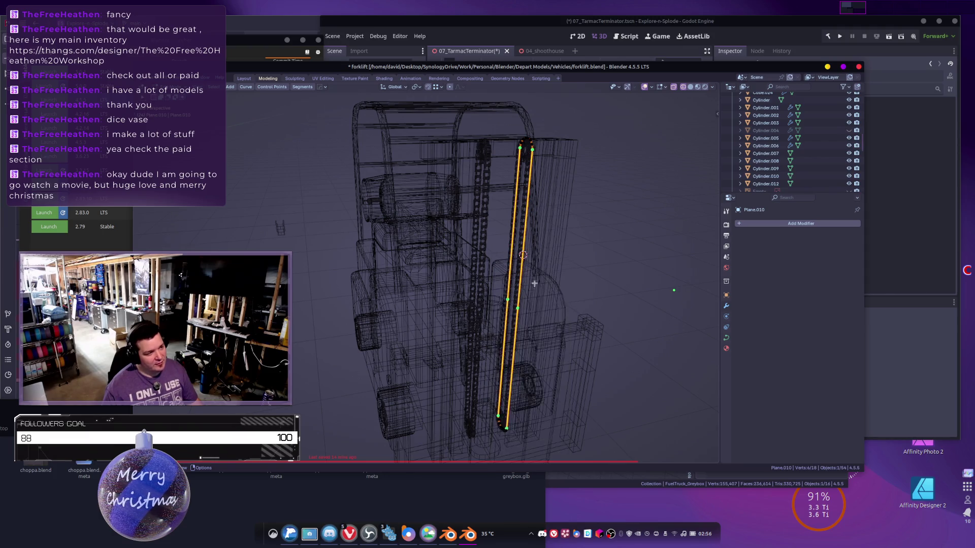
pyautogui.moveTo(528, 284); pyautogui.dragTo(506, 303, button='middle')
# Snap the 3D cursor to the two middle curve points.
pyautogui.click(534, 319)
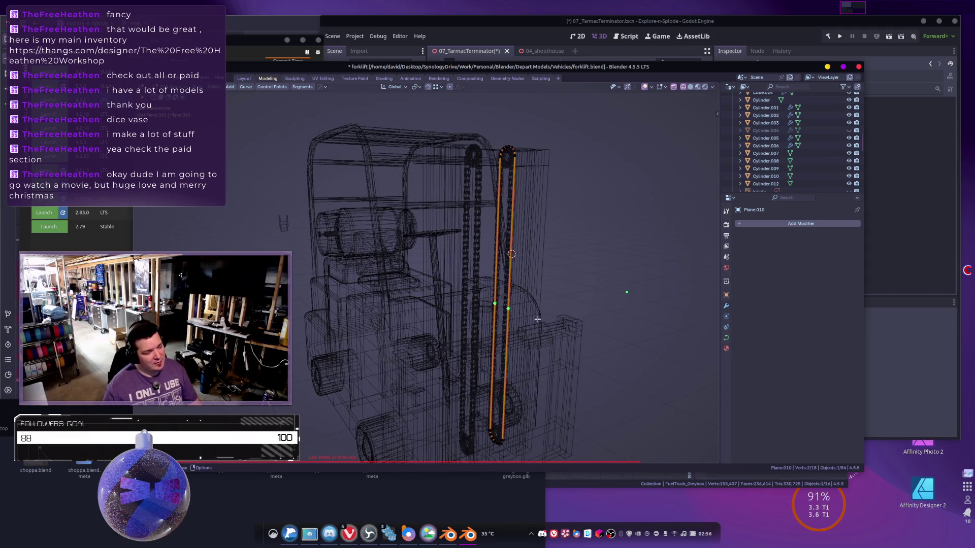
pyautogui.rightClick(508, 307)
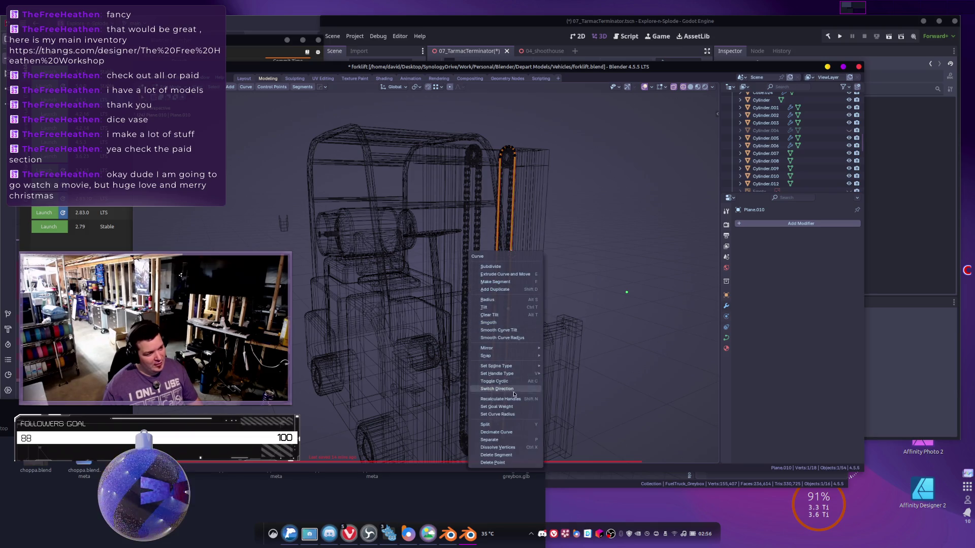
pyautogui.moveTo(507, 366)
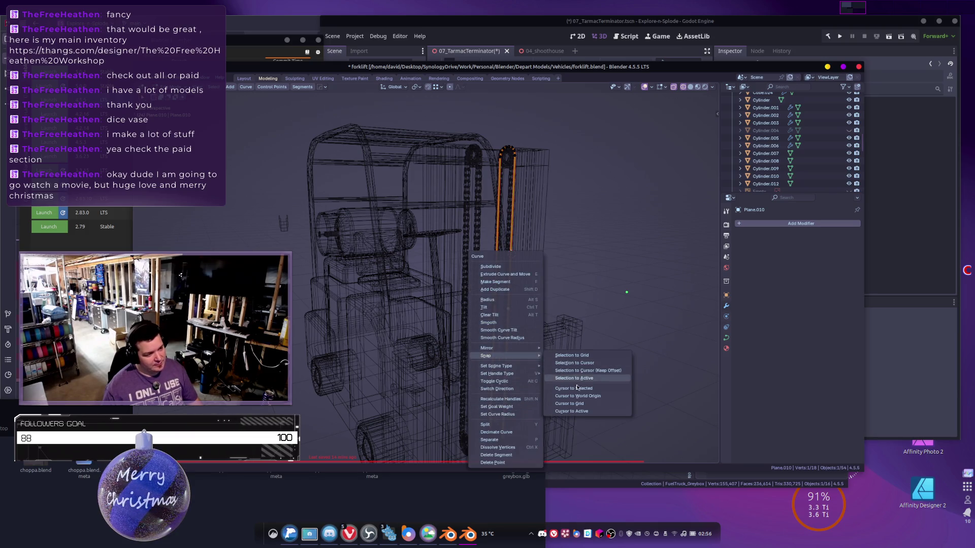
pyautogui.click(584, 389)
# In Object Mode, apply an object conversion option and check the full-height chains in solid shading.
pyautogui.press('Tab')
pyautogui.rightClick(545, 279)
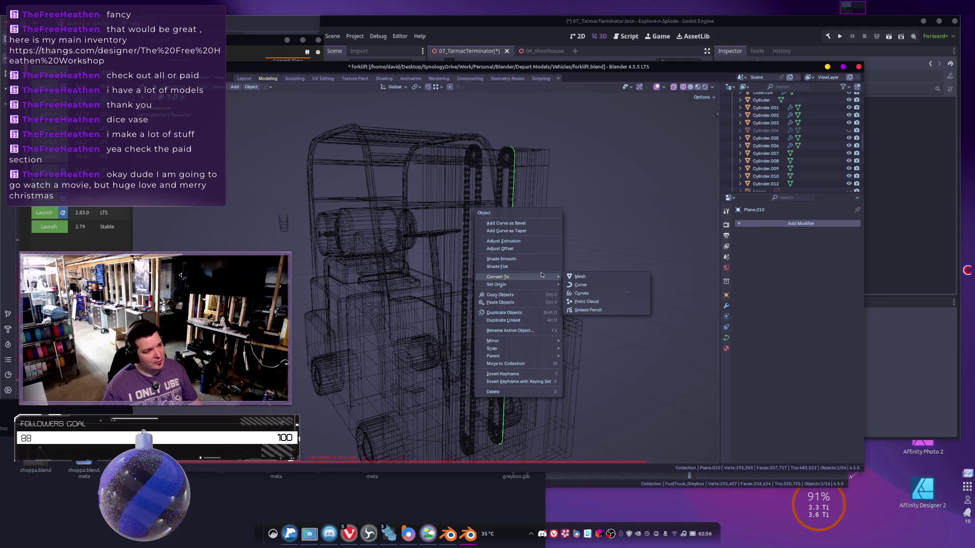
pyautogui.click(582, 301)
pyautogui.moveTo(572, 314)
pyautogui.mouseDown(button='middle')
pyautogui.moveTo(546, 309)
pyautogui.moveTo(573, 220)
pyautogui.moveTo(436, 257)
pyautogui.moveTo(363, 182)
pyautogui.mouseUp(button='middle')
pyautogui.hotkey('shift', 'z')
pyautogui.scroll(5, 437, 257)
pyautogui.scroll(-3, 439, 269)
pyautogui.moveTo(360, 178); pyautogui.dragTo(585, 386)
pyautogui.click(471, 144)
pyautogui.moveTo(471, 145)
pyautogui.mouseDown(button='middle')
pyautogui.moveTo(359, 142)
pyautogui.moveTo(389, 182)
pyautogui.mouseUp(button='middle')
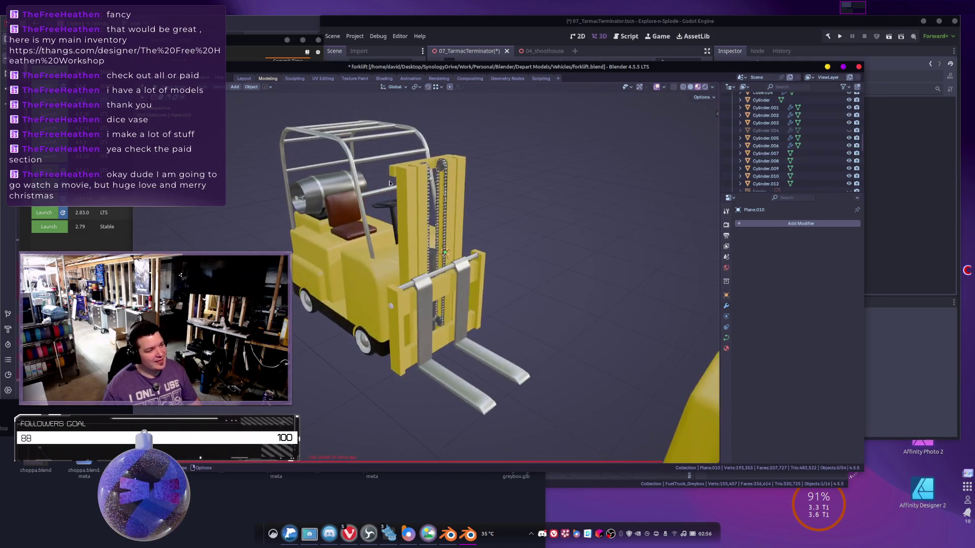
# In wireframe with a taller outliner, inspect Cylinder.012, Plane.009 and Plane.010.
pyautogui.hotkey('shift', 'z')
pyautogui.scroll(6, 437, 239)
pyautogui.moveTo(485, 296); pyautogui.dragTo(394, 320, button='middle')
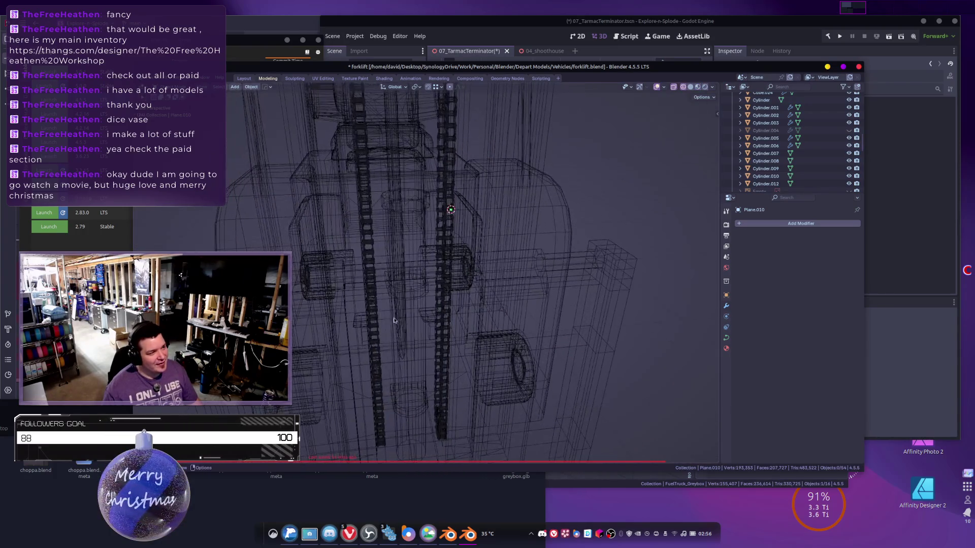
pyautogui.click(444, 203)
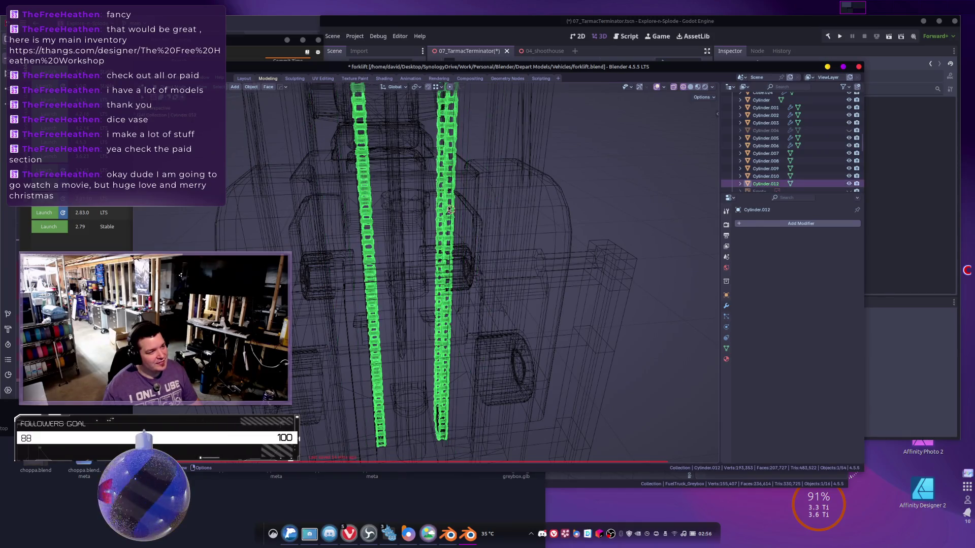
pyautogui.moveTo(762, 194); pyautogui.dragTo(761, 367)
pyautogui.scroll(-4, 455, 279)
pyautogui.click(455, 279)
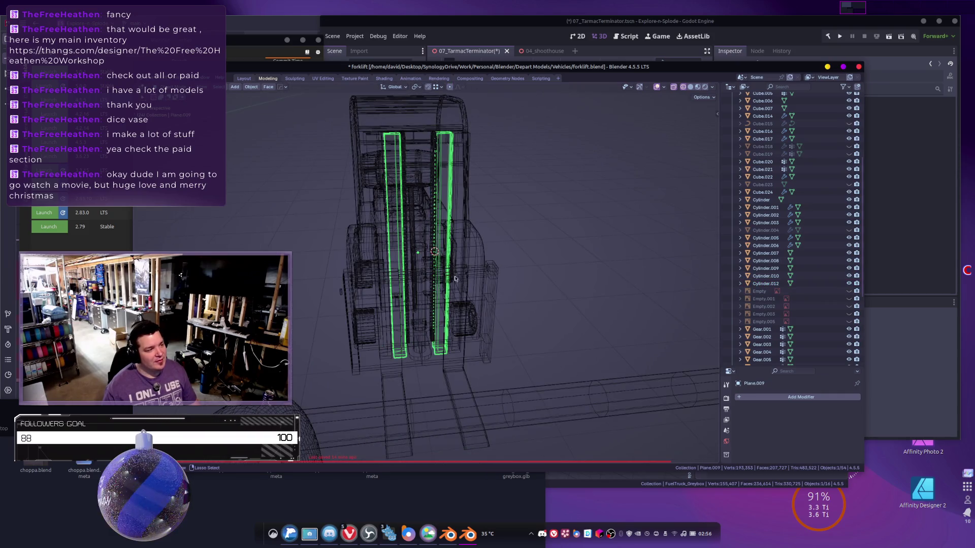
pyautogui.click(436, 295)
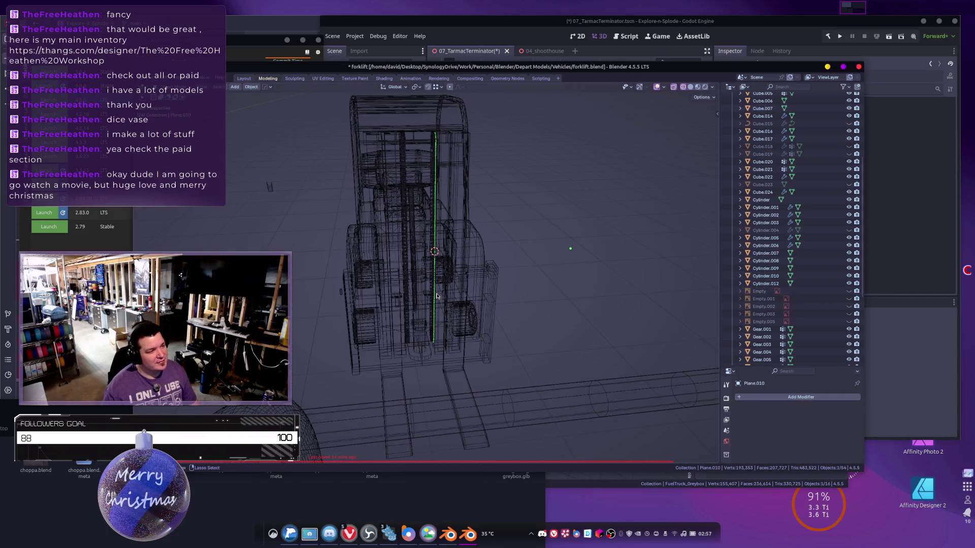
# Set Plane.011's origin to its surface centre of mass.
pyautogui.click(271, 188)
pyautogui.moveTo(270, 185)
pyautogui.mouseDown(button='middle')
pyautogui.moveTo(400, 264)
pyautogui.moveTo(391, 246)
pyautogui.moveTo(388, 273)
pyautogui.moveTo(422, 292)
pyautogui.mouseUp(button='middle')
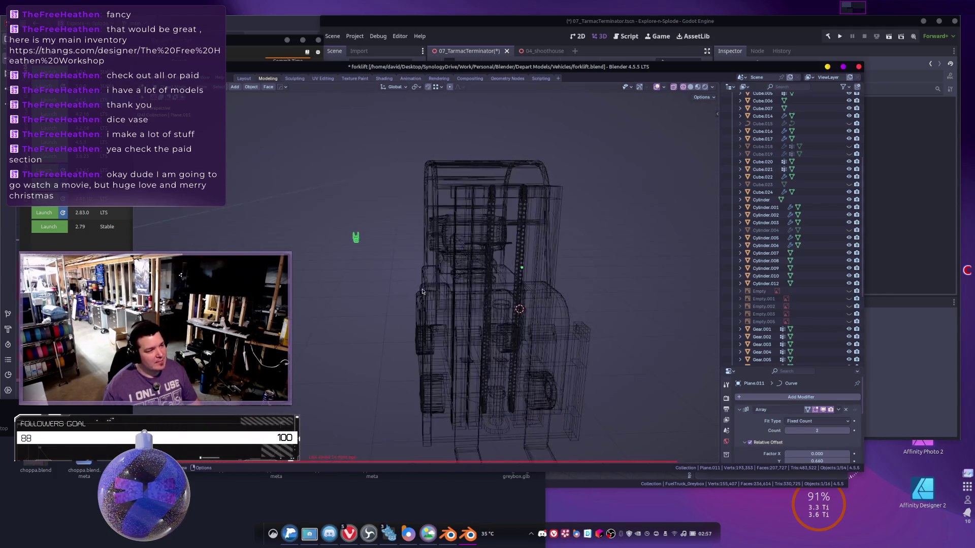
pyautogui.rightClick(374, 276)
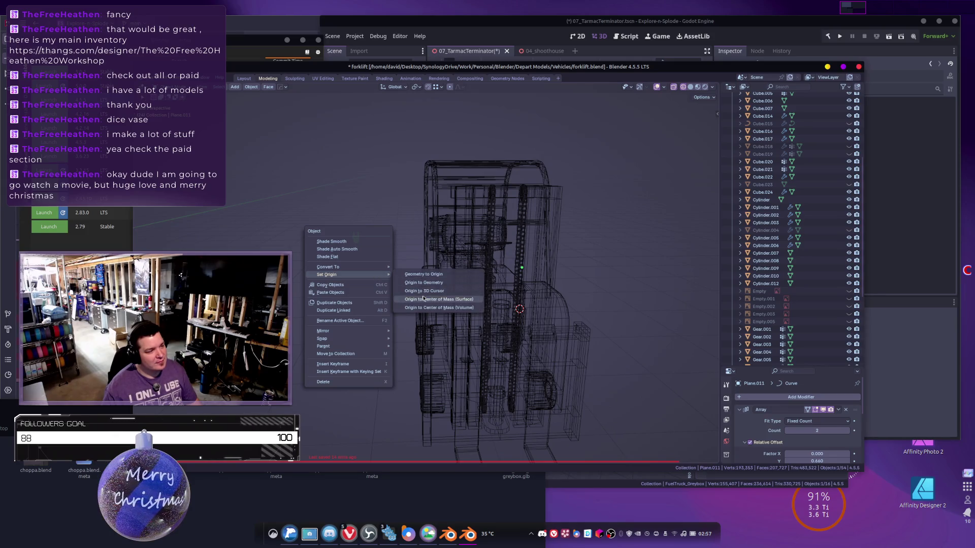
pyautogui.click(421, 290)
pyautogui.moveTo(421, 290); pyautogui.dragTo(412, 253, button='middle')
# Enlarge the properties area to show Plane.011's Array and Curve modifiers.
pyautogui.moveTo(759, 359); pyautogui.dragTo(751, 207)
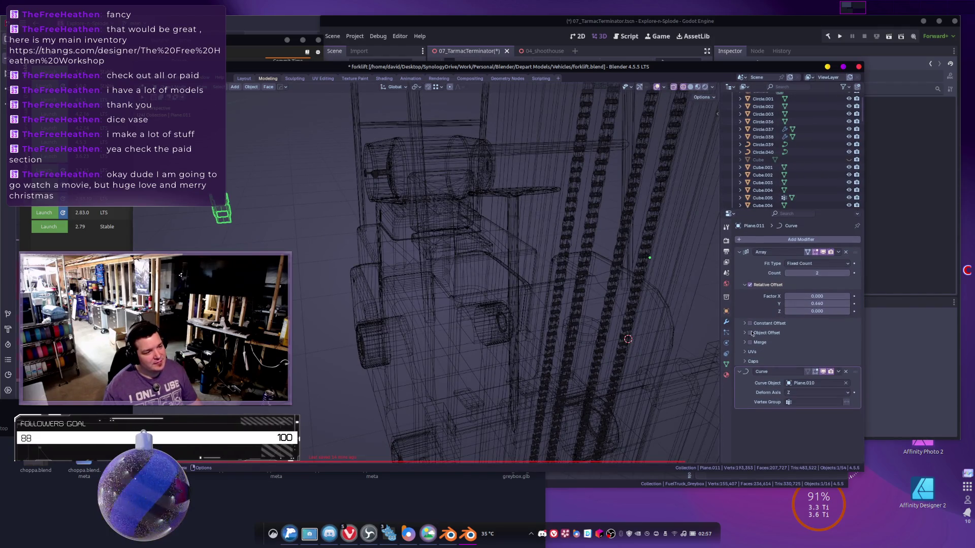
pyautogui.moveTo(693, 355); pyautogui.dragTo(496, 278, button='middle')
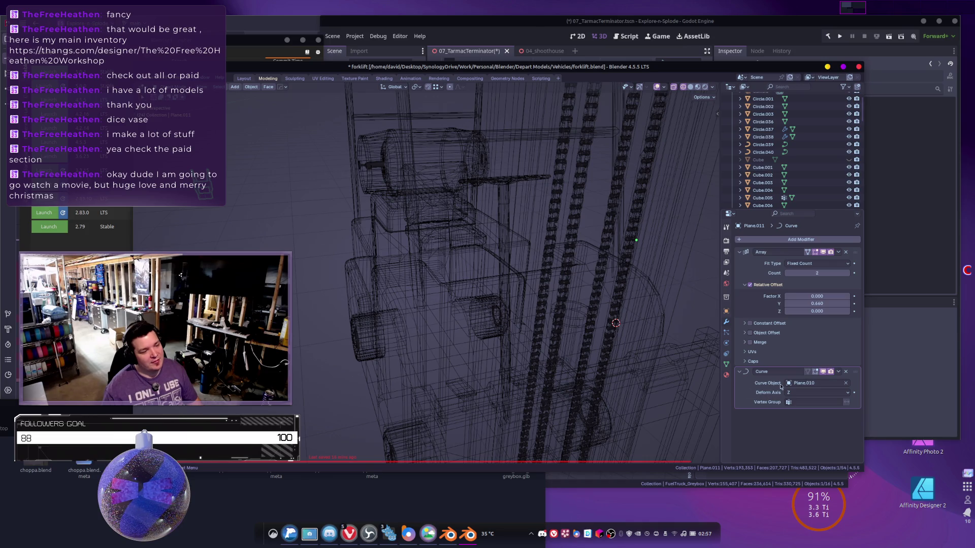
pyautogui.moveTo(700, 378); pyautogui.dragTo(548, 264, button='middle')
pyautogui.click(492, 230)
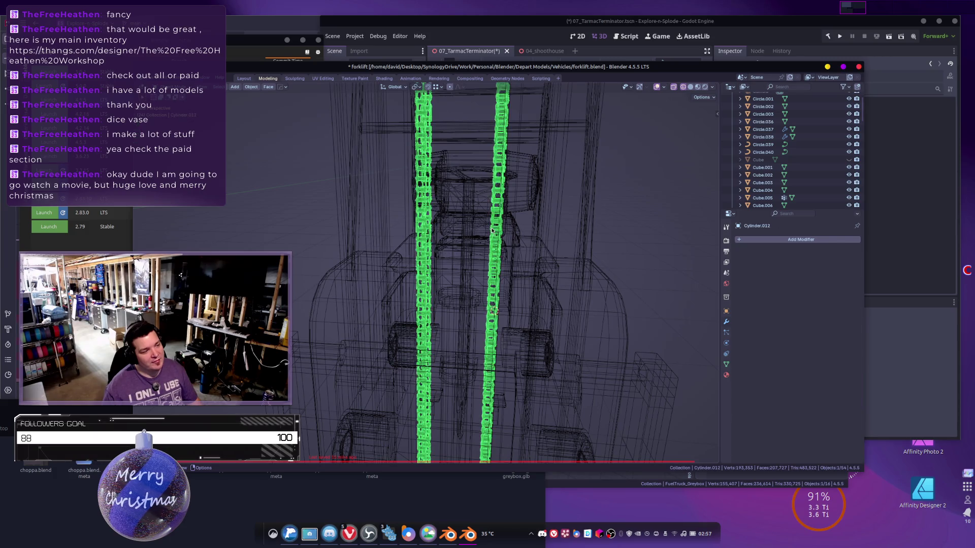
pyautogui.scroll(-5, 495, 234)
pyautogui.moveTo(495, 233); pyautogui.dragTo(553, 286, button='middle')
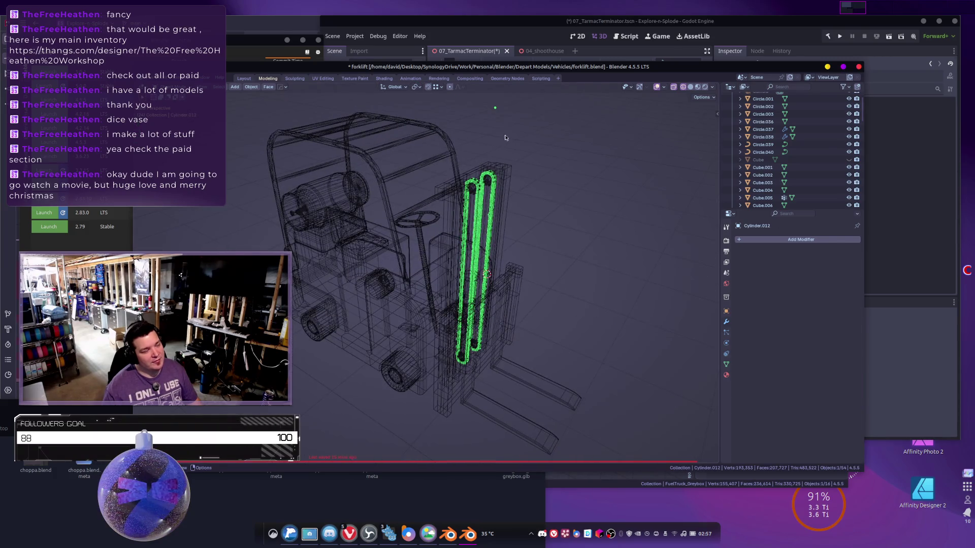
pyautogui.moveTo(497, 112); pyautogui.dragTo(362, 255, button='middle')
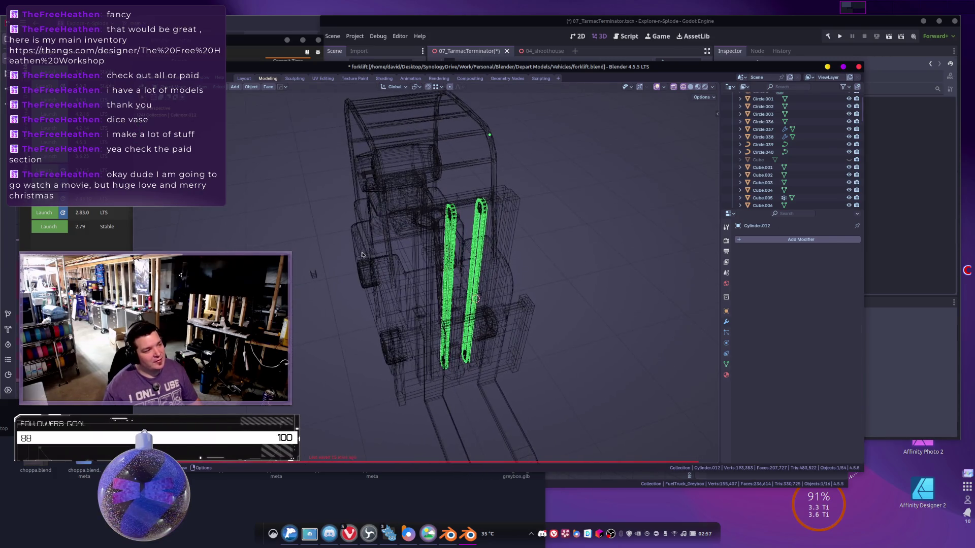
pyautogui.click(316, 275)
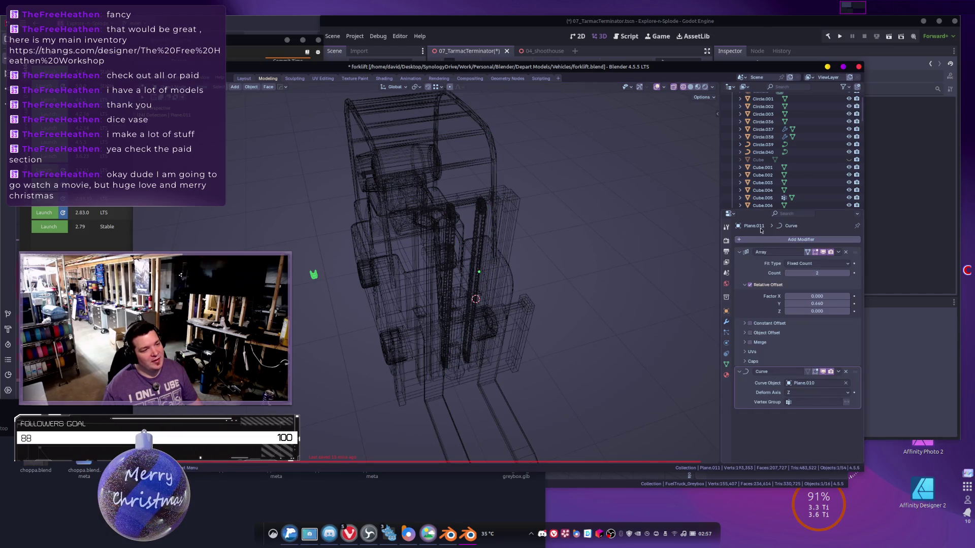
pyautogui.moveTo(752, 208); pyautogui.dragTo(757, 339)
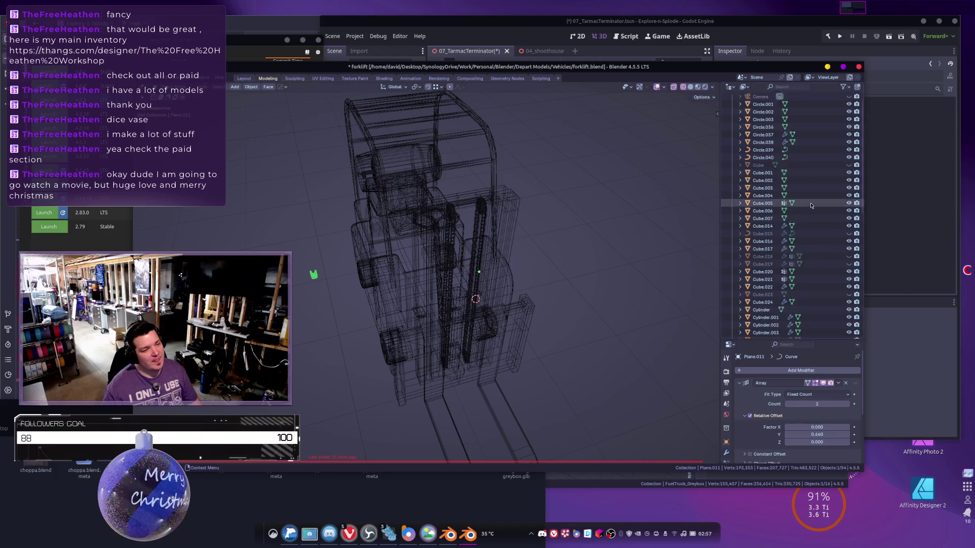
# Rename Plane.011 to ChainLink in the Outliner.
pyautogui.scroll(-5, 777, 305)
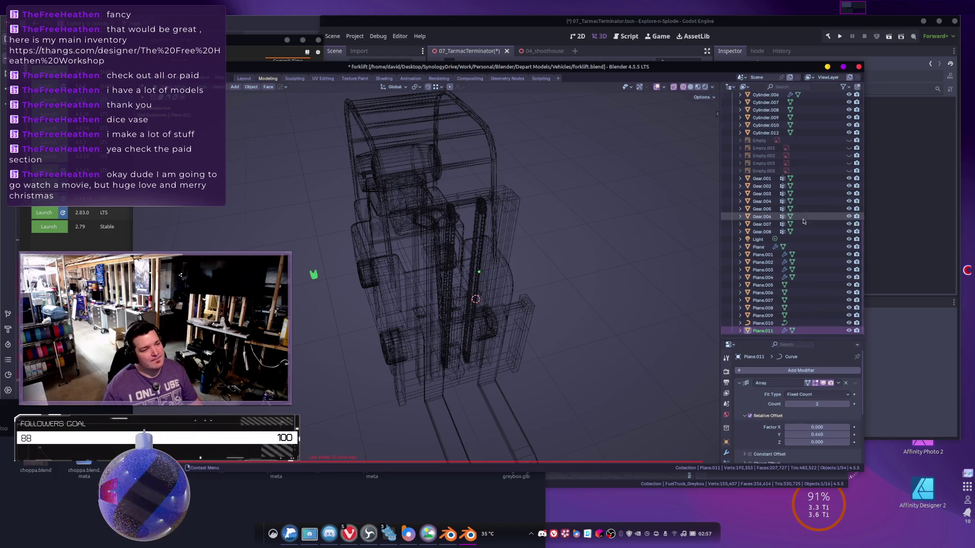
pyautogui.doubleClick(769, 331)
pyautogui.write('C')
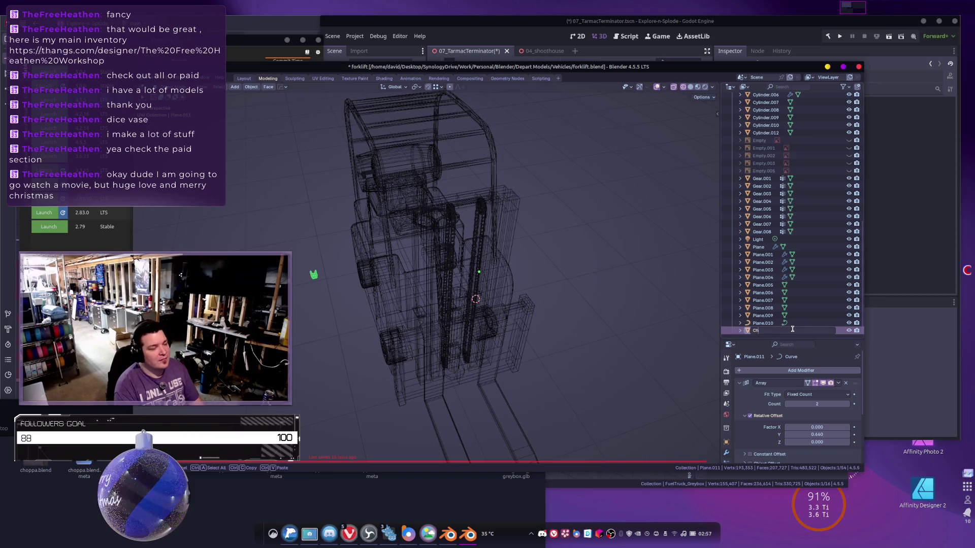
pyautogui.write('hainLink')
pyautogui.press('Return')
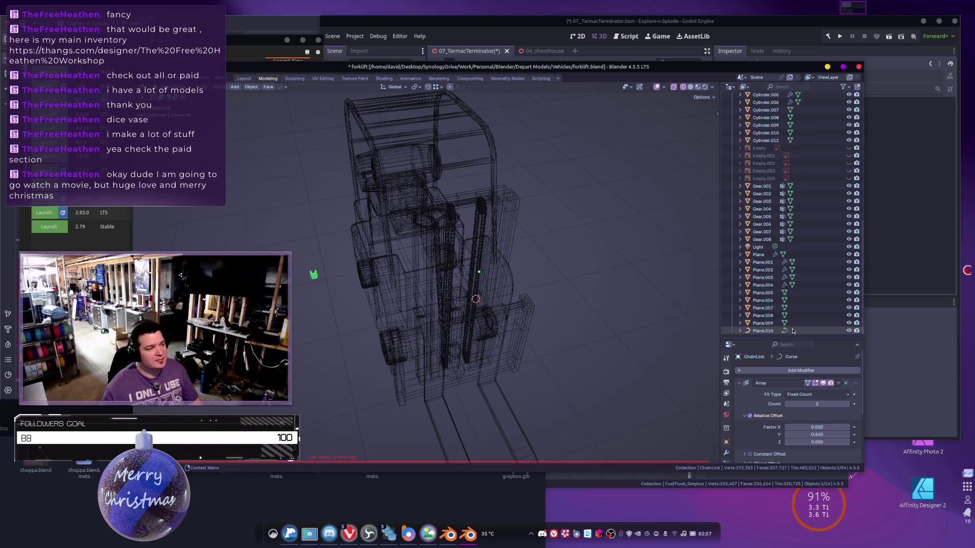
# Rename the Plane.010 guide curve to ChainLinkPath.
pyautogui.scroll(4, 556, 265)
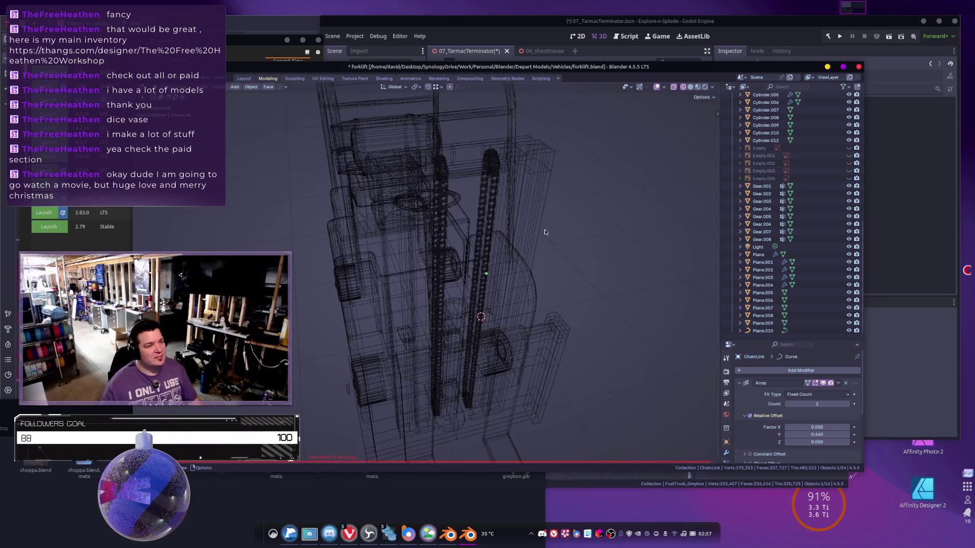
pyautogui.press('Tab')
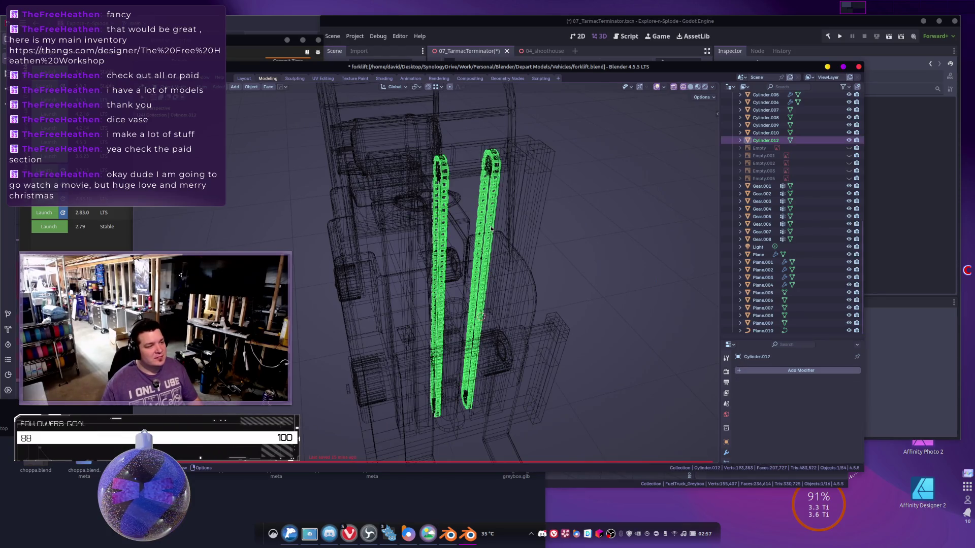
pyautogui.click(491, 229)
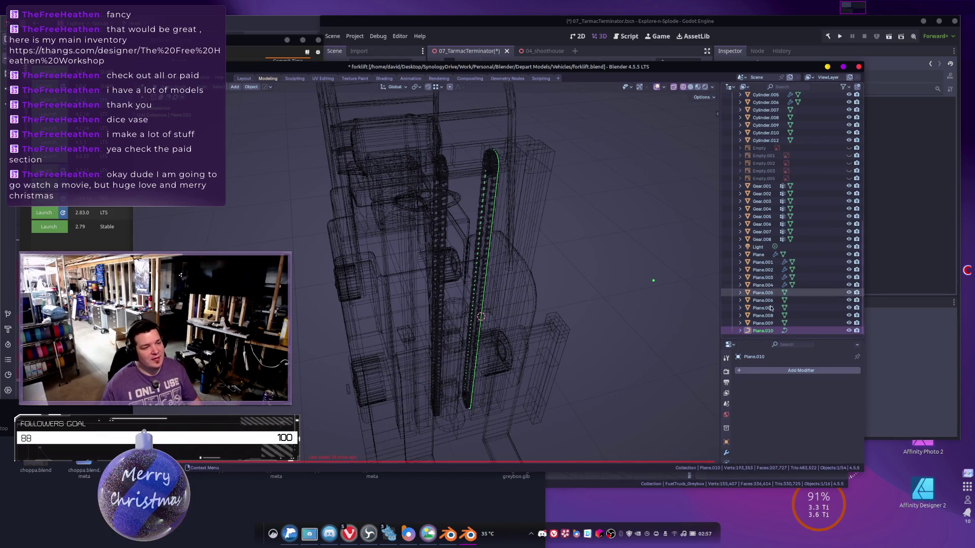
pyautogui.doubleClick(763, 334)
pyautogui.write('ChainLeft')
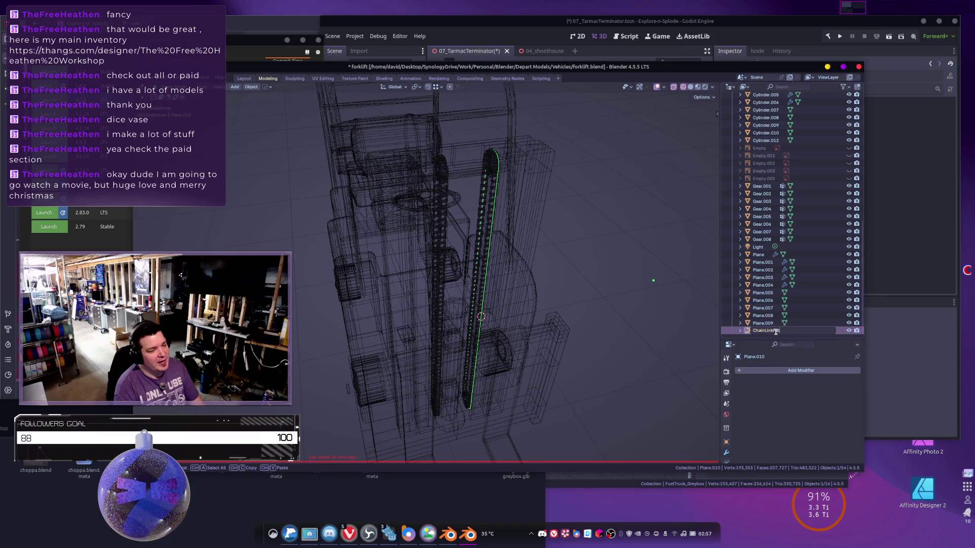
pyautogui.press('Return')
# Deselect everything, save forklift.blend, and select the ChainLink piece.
pyautogui.scroll(10, 782, 228)
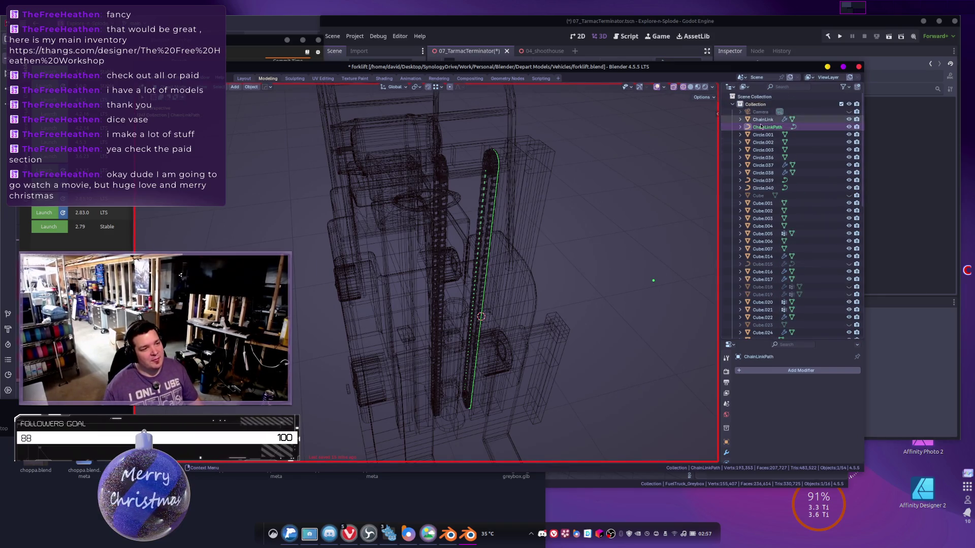
pyautogui.rightClick(559, 170)
pyautogui.click(674, 211)
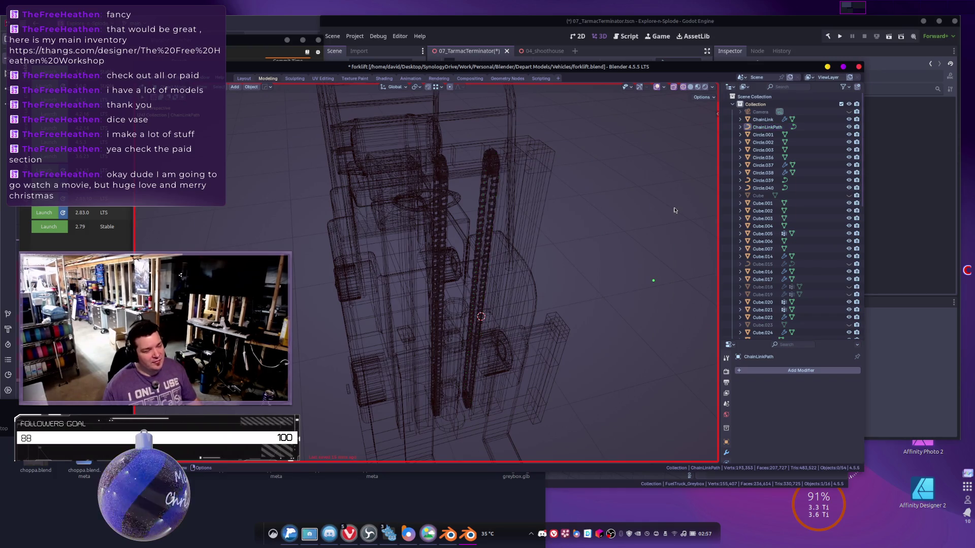
pyautogui.hotkey('ctrl', 's')
pyautogui.moveTo(548, 209); pyautogui.dragTo(570, 207, button='middle')
pyautogui.click(506, 233)
pyautogui.moveTo(506, 233); pyautogui.dragTo(538, 229, button='middle')
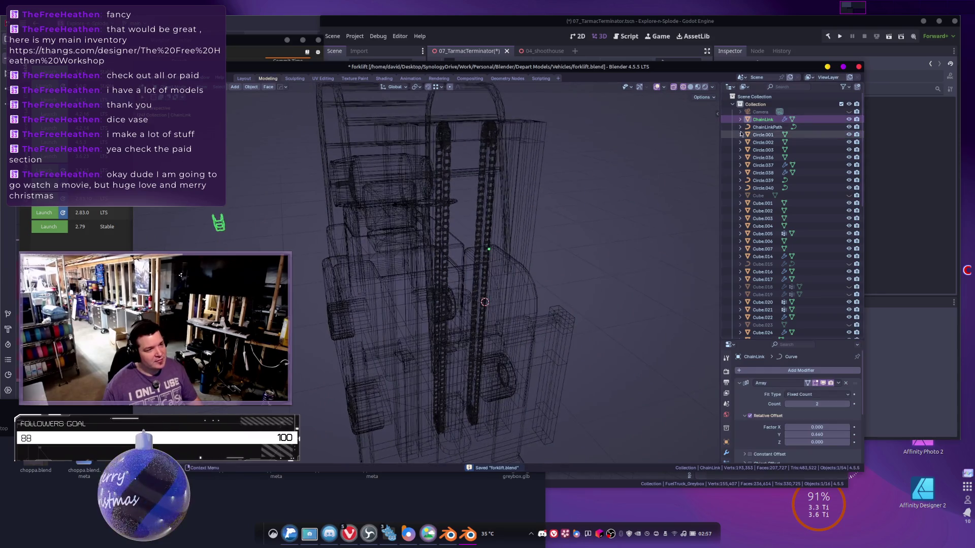
# Set ChainLinkPath's origin to its surface centre of mass.
pyautogui.click(767, 127)
pyautogui.rightClick(586, 220)
pyautogui.moveTo(586, 219)
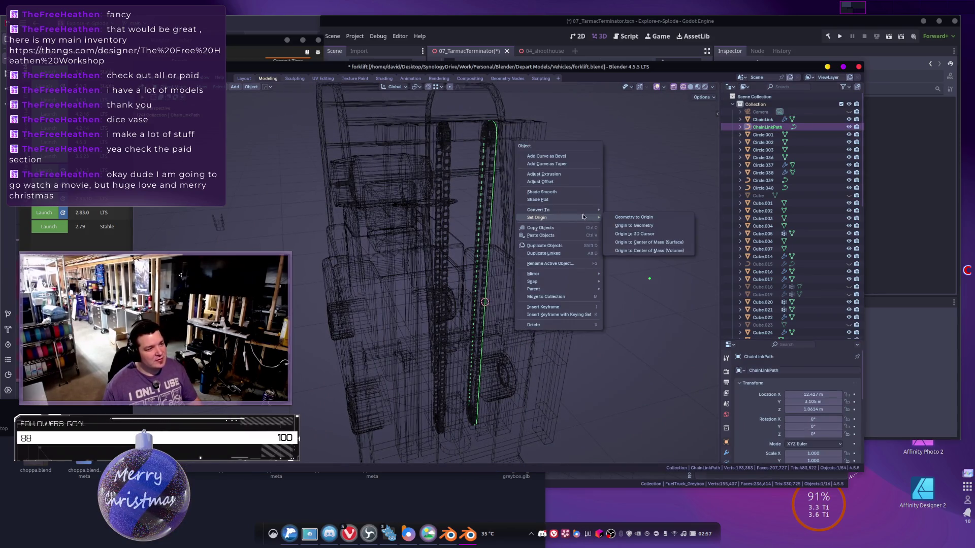
pyautogui.rightClick(492, 226)
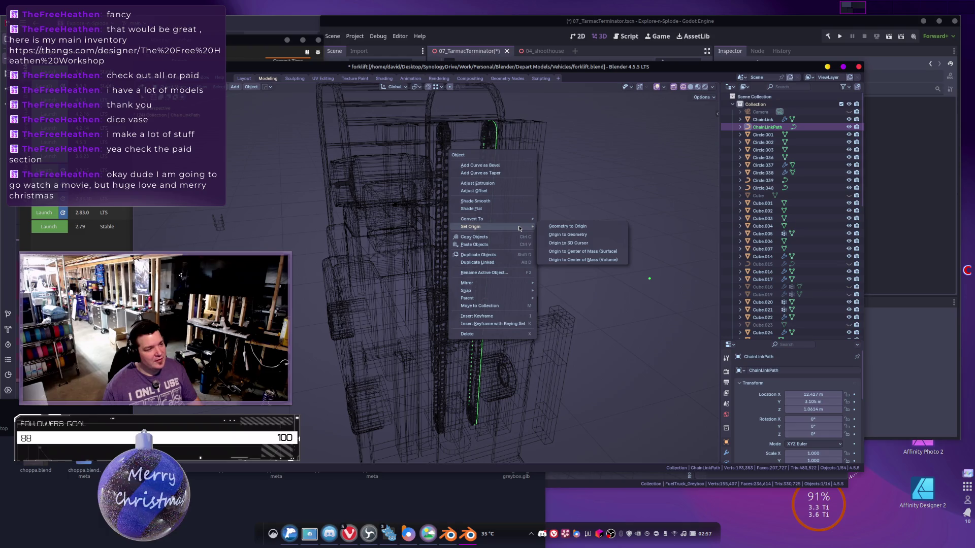
pyautogui.click(574, 252)
pyautogui.moveTo(518, 259)
pyautogui.mouseDown(button='middle')
pyautogui.moveTo(440, 215)
pyautogui.moveTo(486, 218)
pyautogui.moveTo(475, 219)
pyautogui.moveTo(479, 202)
pyautogui.moveTo(493, 199)
pyautogui.mouseUp(button='middle')
# Inspect the existing chain meshes and frame ChainLinkPath and ChainLink in view.
pyautogui.click(440, 214)
pyautogui.scroll(5, 440, 215)
pyautogui.click(483, 186)
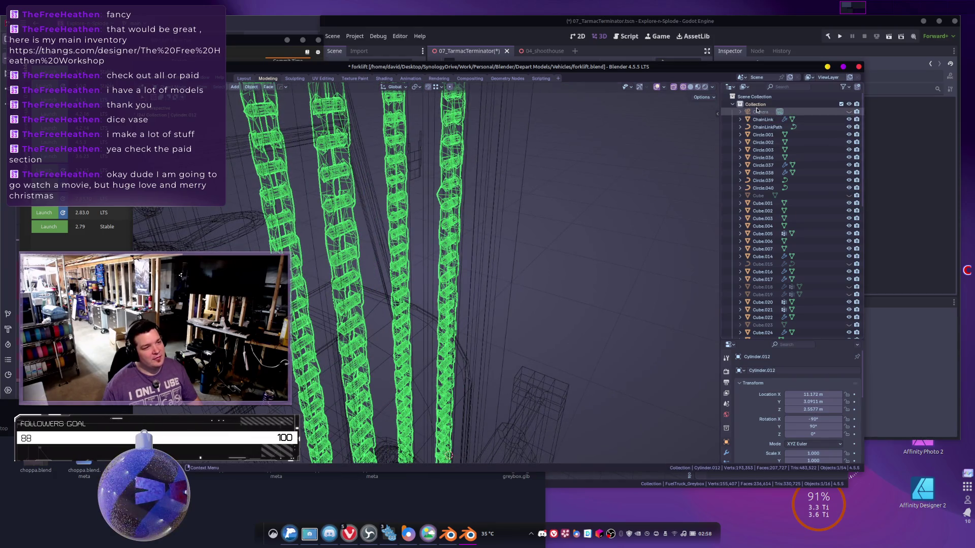
pyautogui.click(769, 127)
pyautogui.press('Tab')
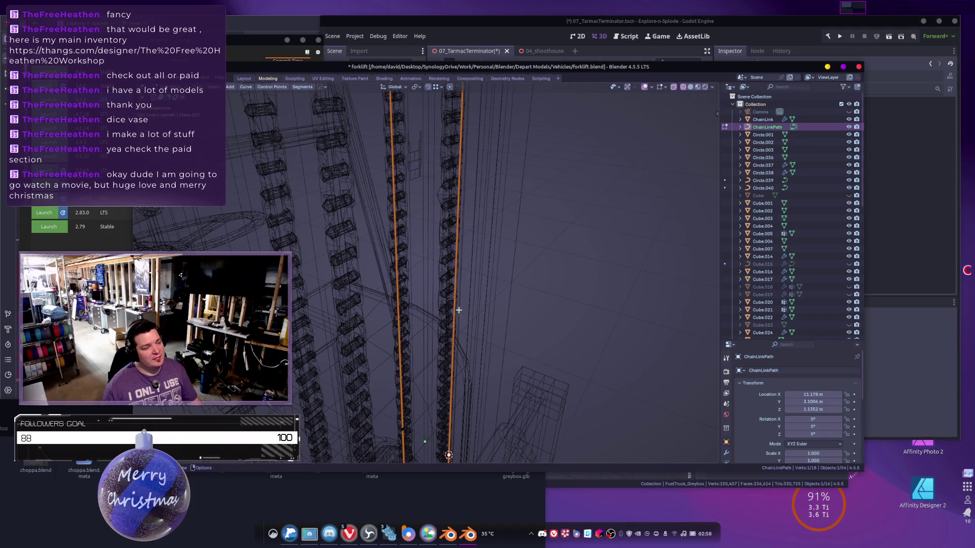
pyautogui.press('KP_Decimal')
pyautogui.press('Tab')
pyautogui.click(762, 119)
pyautogui.press('KP_Decimal')
pyautogui.scroll(6, 484, 222)
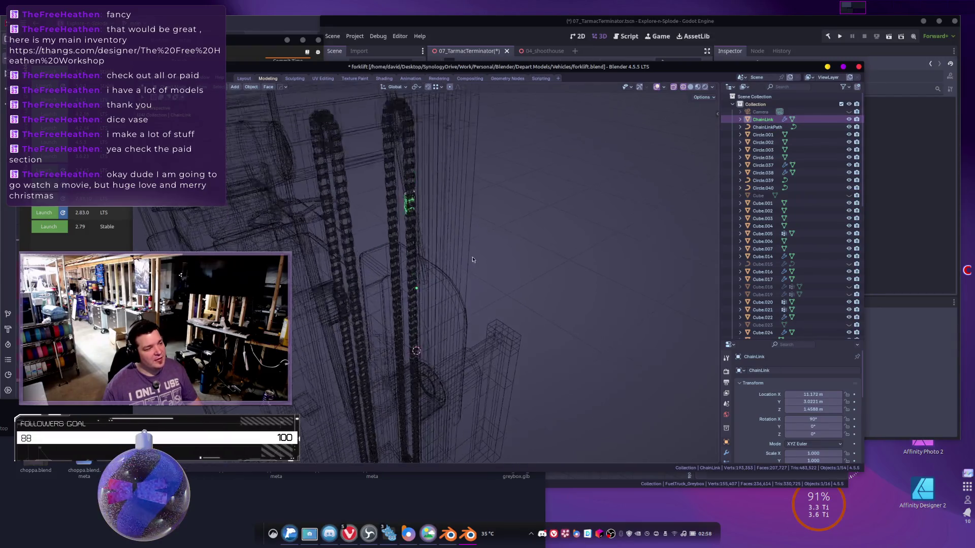
pyautogui.moveTo(467, 234)
pyautogui.mouseDown(button='middle')
pyautogui.moveTo(482, 241)
pyautogui.moveTo(498, 279)
pyautogui.moveTo(477, 194)
pyautogui.moveTo(428, 227)
pyautogui.mouseUp(button='middle')
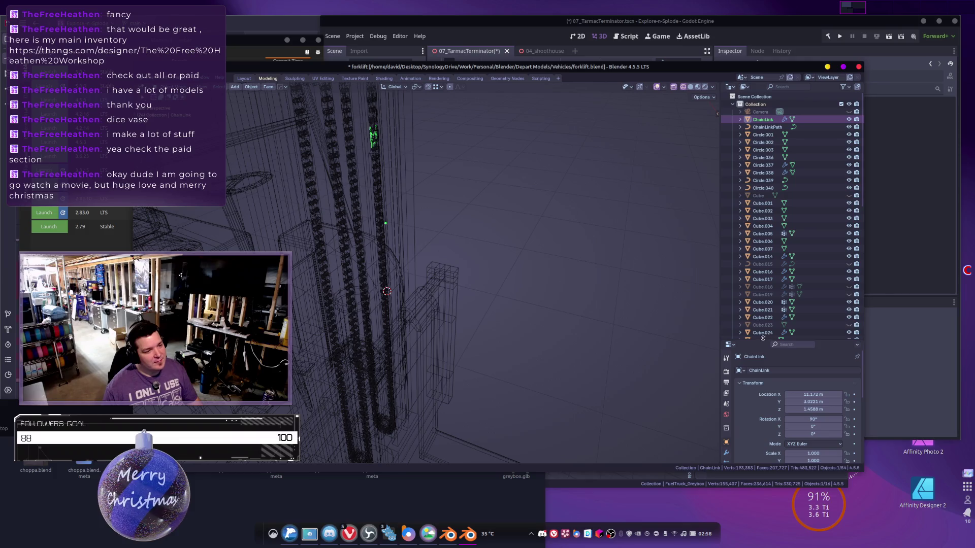
# Set ChainLink's Curve deform axis to -Z and raise the link along Z.
pyautogui.moveTo(758, 342); pyautogui.dragTo(742, 244)
pyautogui.click(726, 355)
pyautogui.click(802, 426)
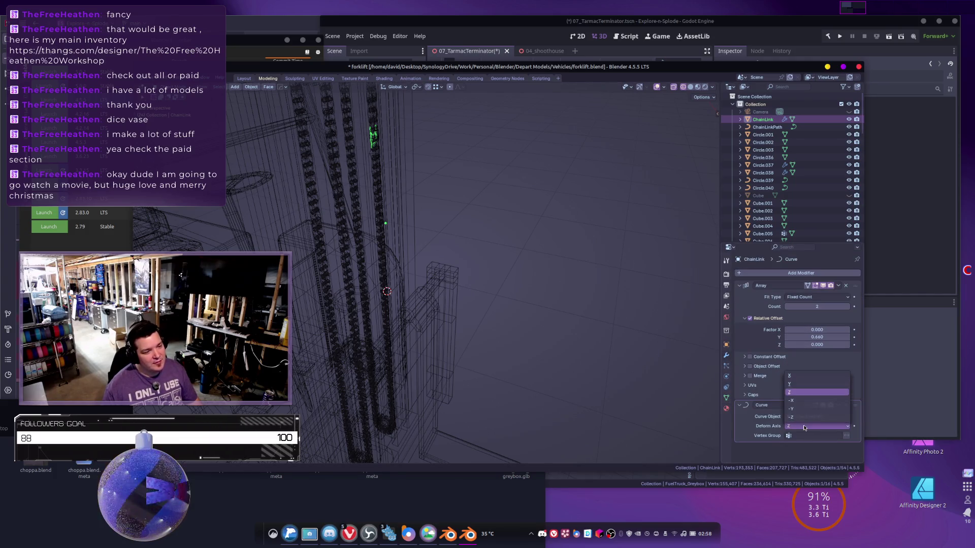
pyautogui.click(801, 418)
pyautogui.moveTo(492, 207)
pyautogui.mouseDown(button='middle')
pyautogui.moveTo(508, 279)
pyautogui.moveTo(474, 284)
pyautogui.mouseUp(button='middle')
pyautogui.press('g')
pyautogui.press('z')
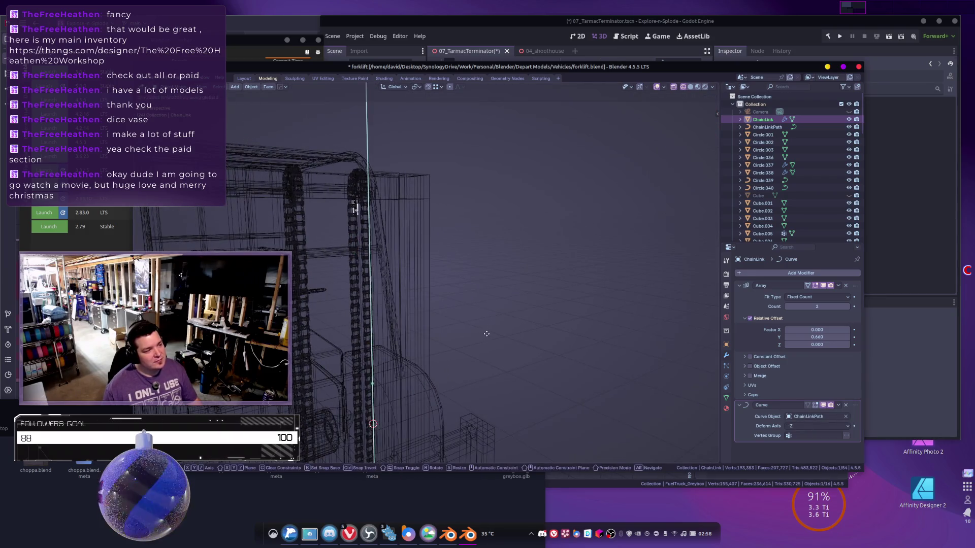
pyautogui.click(497, 422)
# Switch the Curve deform axis back to Z and move ChainLink along Z again.
pyautogui.moveTo(437, 333)
pyautogui.mouseDown(button='middle')
pyautogui.moveTo(442, 275)
pyautogui.moveTo(504, 279)
pyautogui.moveTo(511, 255)
pyautogui.moveTo(502, 246)
pyautogui.mouseUp(button='middle')
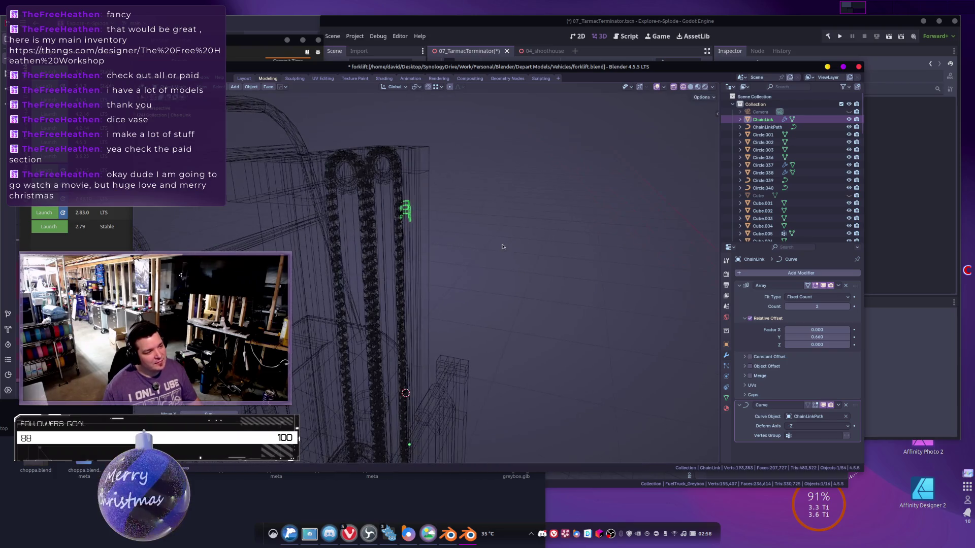
pyautogui.click(806, 428)
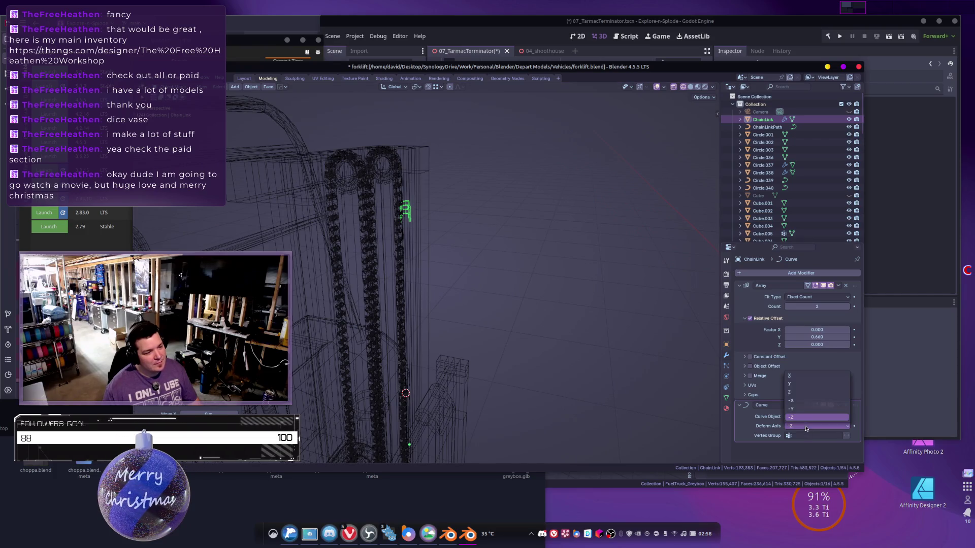
pyautogui.click(792, 393)
pyautogui.moveTo(457, 276)
pyautogui.mouseDown(button='middle')
pyautogui.moveTo(468, 279)
pyautogui.moveTo(428, 271)
pyautogui.mouseUp(button='middle')
pyautogui.press('g')
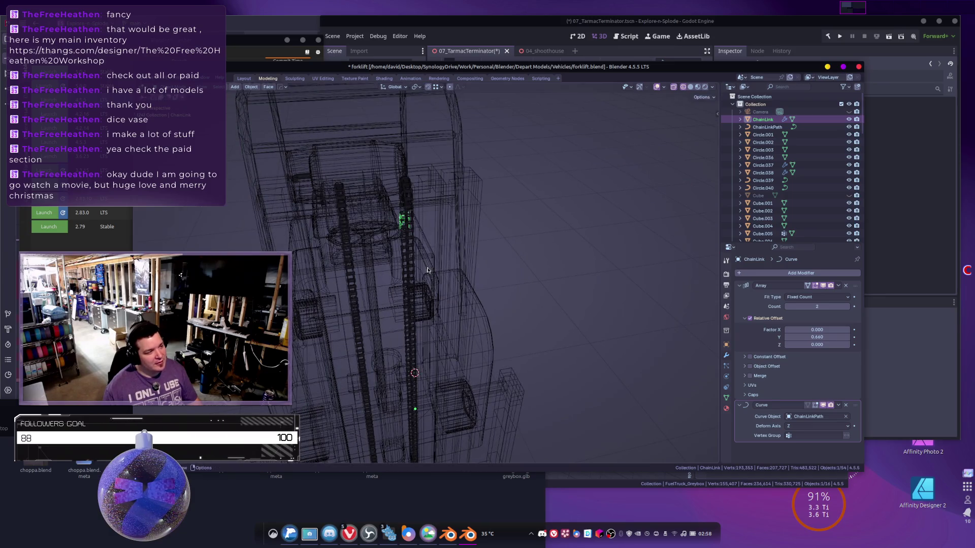
pyautogui.press('z')
pyautogui.click(423, 198)
pyautogui.moveTo(422, 198)
pyautogui.mouseDown(button='middle')
pyautogui.moveTo(492, 170)
pyautogui.moveTo(478, 301)
pyautogui.mouseUp(button='middle')
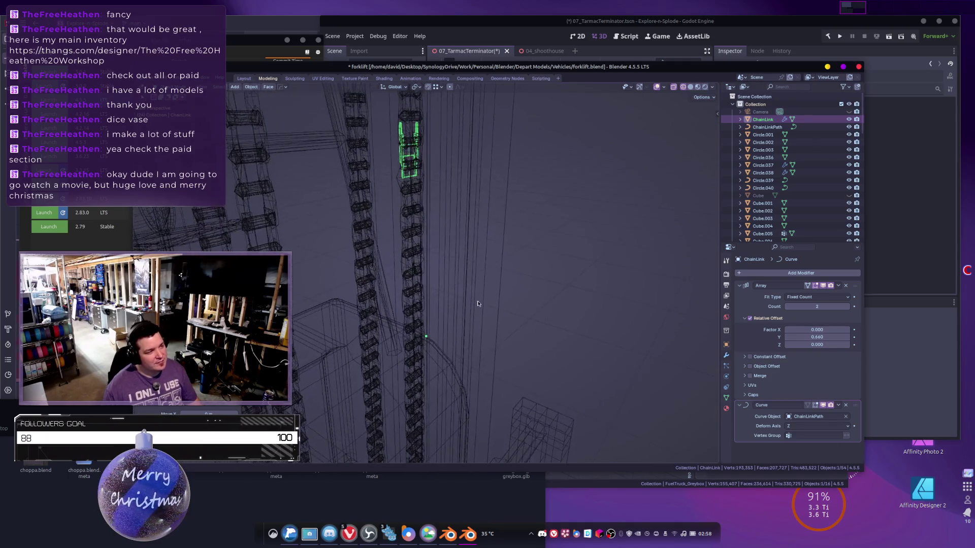
# Nudge ChainLink along Y into place and switch to solid shading.
pyautogui.press('g')
pyautogui.press('y')
pyautogui.click(468, 292)
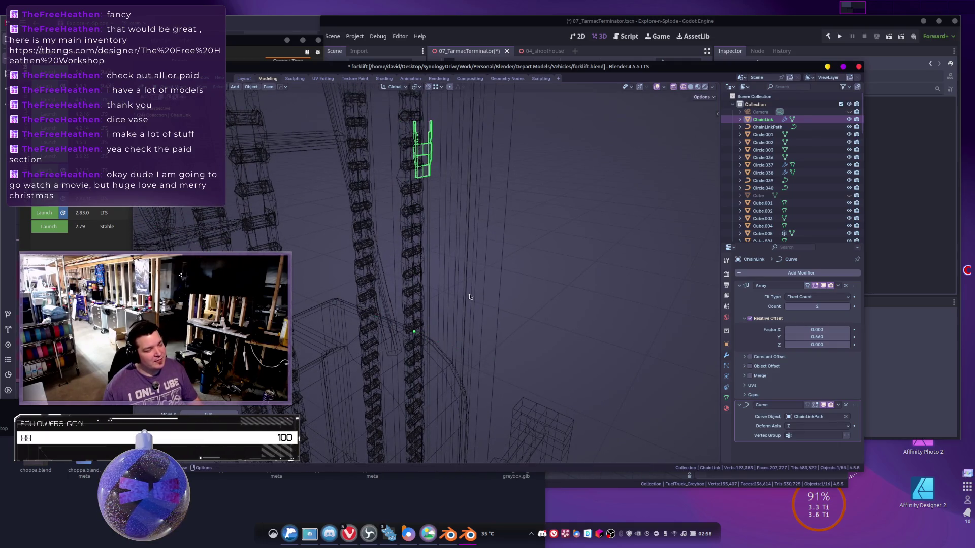
pyautogui.hotkey('shift', 'z')
pyautogui.moveTo(468, 253); pyautogui.dragTo(481, 307, button='middle')
pyautogui.press('g')
pyautogui.press('y')
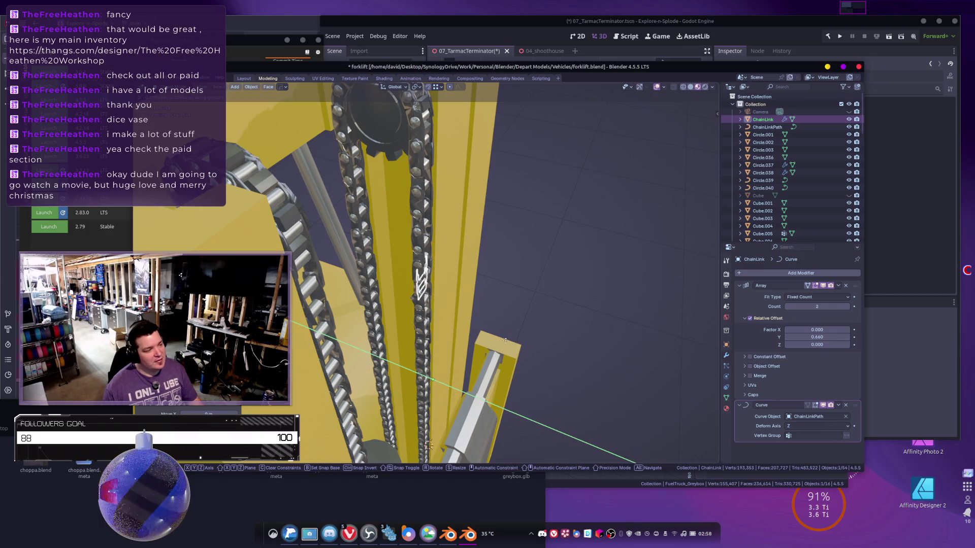
pyautogui.click(504, 341)
# Hide the old chain mesh.
pyautogui.moveTo(499, 286); pyautogui.dragTo(477, 283, button='middle')
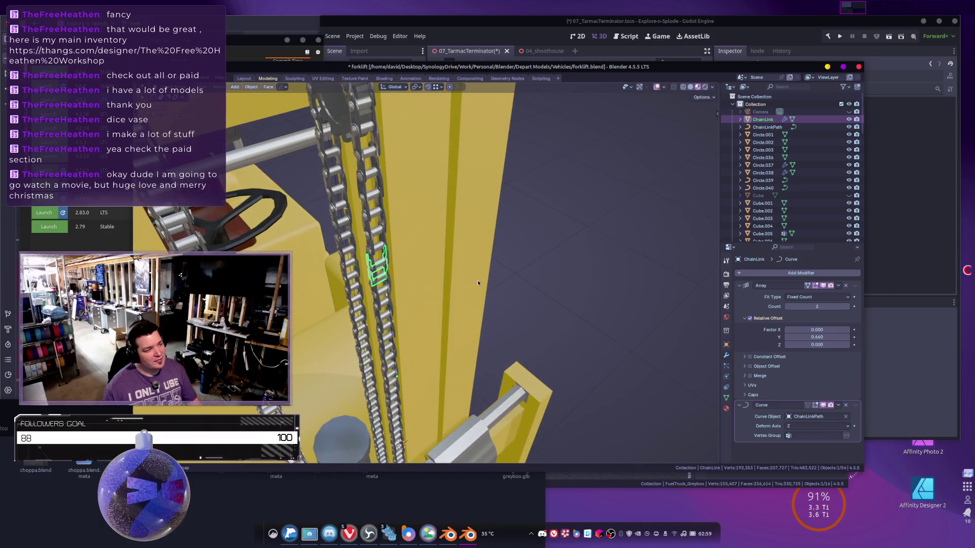
pyautogui.click(367, 217)
pyautogui.press('h')
# Raise ChainLink's Array count to 139 so links run up the mast.
pyautogui.moveTo(385, 263)
pyautogui.mouseDown(button='middle')
pyautogui.moveTo(355, 234)
pyautogui.moveTo(404, 266)
pyautogui.mouseUp(button='middle')
pyautogui.click(407, 284)
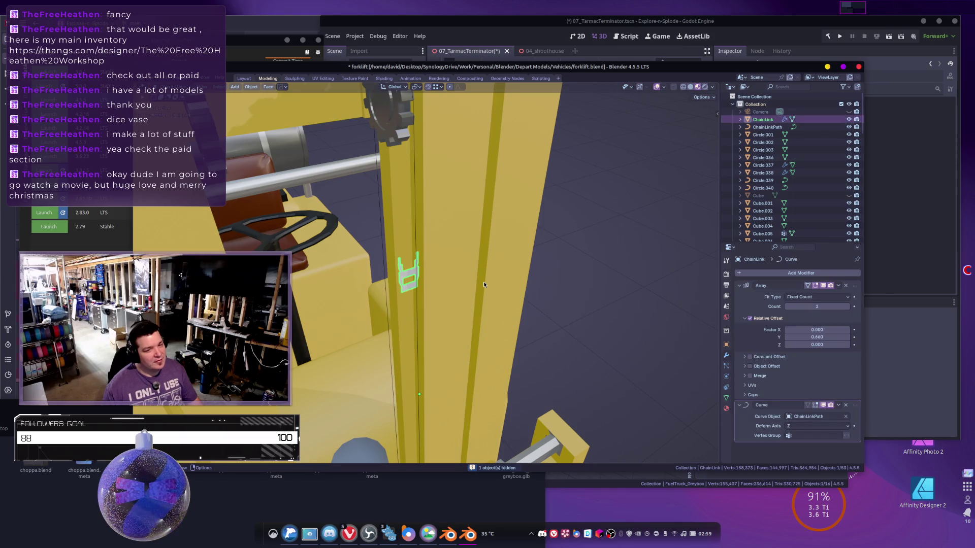
pyautogui.moveTo(429, 242); pyautogui.dragTo(522, 269, button='middle')
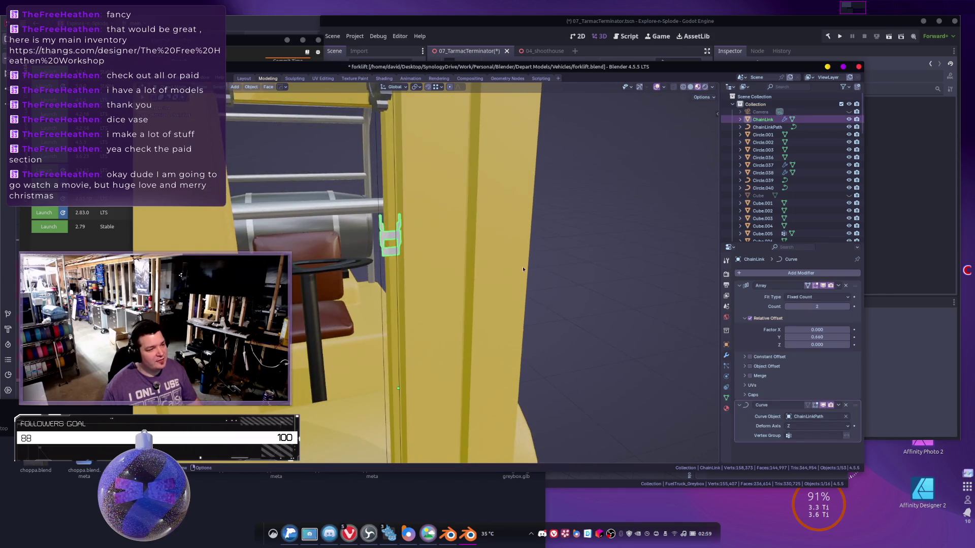
pyautogui.moveTo(802, 306); pyautogui.dragTo(859, 306)
pyautogui.moveTo(489, 249)
pyautogui.mouseDown(button='middle')
pyautogui.moveTo(427, 232)
pyautogui.moveTo(519, 328)
pyautogui.mouseUp(button='middle')
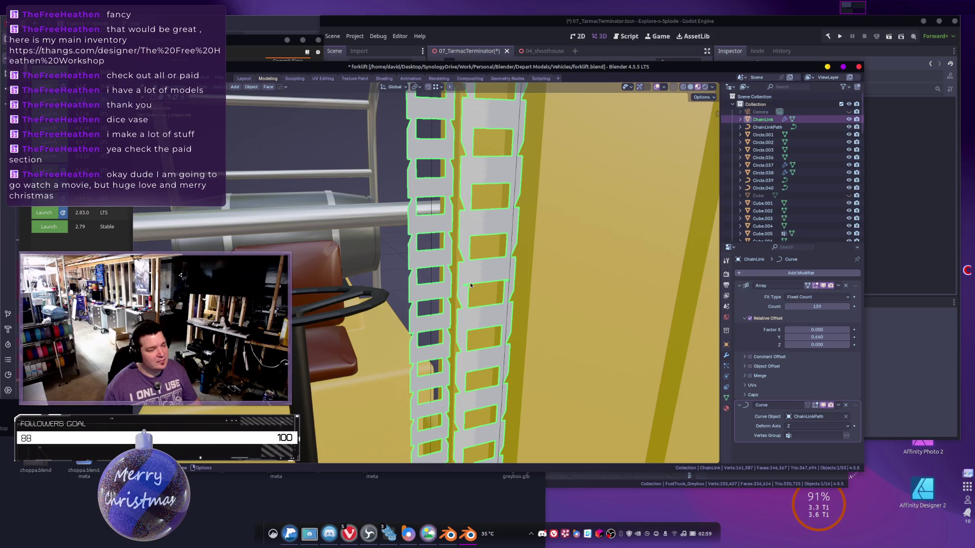
# From a top-down view of chain and seat, reselect the ChainLink piece.
pyautogui.scroll(-8, 470, 282)
pyautogui.moveTo(470, 282)
pyautogui.mouseDown(button='middle')
pyautogui.moveTo(554, 306)
pyautogui.moveTo(523, 330)
pyautogui.moveTo(528, 348)
pyautogui.moveTo(493, 311)
pyautogui.moveTo(454, 291)
pyautogui.mouseUp(button='middle')
pyautogui.moveTo(477, 324)
pyautogui.mouseDown(button='middle')
pyautogui.moveTo(465, 263)
pyautogui.moveTo(583, 157)
pyautogui.mouseUp(button='middle')
pyautogui.hotkey('alt', 'a')
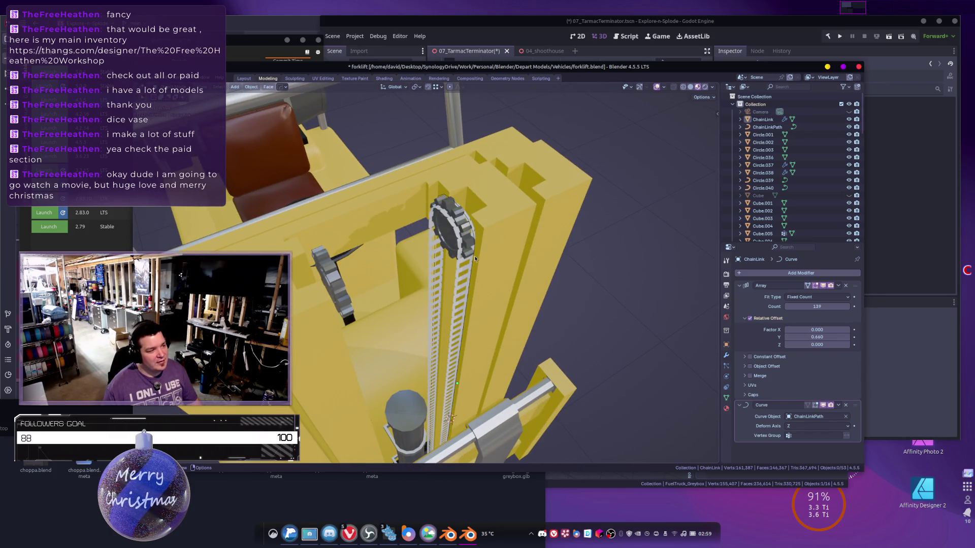
pyautogui.click(474, 256)
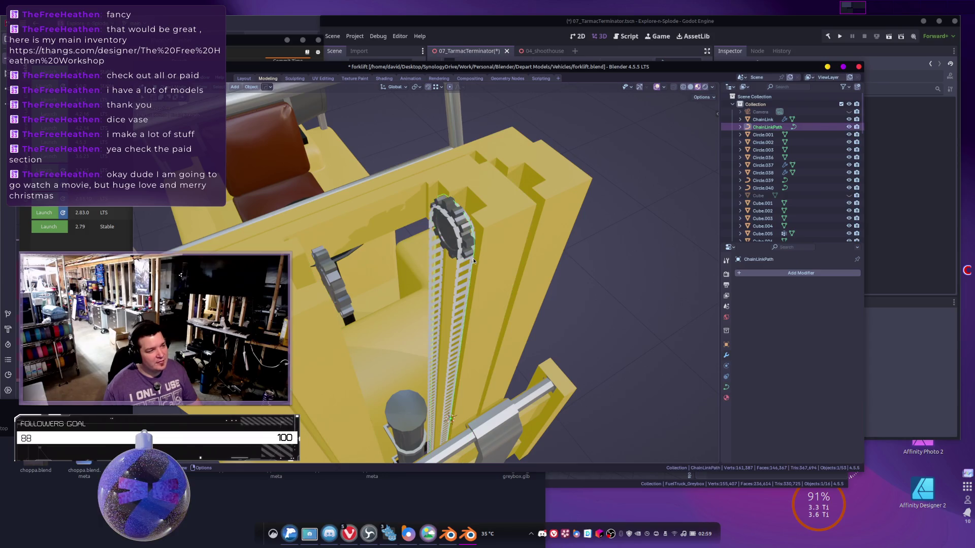
pyautogui.click(450, 157)
# Move the chain along Z to its new height on the mast.
pyautogui.press('KP_Decimal')
pyautogui.press('g')
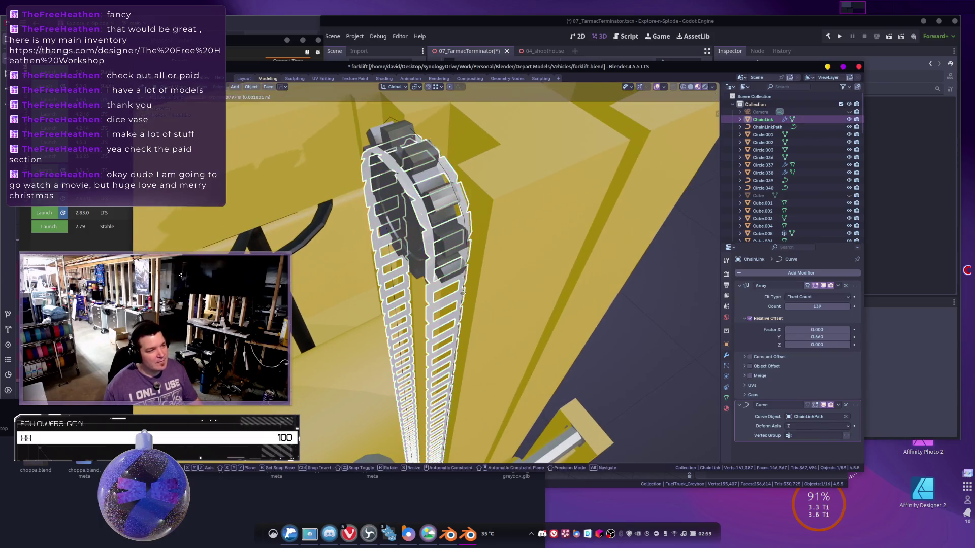
pyautogui.press('y')
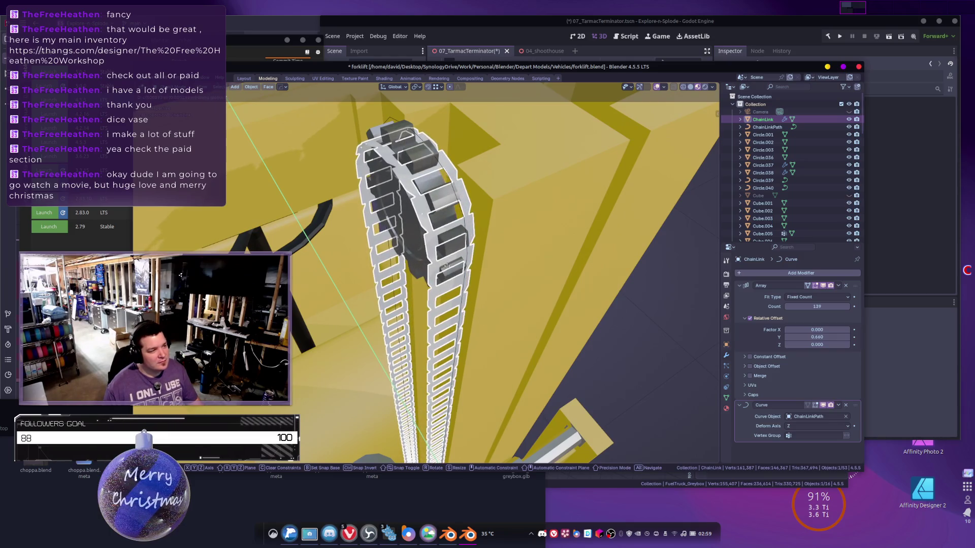
pyautogui.press('z')
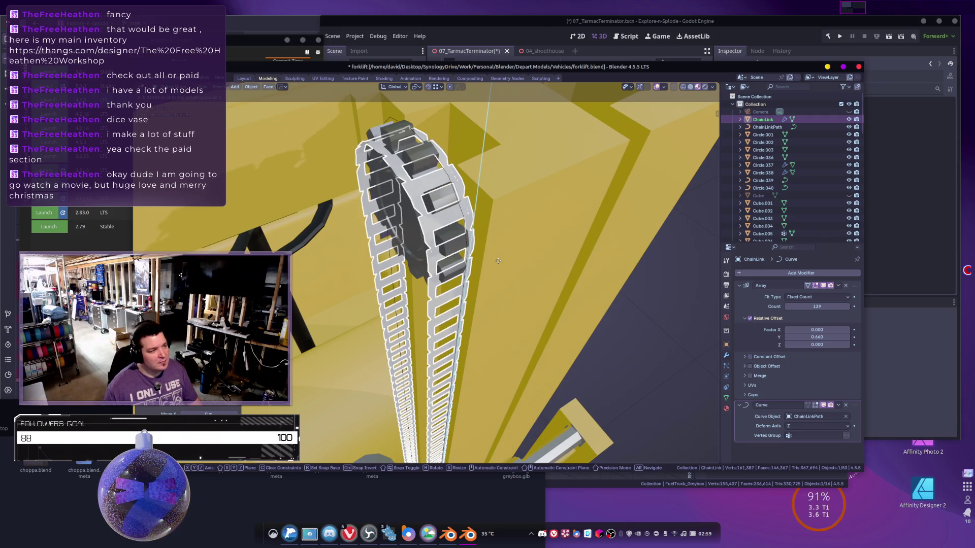
pyautogui.click(495, 255)
# Deselect, frame the top sprocket, and enter Edit Mode on ChainLink.
pyautogui.scroll(-3, 485, 237)
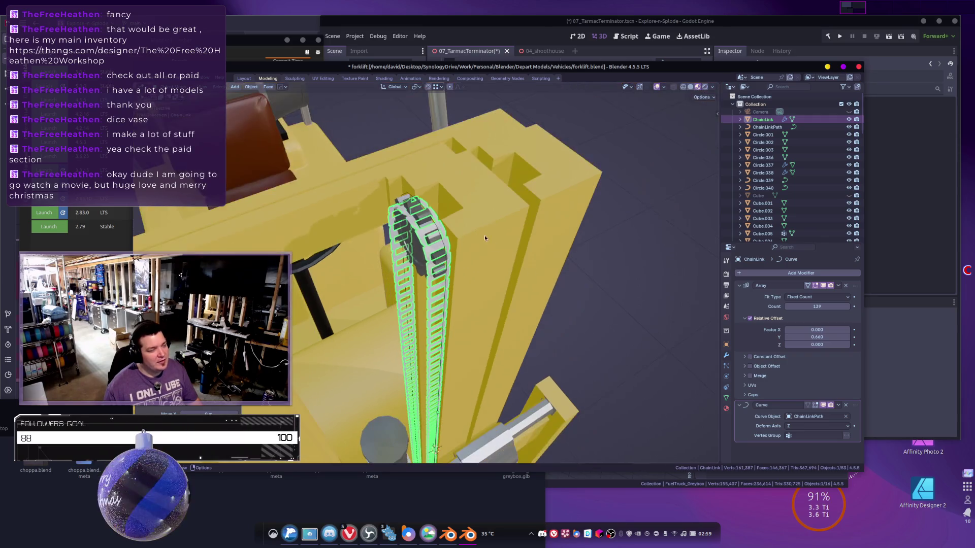
pyautogui.click(628, 267)
pyautogui.moveTo(514, 257)
pyautogui.mouseDown(button='middle')
pyautogui.moveTo(505, 276)
pyautogui.moveTo(563, 280)
pyautogui.moveTo(534, 251)
pyautogui.moveTo(504, 266)
pyautogui.moveTo(484, 306)
pyautogui.moveTo(461, 214)
pyautogui.moveTo(477, 233)
pyautogui.moveTo(459, 222)
pyautogui.mouseUp(button='middle')
pyautogui.scroll(3, 482, 291)
pyautogui.press('Tab')
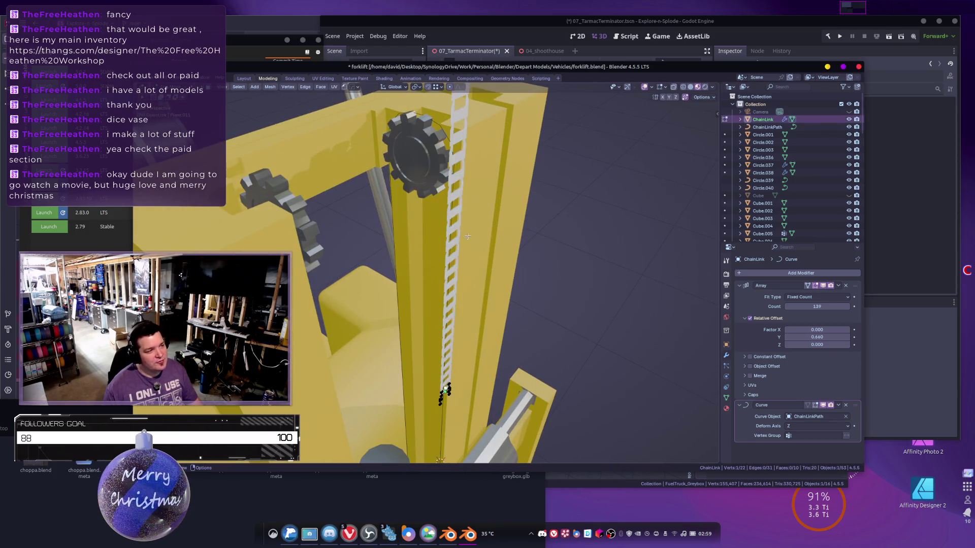
# Show the Array and Curve modifier results in Edit Mode, with the sprocket facing the camera.
pyautogui.moveTo(504, 280); pyautogui.dragTo(475, 271, button='middle')
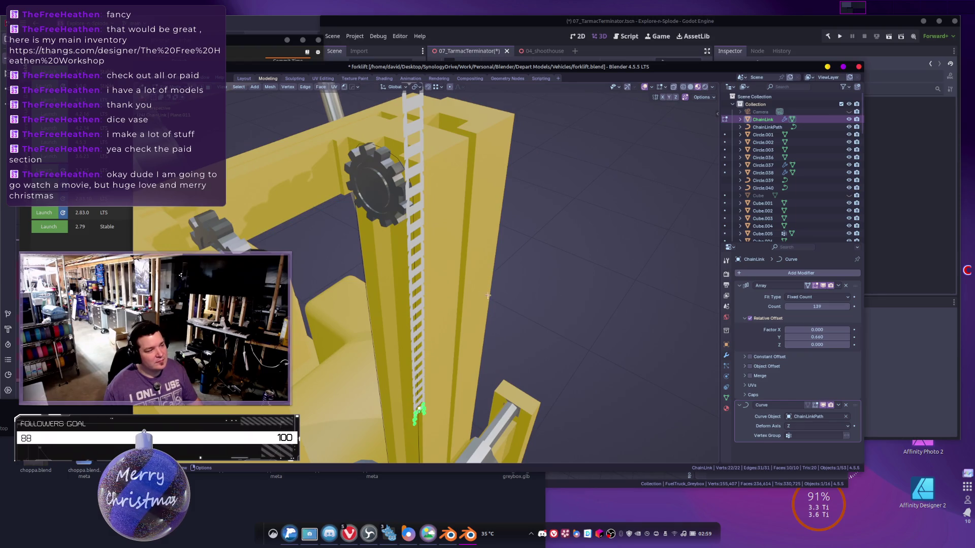
pyautogui.click(807, 285)
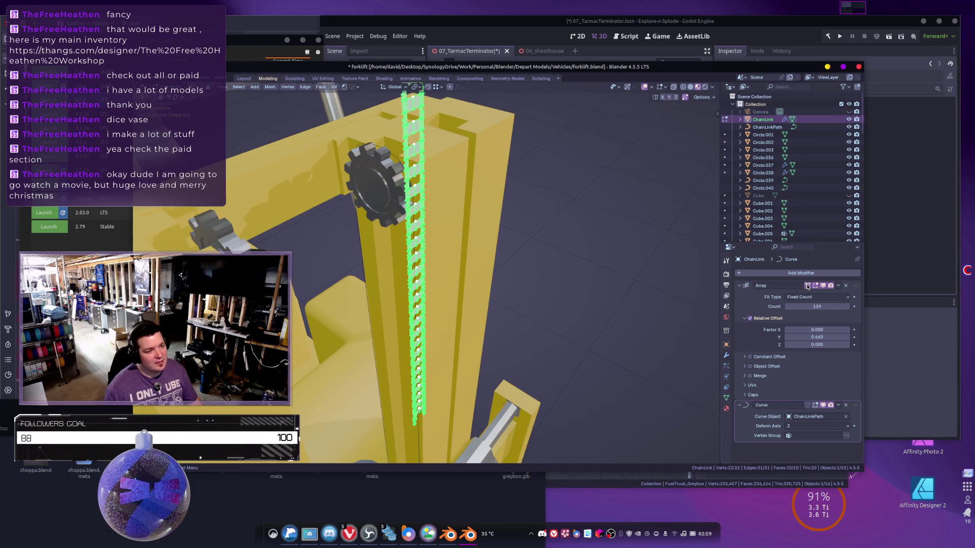
pyautogui.click(815, 404)
pyautogui.moveTo(512, 314); pyautogui.dragTo(569, 262, button='middle')
# Scale the chain link geometry, then move it along Y toward the sprocket.
pyautogui.press('s')
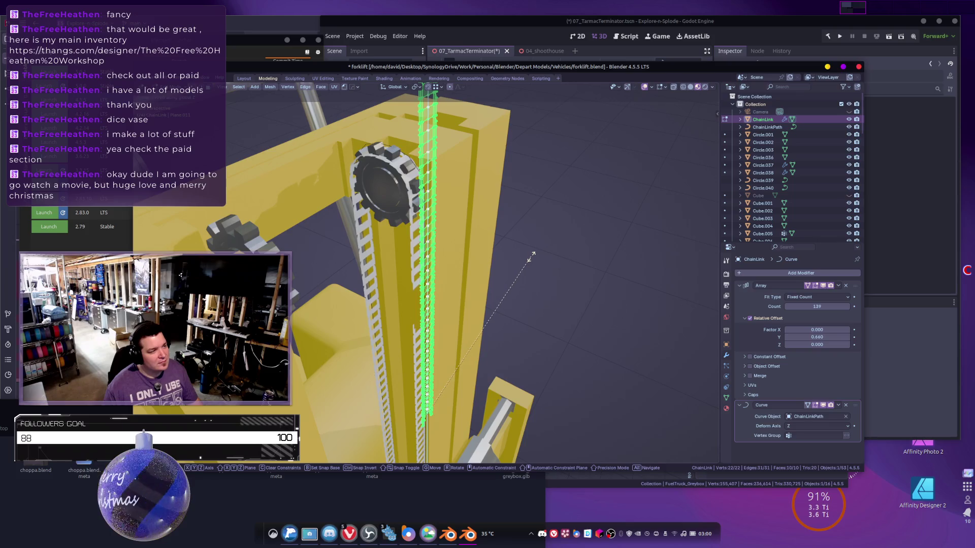
pyautogui.click(532, 257)
pyautogui.moveTo(532, 257); pyautogui.dragTo(548, 280, button='middle')
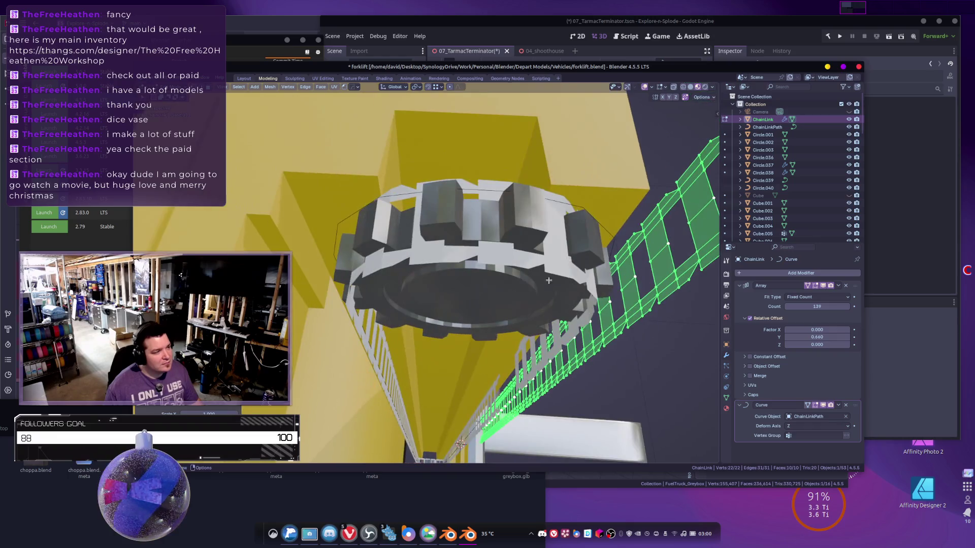
pyautogui.press('s')
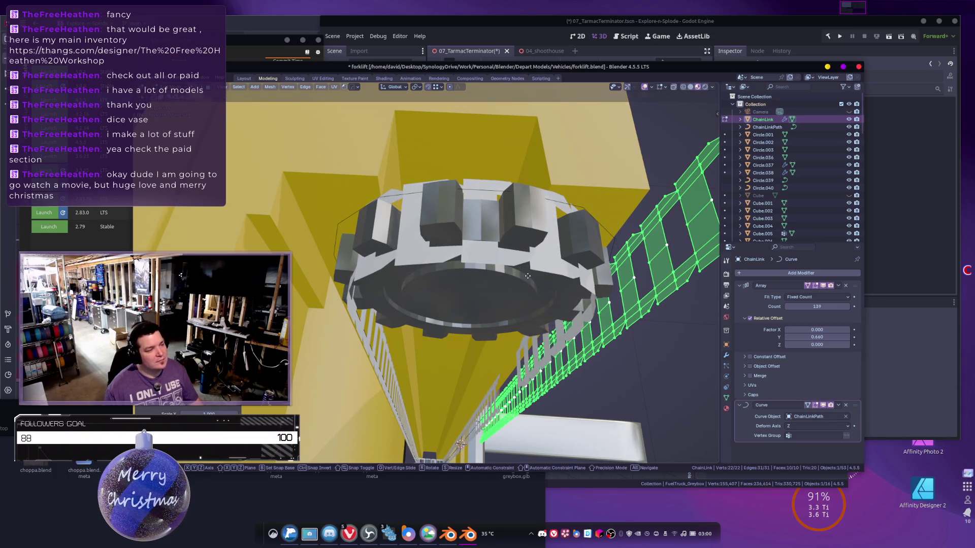
pyautogui.press('g')
pyautogui.press('y')
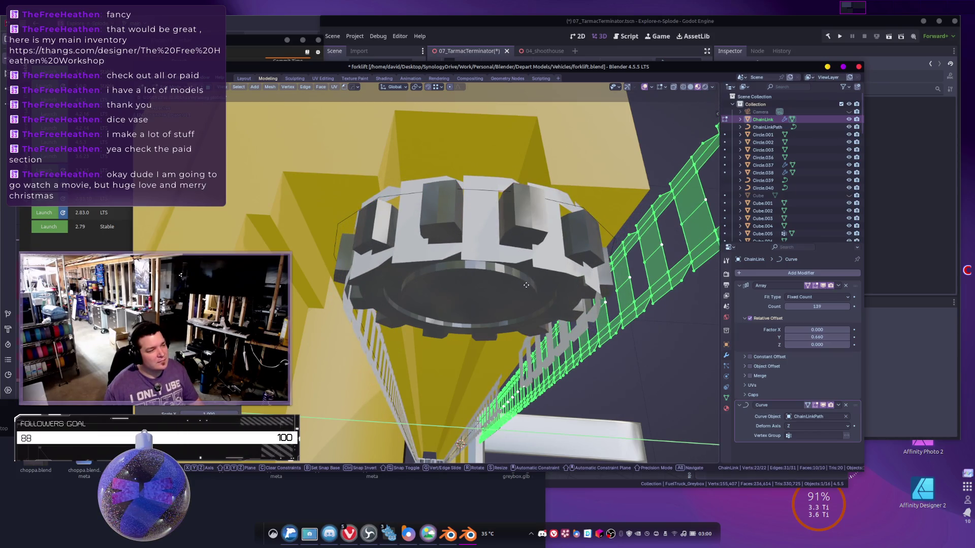
pyautogui.click(527, 283)
# Rescale the link so the chain wraps snugly around the sprocket, then return to Object Mode.
pyautogui.moveTo(527, 283)
pyautogui.mouseDown(button='middle')
pyautogui.moveTo(539, 263)
pyautogui.moveTo(551, 268)
pyautogui.mouseUp(button='middle')
pyautogui.moveTo(626, 265); pyautogui.dragTo(606, 265, button='middle')
pyautogui.press('s')
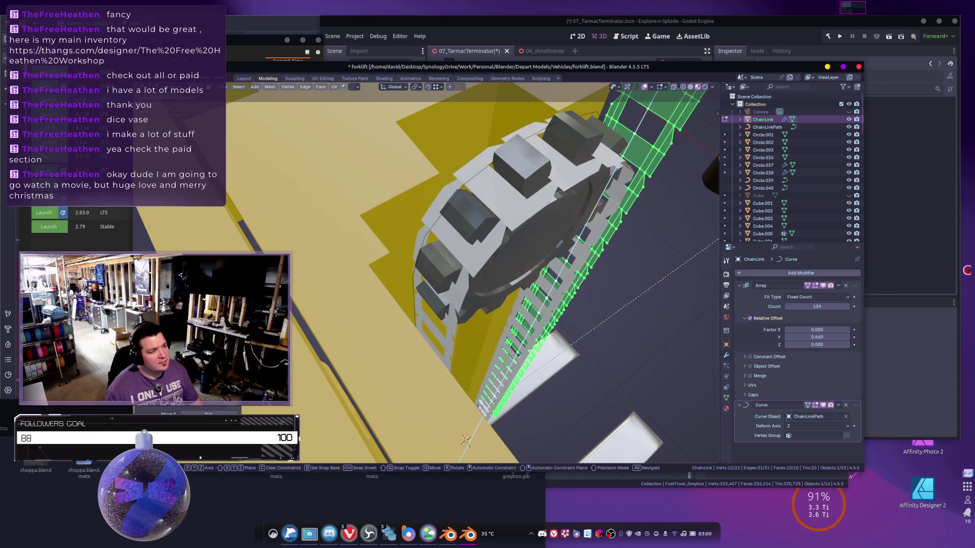
pyautogui.click(178, 216)
pyautogui.moveTo(488, 186)
pyautogui.mouseDown(button='middle')
pyautogui.moveTo(433, 188)
pyautogui.moveTo(296, 239)
pyautogui.moveTo(394, 251)
pyautogui.mouseUp(button='middle')
pyautogui.press('Tab')
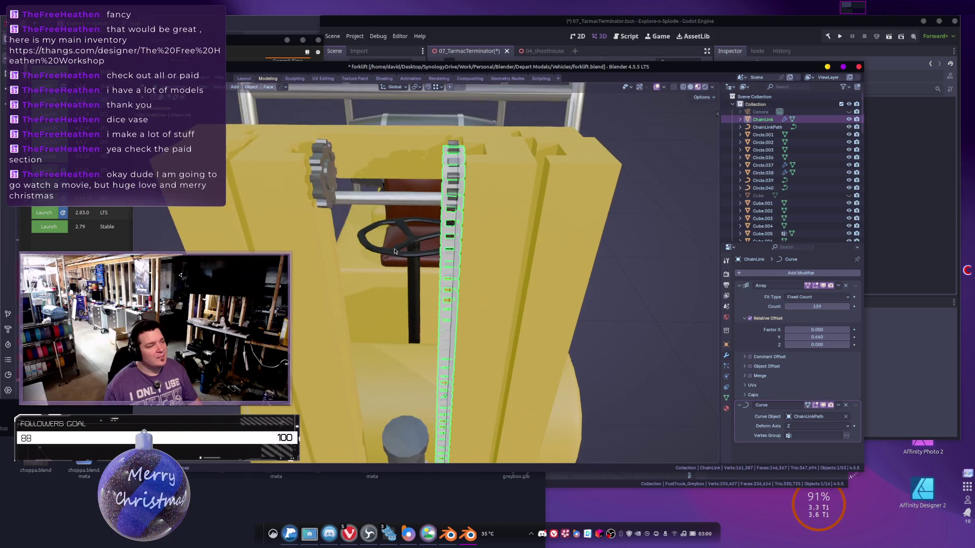
# Duplicate the chain with ChainLinkPath and place the copy on the left mast rail.
pyautogui.keyDown('shift'); pyautogui.click(457, 167); pyautogui.keyUp('shift')
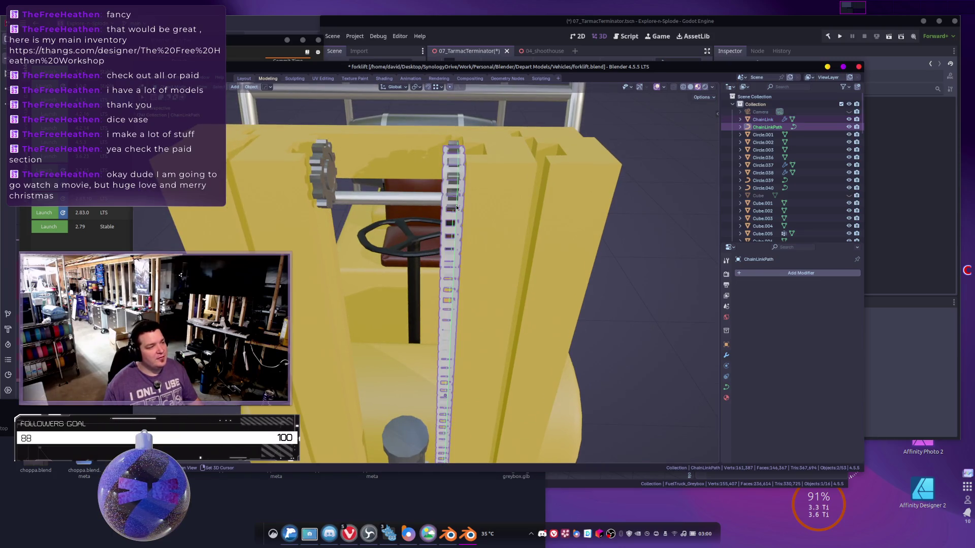
pyautogui.hotkey('shift', 'd')
pyautogui.moveTo(443, 217); pyautogui.dragTo(431, 227, button='middle')
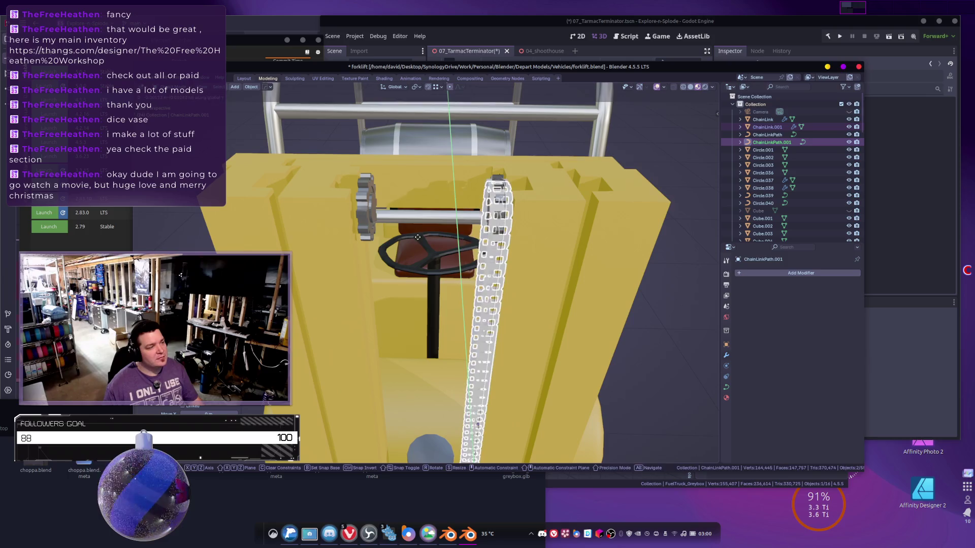
pyautogui.click(329, 232)
pyautogui.moveTo(329, 231); pyautogui.dragTo(430, 307, button='middle')
pyautogui.press('g')
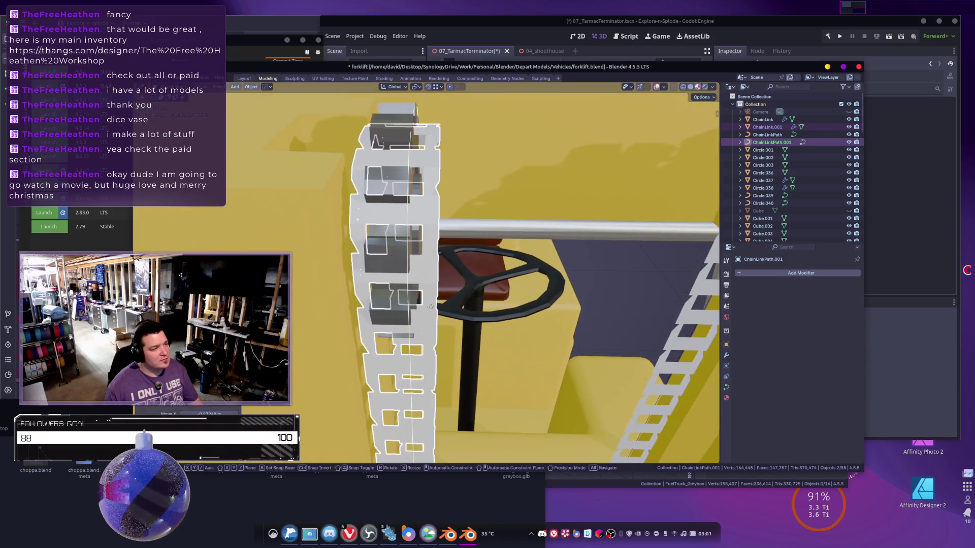
pyautogui.click(423, 222)
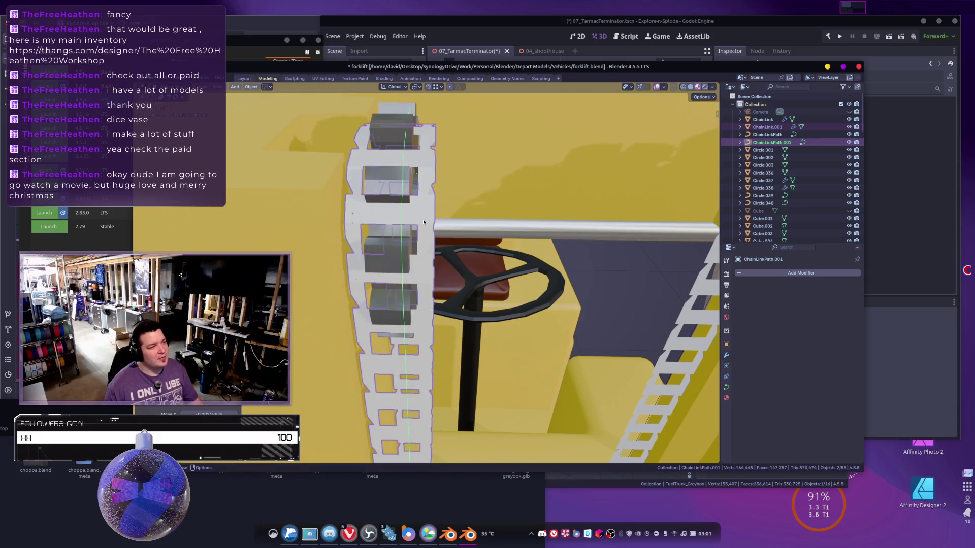
# Frame and select the copied chain ChainLink.001 and show its Material Properties.
pyautogui.click(419, 212)
pyautogui.press('KP_Decimal')
pyautogui.scroll(3, 437, 226)
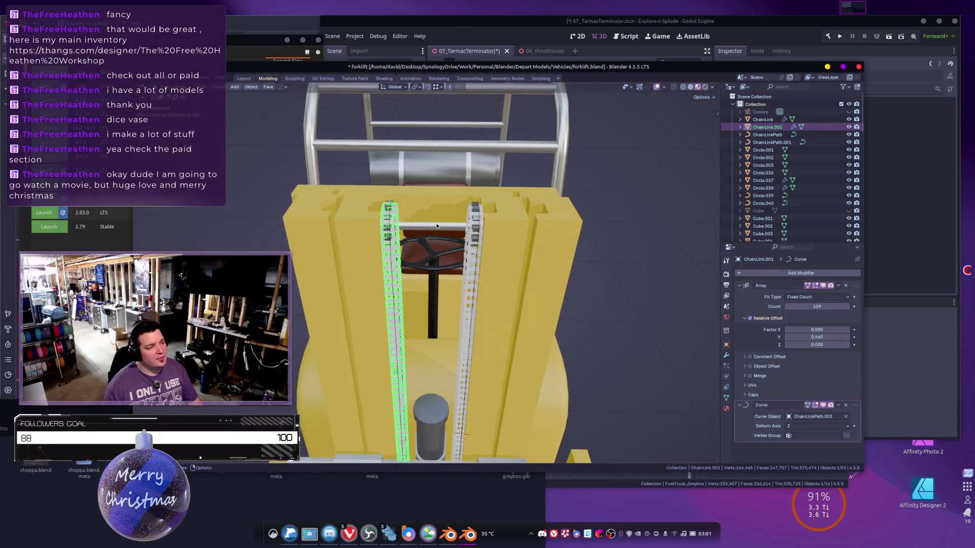
pyautogui.scroll(-3, 436, 226)
pyautogui.moveTo(436, 226)
pyautogui.mouseDown(button='middle')
pyautogui.moveTo(386, 245)
pyautogui.moveTo(368, 269)
pyautogui.moveTo(366, 303)
pyautogui.mouseUp(button='middle')
pyautogui.scroll(2, 370, 253)
pyautogui.hotkey('alt', 'a')
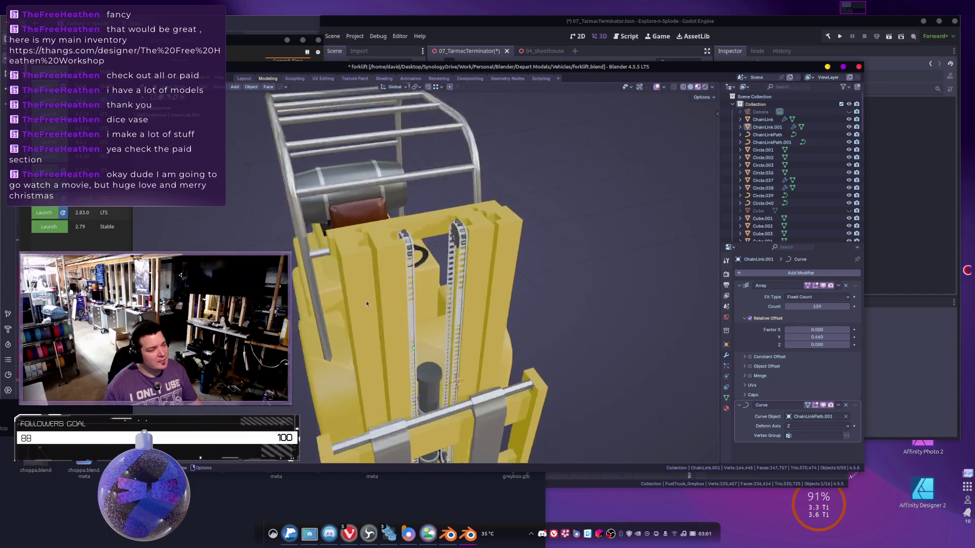
pyautogui.scroll(2, 366, 304)
pyautogui.click(391, 270)
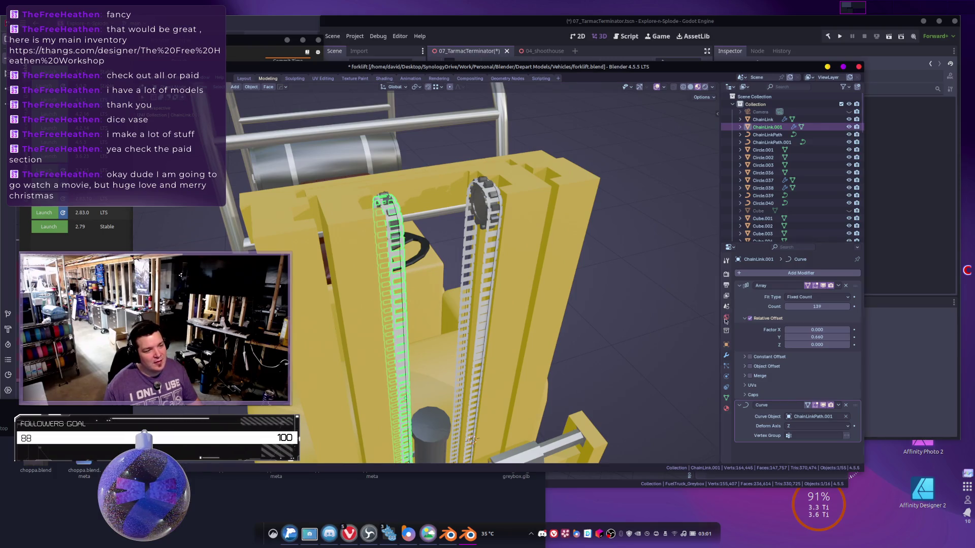
pyautogui.click(726, 408)
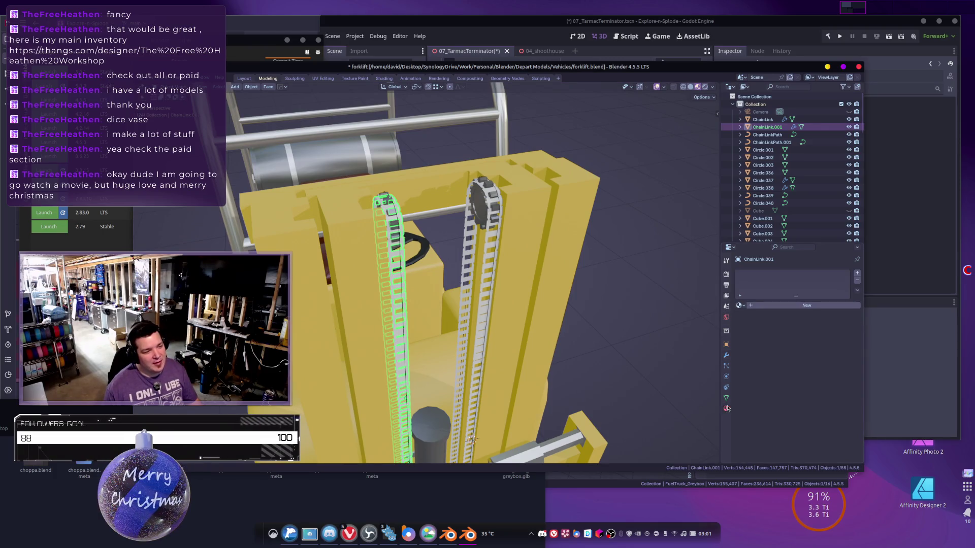
# Assign Material.001 to the left chain and copy it to the right chain via Copy Material to Selected.
pyautogui.click(744, 308)
pyautogui.click(762, 325)
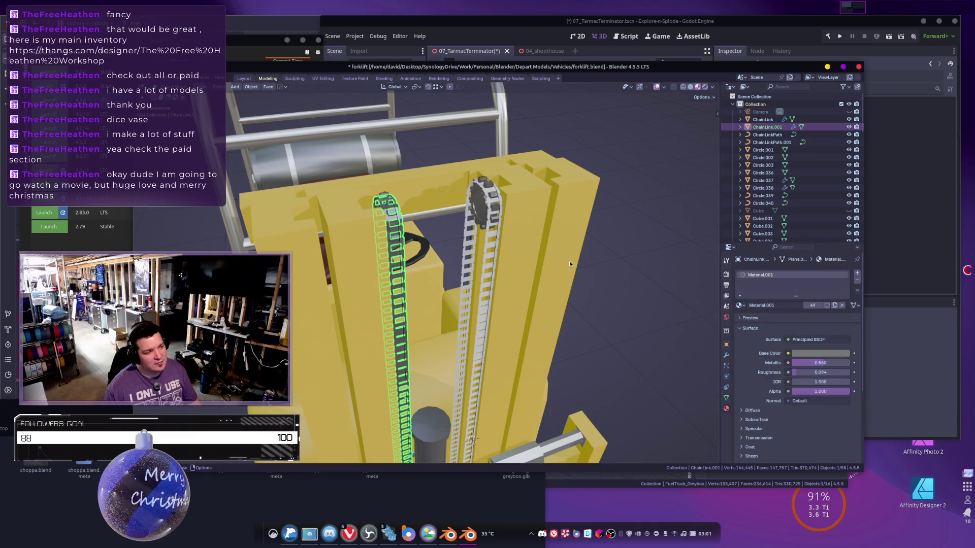
pyautogui.click(492, 248)
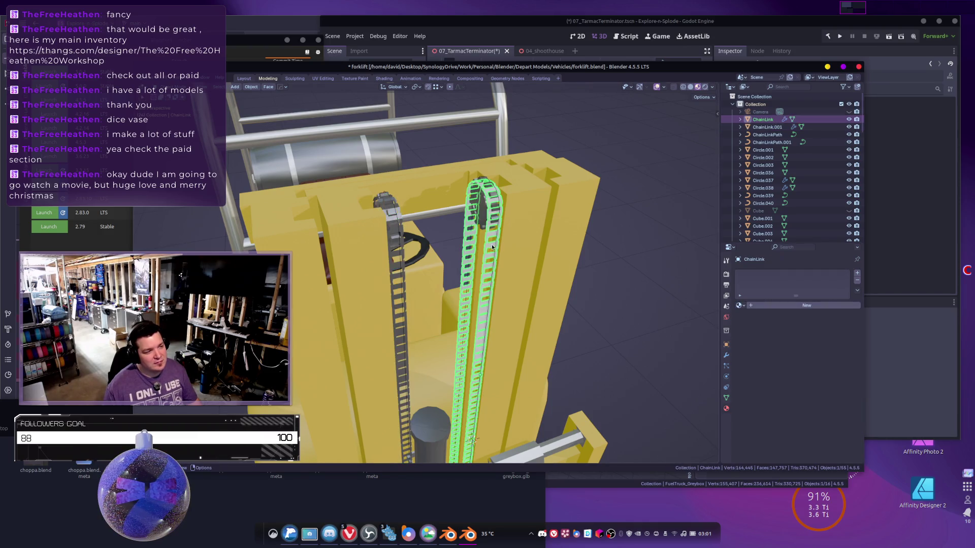
pyautogui.click(391, 256)
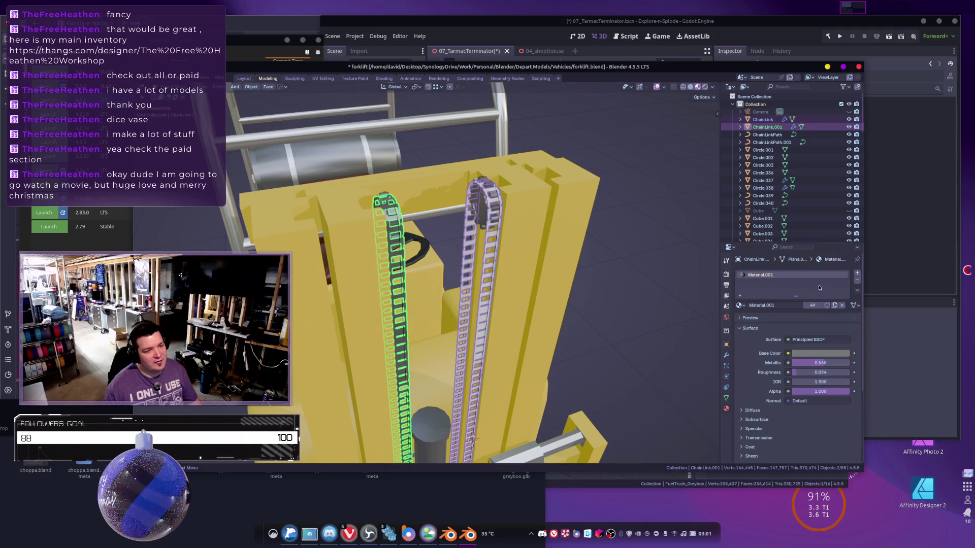
pyautogui.click(857, 290)
pyautogui.click(807, 306)
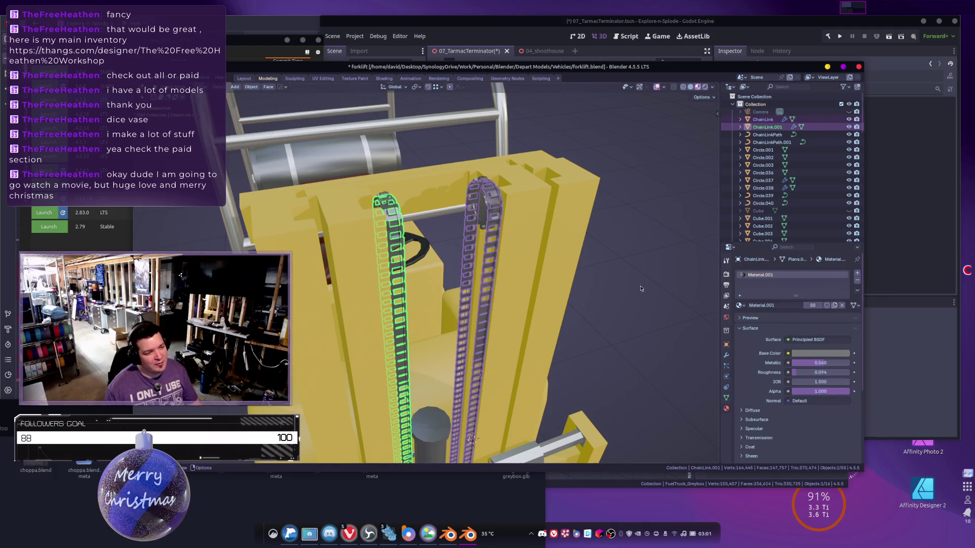
# Deselect the chains, view the forklift from the front-top, and reselect the right chain.
pyautogui.scroll(-5, 621, 281)
pyautogui.click(614, 292)
pyautogui.moveTo(613, 292)
pyautogui.mouseDown(button='middle')
pyautogui.moveTo(572, 336)
pyautogui.moveTo(461, 281)
pyautogui.mouseUp(button='middle')
pyautogui.scroll(-4, 572, 336)
pyautogui.scroll(5, 547, 328)
pyautogui.scroll(3, 532, 322)
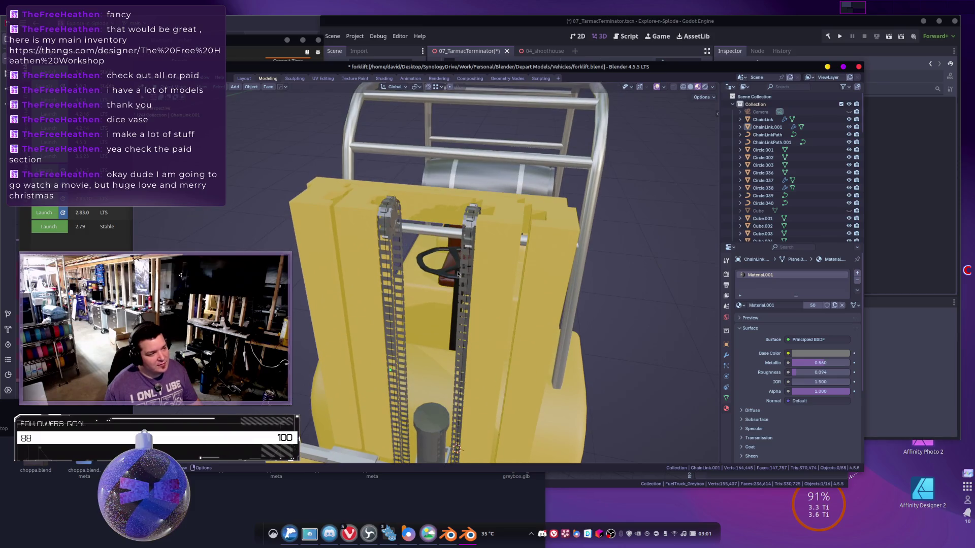
pyautogui.click(461, 281)
pyautogui.click(465, 257)
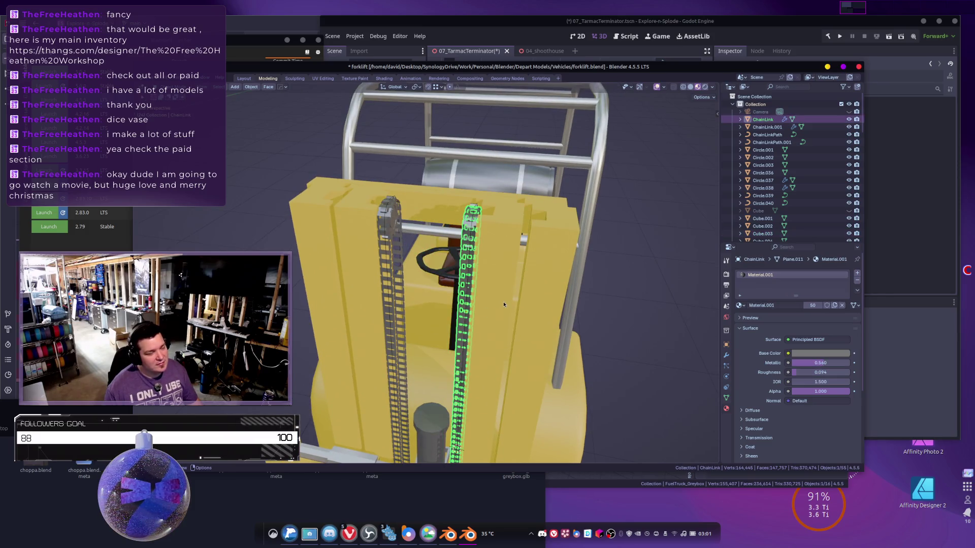
# Duplicate the right chain, convert the copy to a mesh, and check it in Edit Mode.
pyautogui.scroll(-3, 504, 304)
pyautogui.hotkey('shift', 'd')
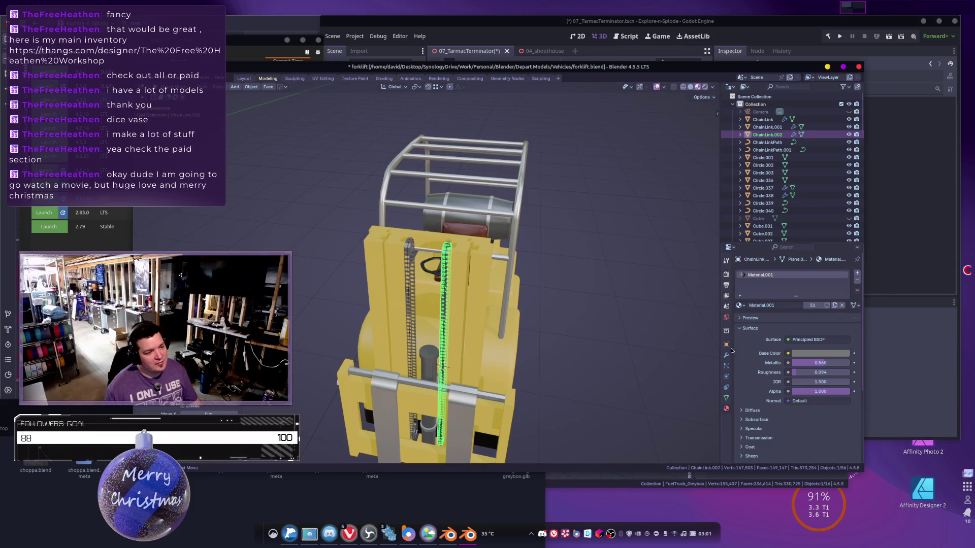
pyautogui.click(727, 354)
pyautogui.rightClick(644, 274)
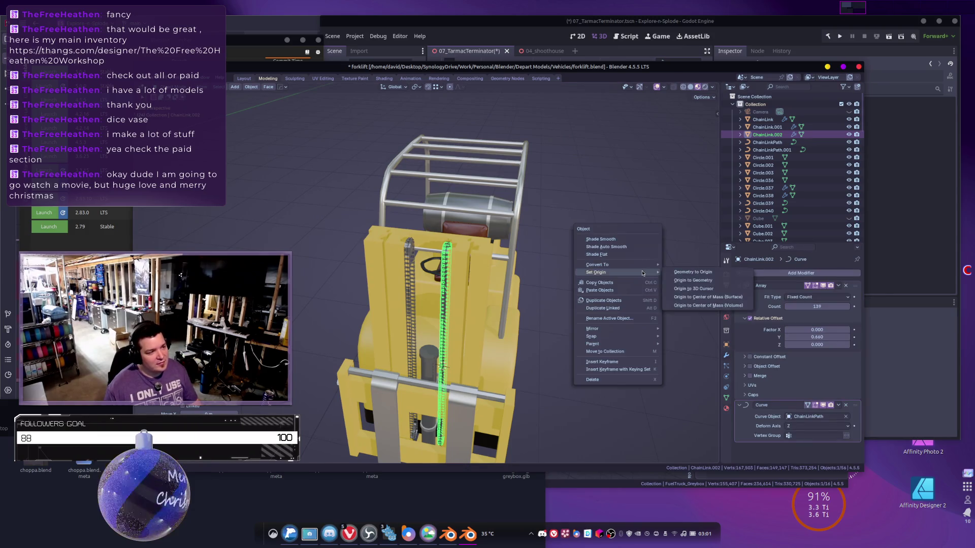
pyautogui.moveTo(641, 267)
pyautogui.click(674, 267)
pyautogui.moveTo(559, 280); pyautogui.dragTo(568, 282, button='middle')
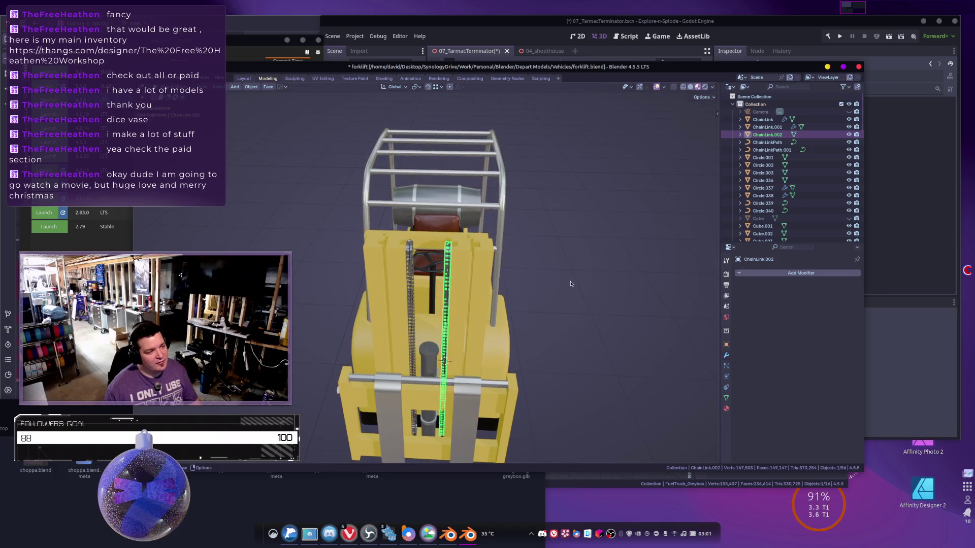
pyautogui.press('Tab')
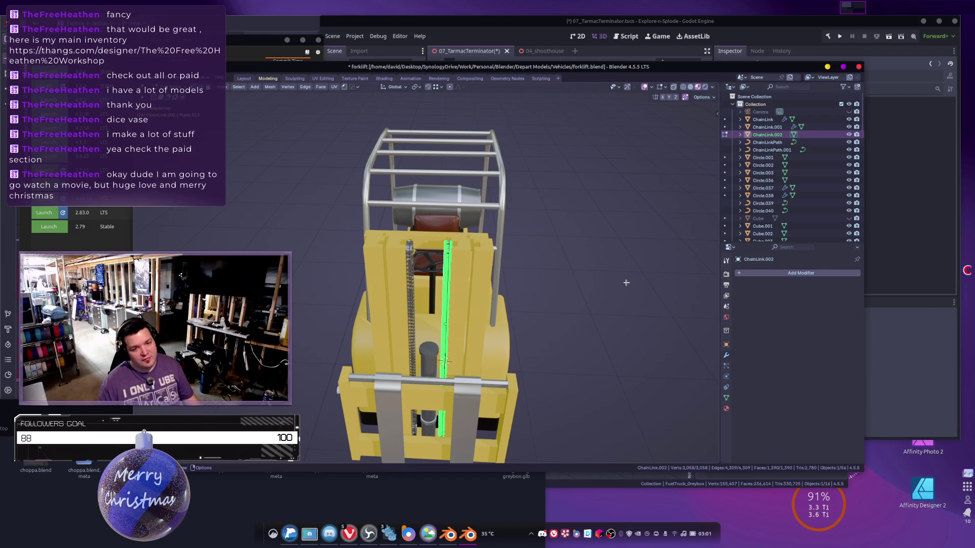
pyautogui.press('Tab')
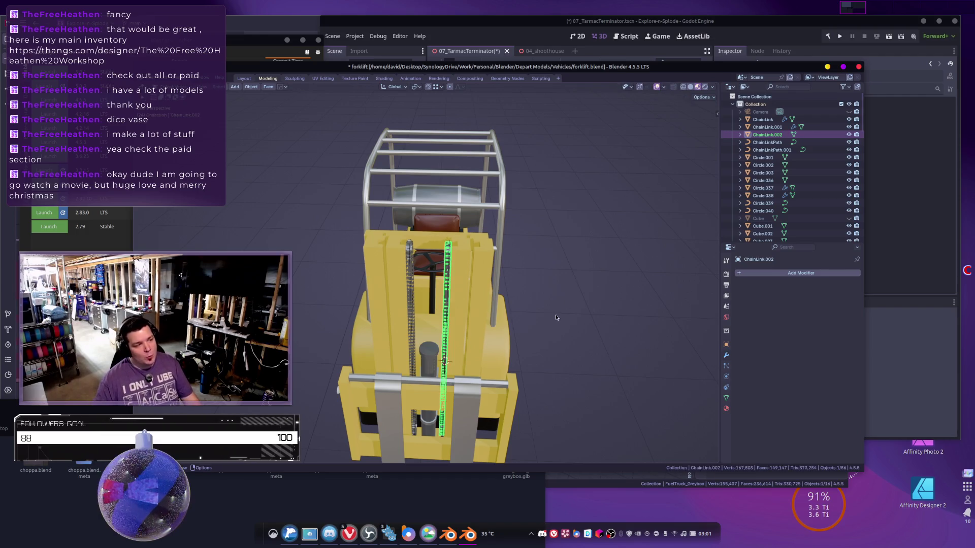
# Delete the ChainLink.002 mesh copy and reselect the original right chain.
pyautogui.moveTo(565, 329)
pyautogui.mouseDown(button='middle')
pyautogui.moveTo(465, 326)
pyautogui.moveTo(384, 340)
pyautogui.moveTo(348, 361)
pyautogui.mouseUp(button='middle')
pyautogui.scroll(-2, 465, 326)
pyautogui.scroll(5, 347, 361)
pyautogui.moveTo(428, 354); pyautogui.dragTo(496, 345, button='middle')
pyautogui.press('x')
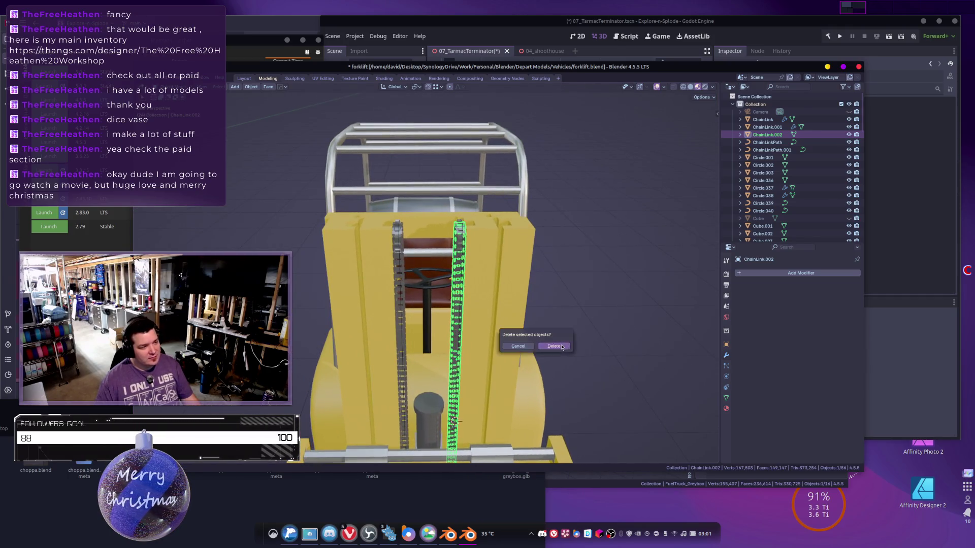
pyautogui.click(563, 346)
pyautogui.scroll(4, 487, 307)
pyautogui.click(522, 227)
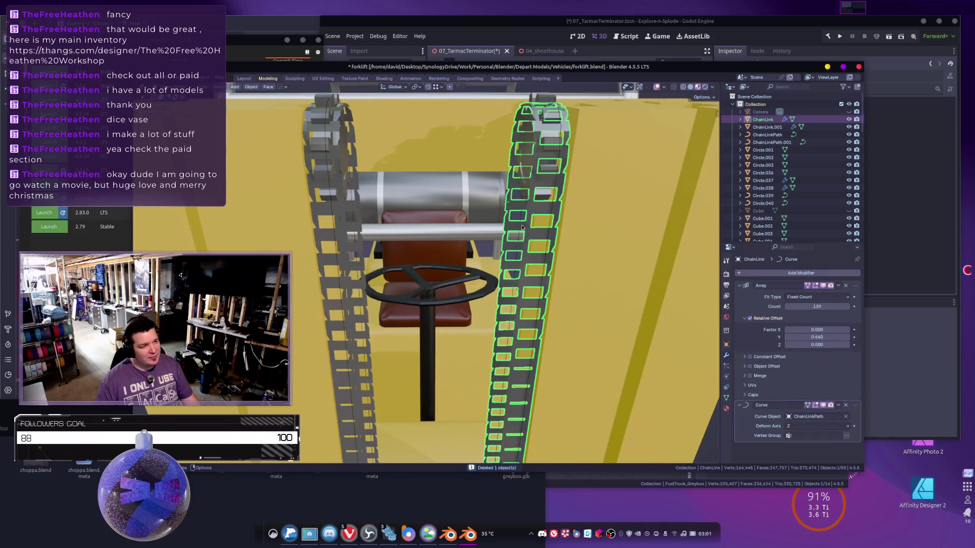
# Select the chains, ending with a chain and its path curve selected together.
pyautogui.scroll(-8, 535, 250)
pyautogui.moveTo(577, 289)
pyautogui.mouseDown(button='middle')
pyautogui.moveTo(447, 282)
pyautogui.moveTo(464, 277)
pyautogui.mouseUp(button='middle')
pyautogui.scroll(4, 415, 282)
pyautogui.click(399, 267)
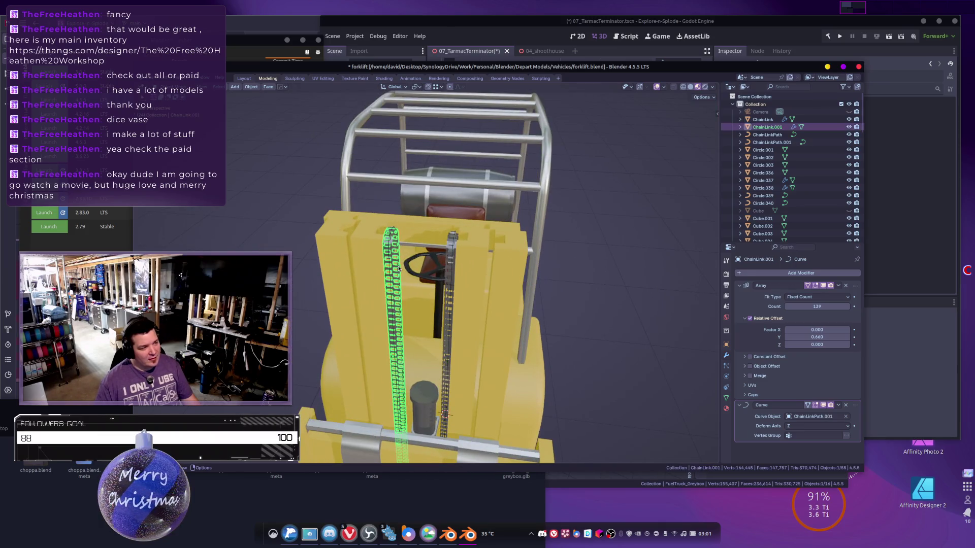
pyautogui.keyDown('shift'); pyautogui.click(446, 266); pyautogui.keyUp('shift')
pyautogui.scroll(-5, 476, 288)
pyautogui.moveTo(490, 291); pyautogui.dragTo(475, 288, button='middle')
pyautogui.scroll(6, 426, 279)
pyautogui.click(375, 265)
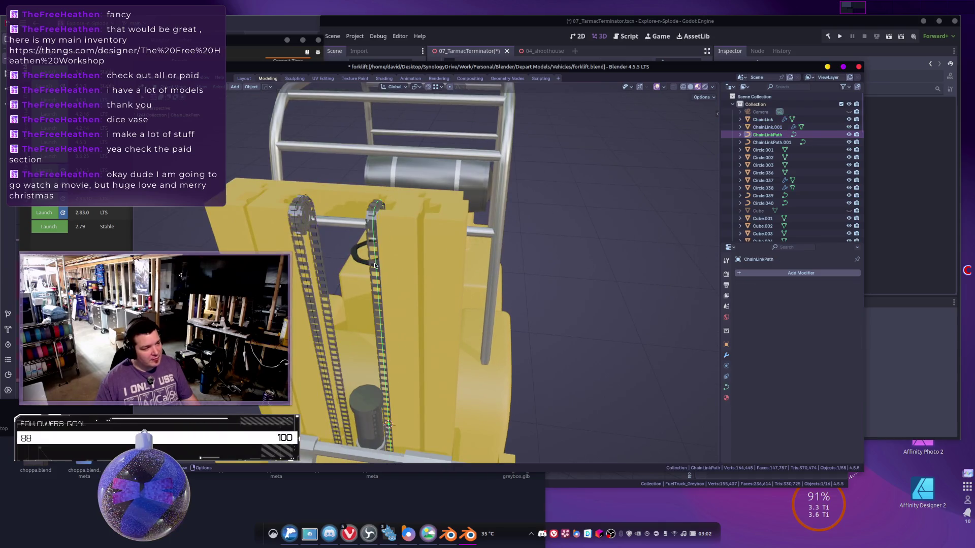
pyautogui.keyDown('shift'); pyautogui.click(372, 264); pyautogui.keyUp('shift')
pyautogui.scroll(-5, 372, 263)
# Duplicate the chain and its path and slide the copy far aside along X.
pyautogui.hotkey('shift', 'd')
pyautogui.press('Escape')
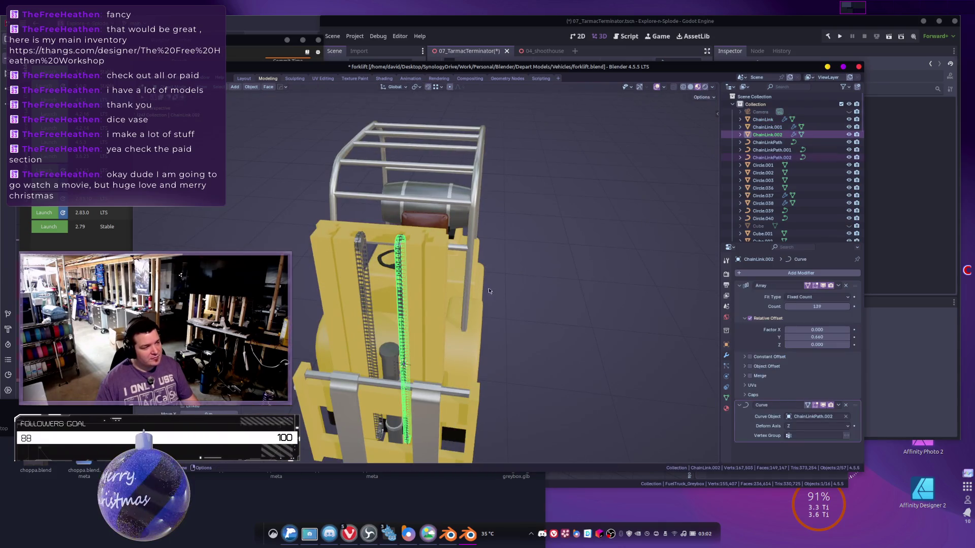
pyautogui.scroll(-2, 443, 317)
pyautogui.moveTo(444, 317)
pyautogui.mouseDown(button='middle')
pyautogui.moveTo(482, 332)
pyautogui.moveTo(515, 324)
pyautogui.mouseUp(button='middle')
pyautogui.press('g')
pyautogui.press('x')
pyautogui.scroll(3, 437, 344)
pyautogui.click(438, 344)
# Box-select most forklift parts and convert the selected chain and curve objects to meshes.
pyautogui.scroll(2, 516, 324)
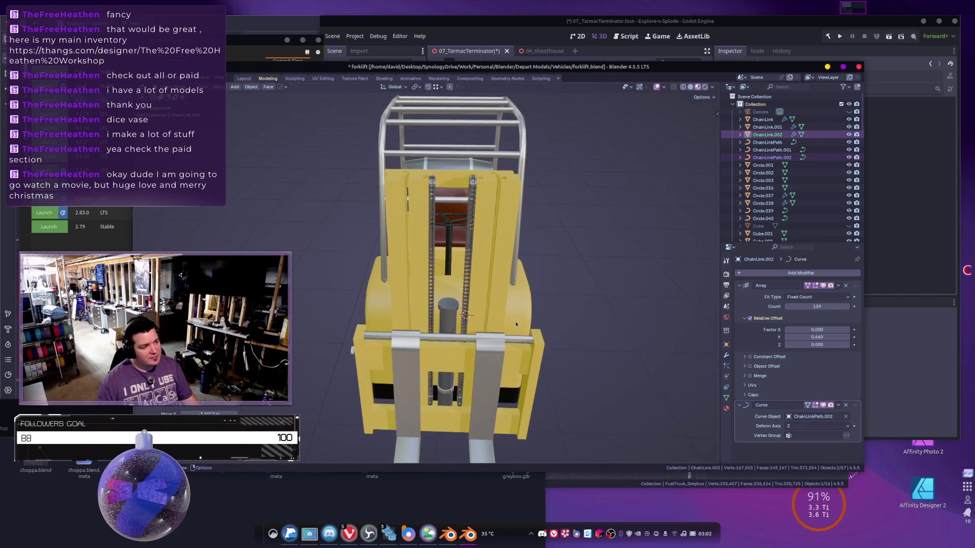
pyautogui.scroll(-2, 313, 199)
pyautogui.moveTo(321, 181)
pyautogui.mouseDown()
pyautogui.moveTo(386, 356)
pyautogui.moveTo(521, 390)
pyautogui.mouseUp()
pyautogui.rightClick(569, 279)
pyautogui.moveTo(561, 275)
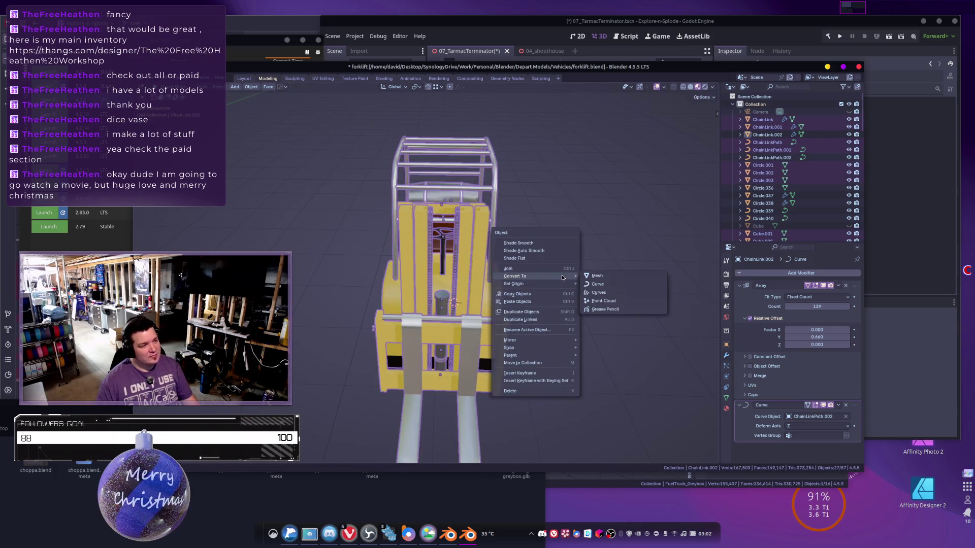
pyautogui.click(591, 280)
pyautogui.rightClick(591, 280)
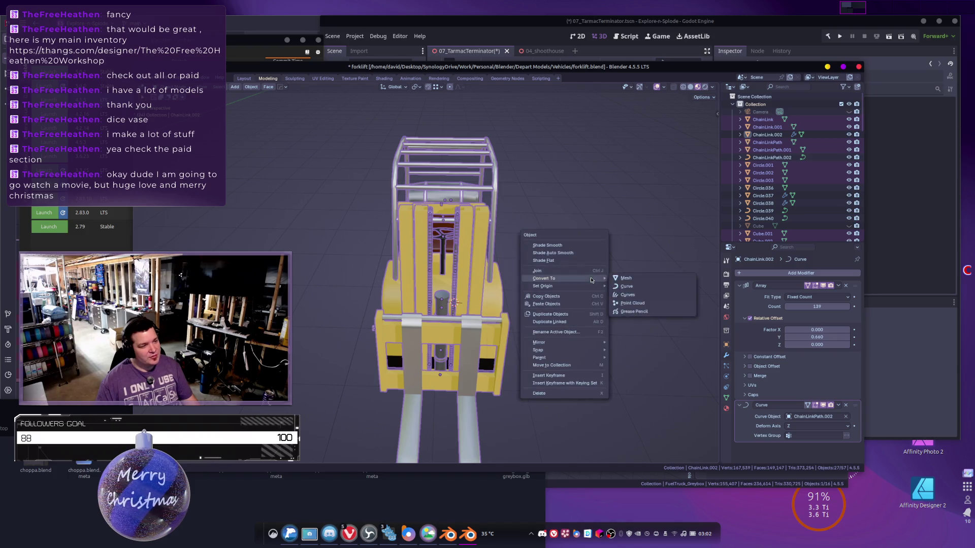
pyautogui.press('Escape')
pyautogui.press('Tab')
# Inspect the converted meshes in Edit Mode from a three-quarter view, then exit to Object Mode.
pyautogui.moveTo(580, 283); pyautogui.dragTo(498, 235, button='middle')
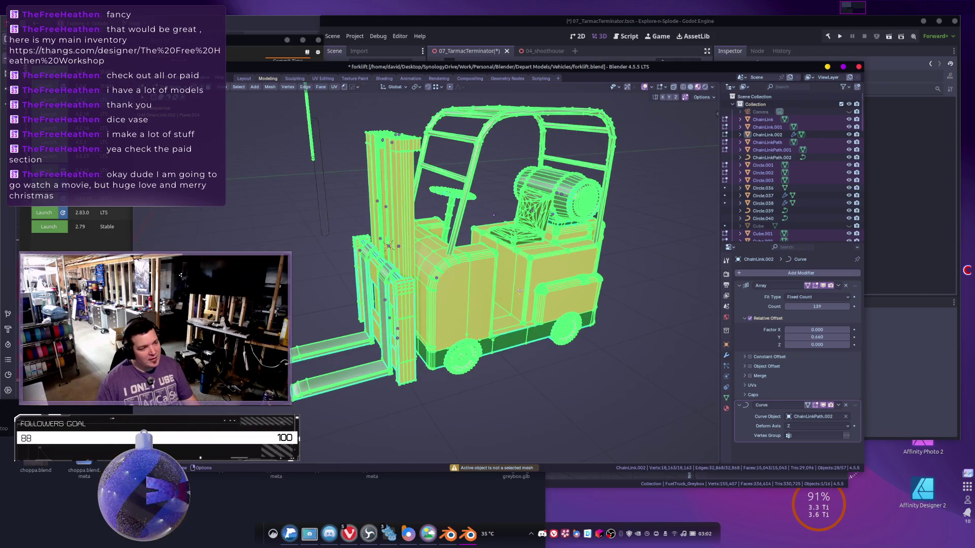
pyautogui.scroll(-5, 521, 296)
pyautogui.scroll(2, 457, 253)
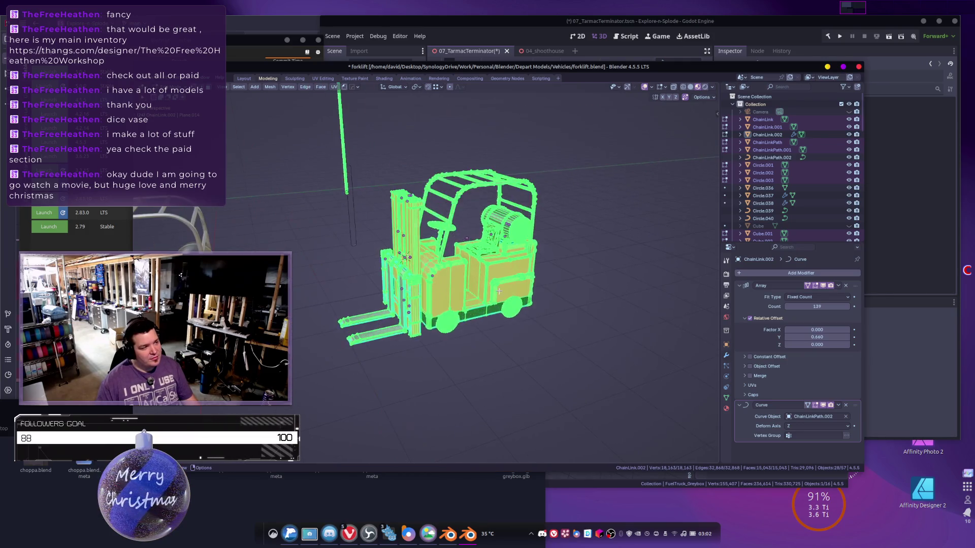
pyautogui.press('Tab')
# Select all forklift and chain objects, move their geometry together in Edit Mode, and exit.
pyautogui.moveTo(492, 253); pyautogui.dragTo(540, 251, button='middle')
pyautogui.click(471, 236)
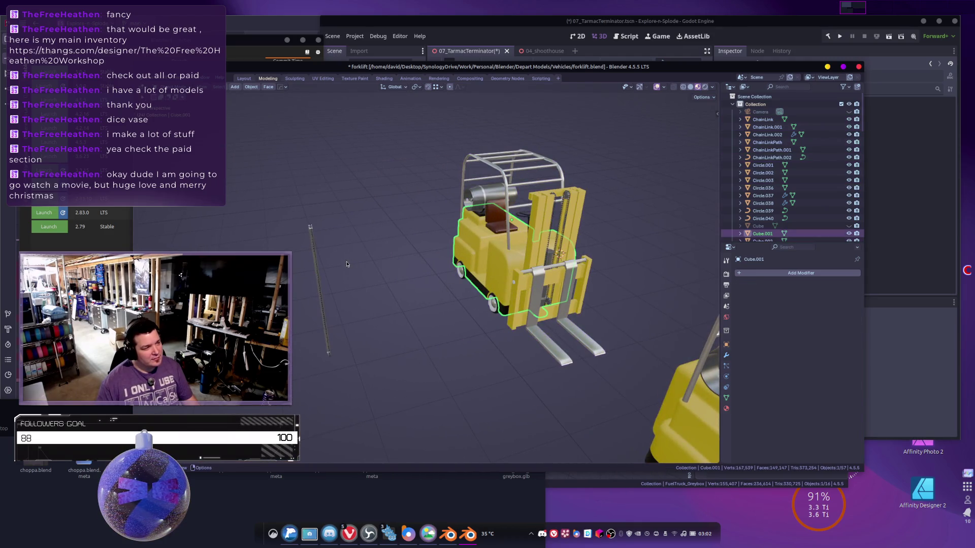
pyautogui.click(308, 250)
pyautogui.click(536, 237)
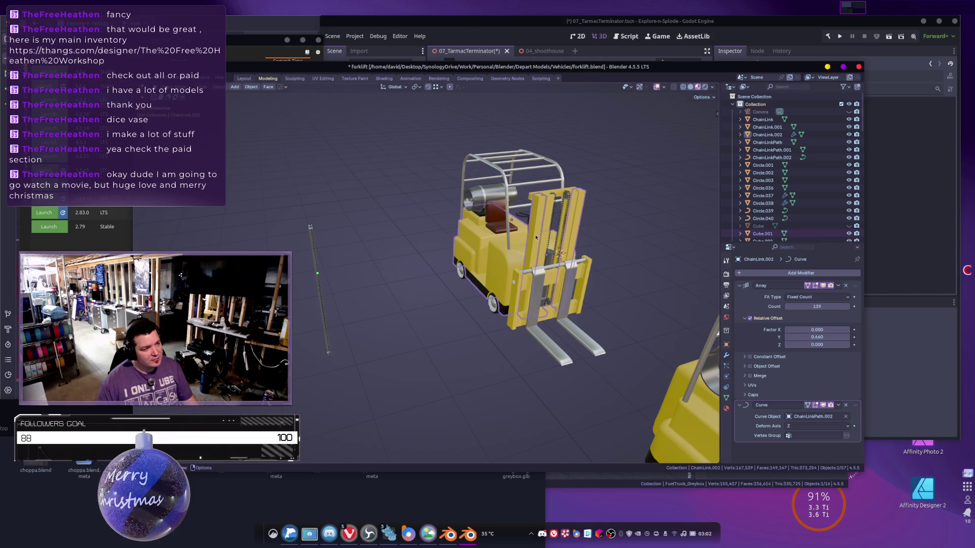
pyautogui.press('a')
pyautogui.press('Tab')
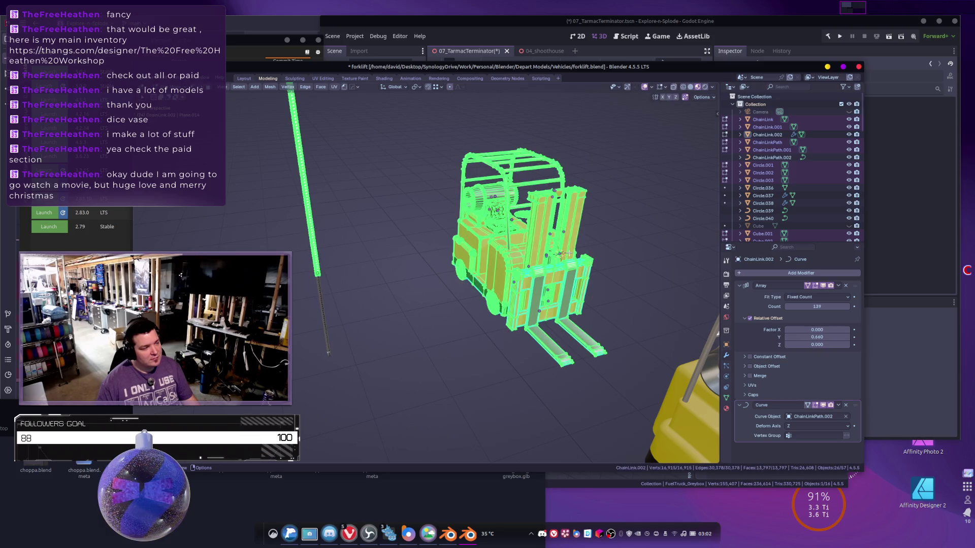
pyautogui.press('g')
pyautogui.click(672, 206)
pyautogui.moveTo(672, 205); pyautogui.dragTo(447, 284, button='middle')
pyautogui.scroll(5, 447, 284)
pyautogui.press('Tab')
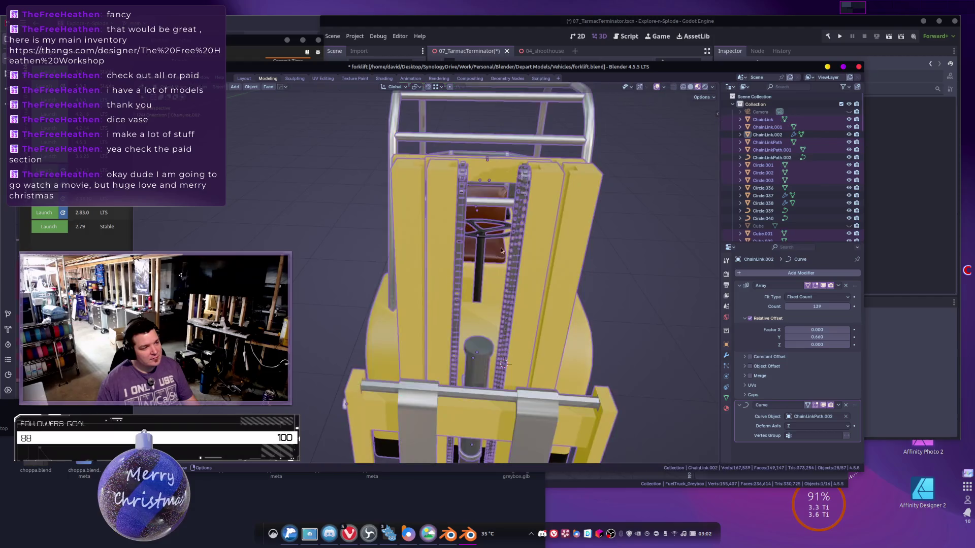
# Join the right chain into the mast object.
pyautogui.click(511, 242)
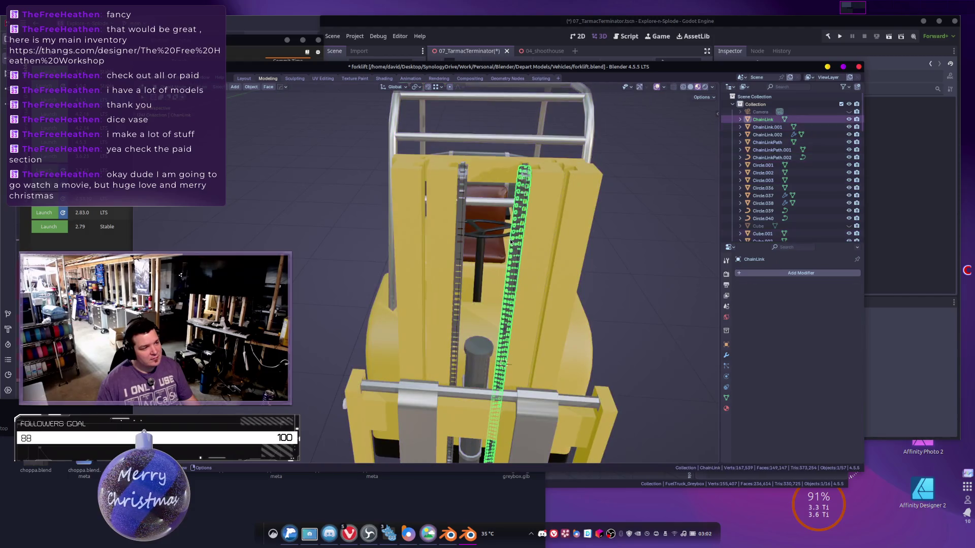
pyautogui.keyDown('shift'); pyautogui.click(555, 247); pyautogui.keyUp('shift')
pyautogui.rightClick(557, 247)
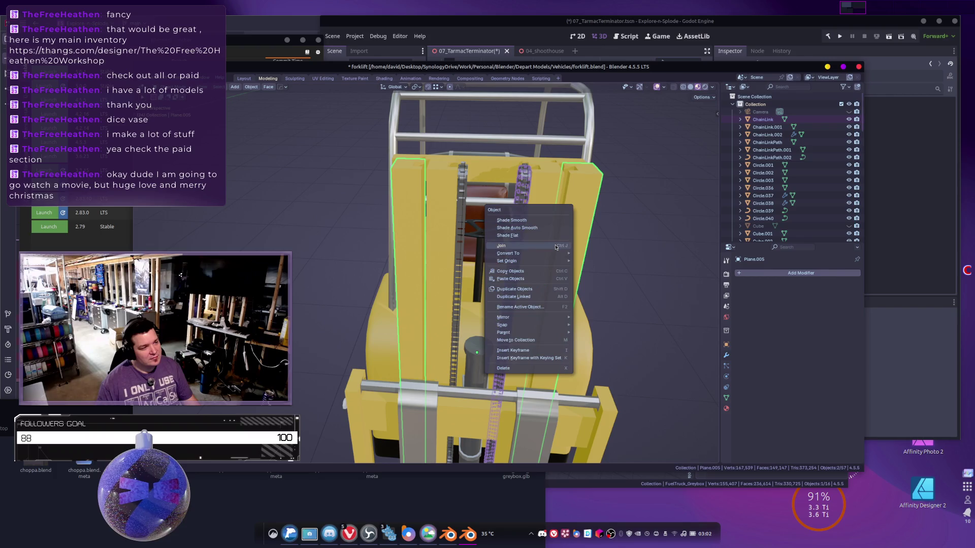
pyautogui.click(564, 257)
pyautogui.moveTo(539, 248); pyautogui.dragTo(452, 270, button='middle')
# Delete the two leftover path curves, ChainLinkPath and ChainLinkPath.001.
pyautogui.click(427, 238)
pyautogui.scroll(5, 468, 288)
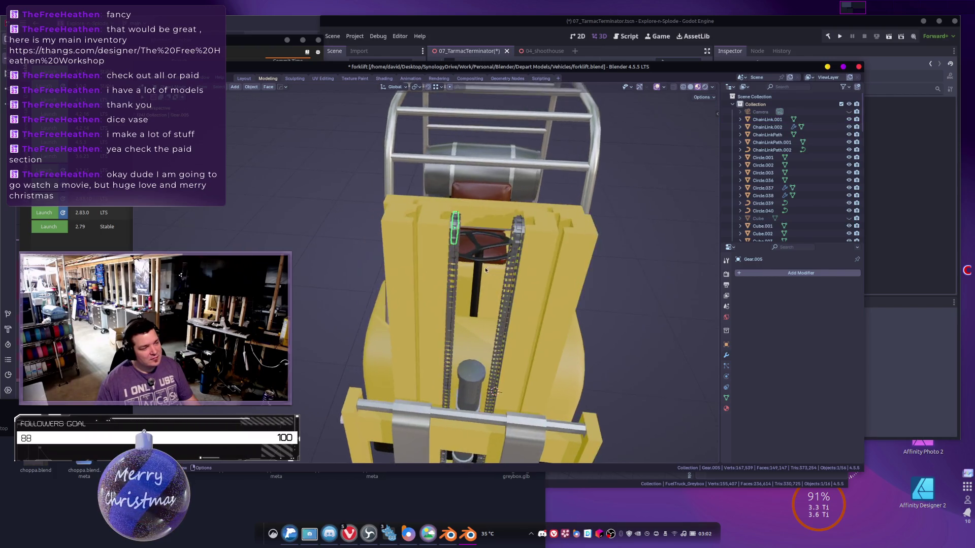
pyautogui.click(543, 249)
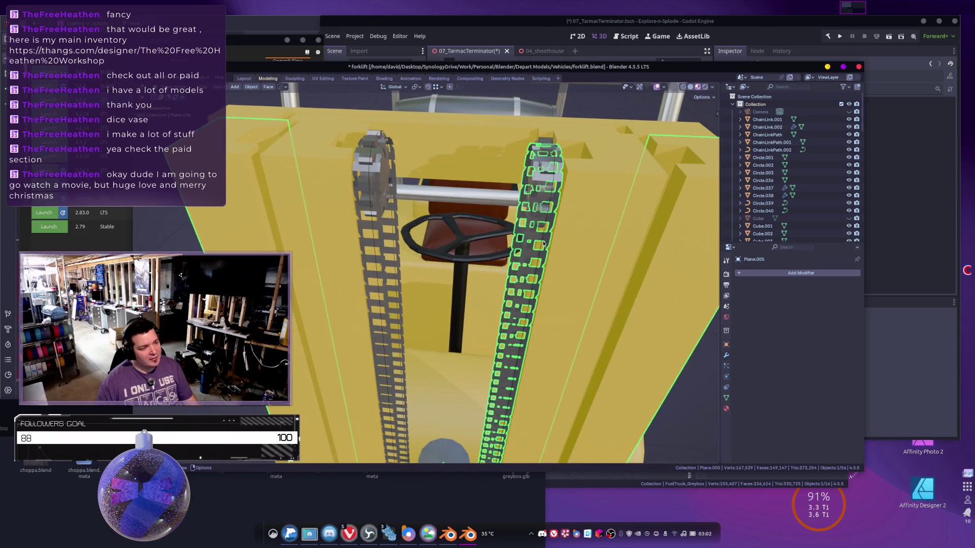
pyautogui.press('Delete')
pyautogui.moveTo(452, 251); pyautogui.dragTo(420, 257, button='middle')
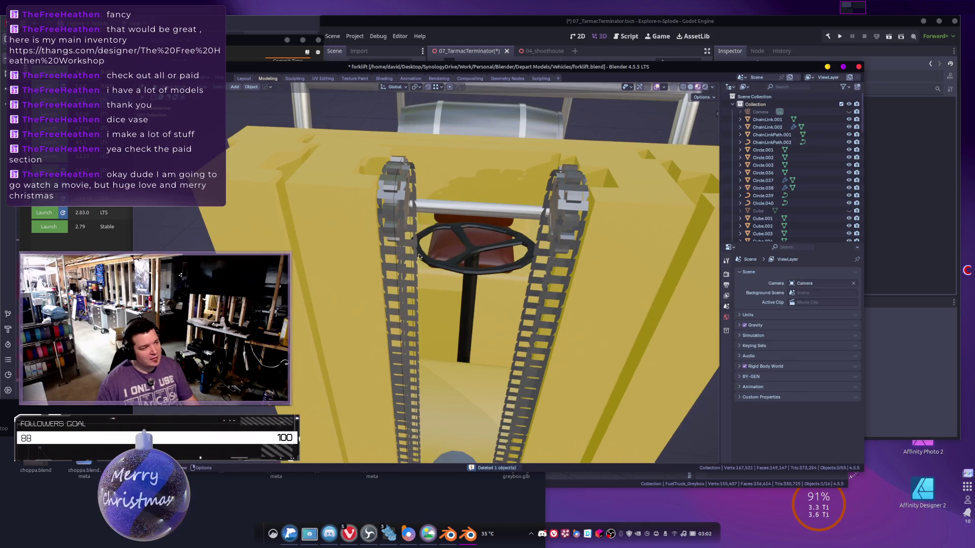
pyautogui.click(396, 245)
pyautogui.click(391, 245)
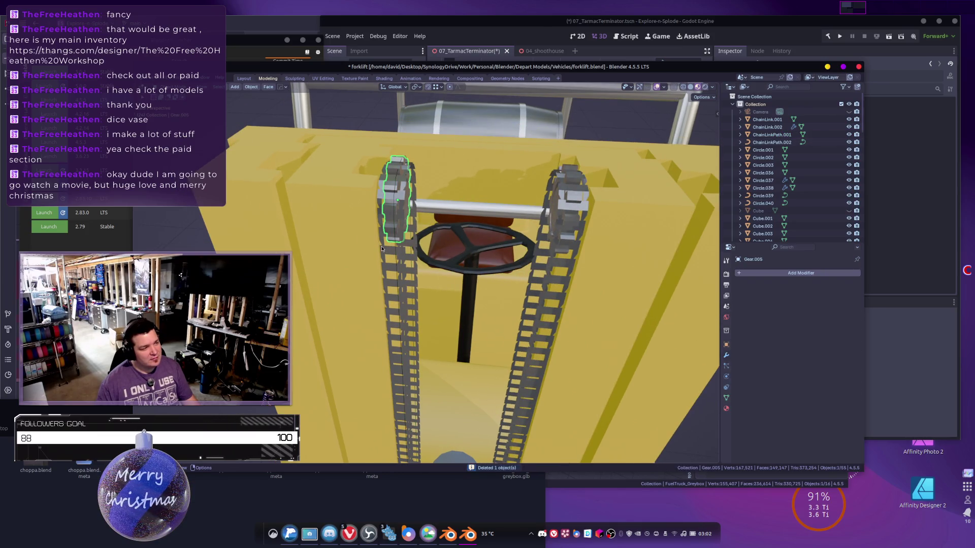
pyautogui.click(385, 248)
pyautogui.click(389, 251)
pyautogui.press('x')
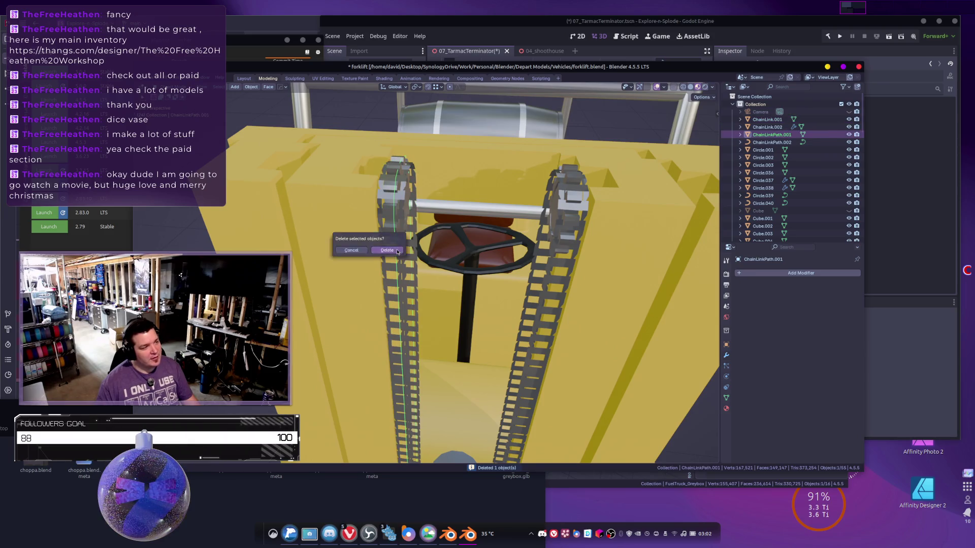
pyautogui.click(398, 251)
# Box-select the whole forklift and bring up its object actions menu.
pyautogui.scroll(-5, 398, 251)
pyautogui.moveTo(382, 163); pyautogui.dragTo(565, 425)
pyautogui.rightClick(541, 372)
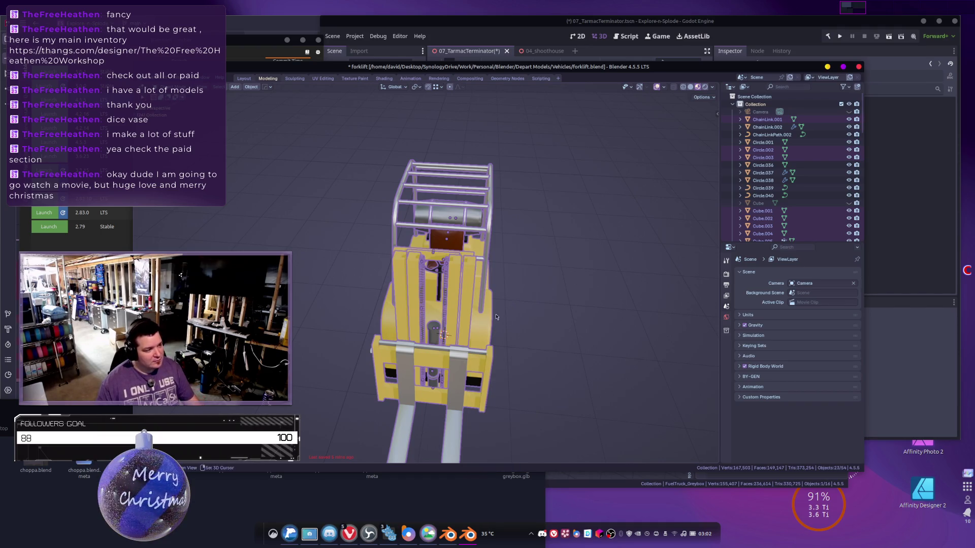
# Join the left chain into the forklift's mast panel.
pyautogui.moveTo(496, 317); pyautogui.dragTo(396, 268, button='middle')
pyautogui.click(461, 246)
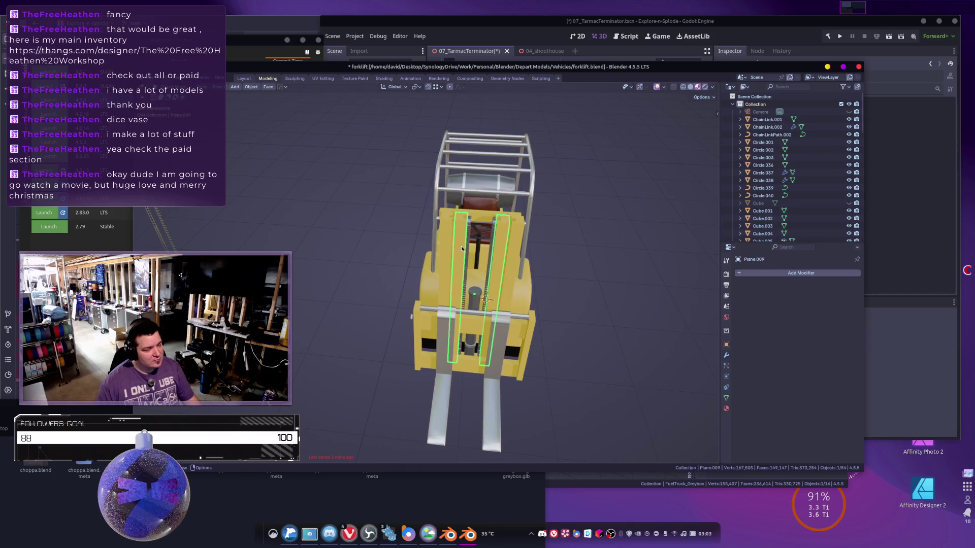
pyautogui.press('Tab')
pyautogui.press('a')
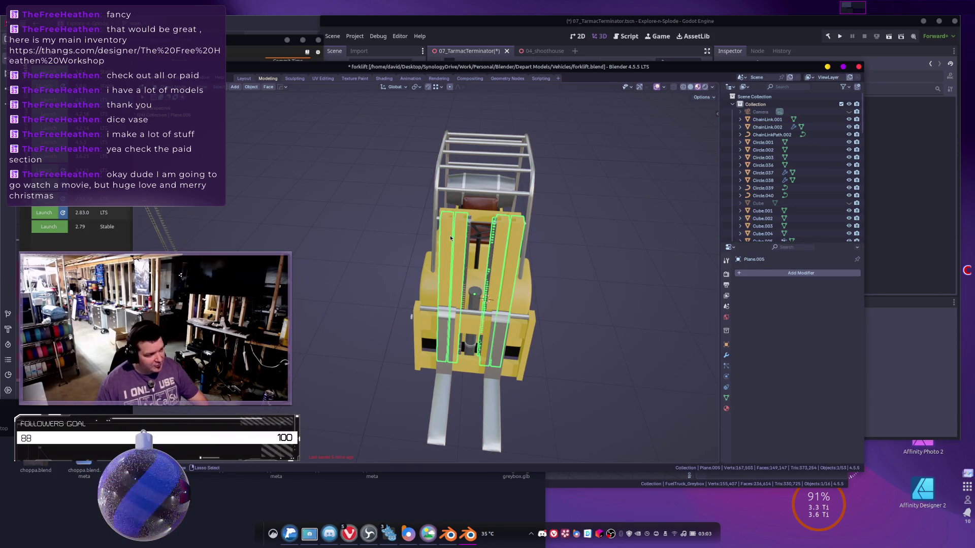
pyautogui.scroll(6, 487, 254)
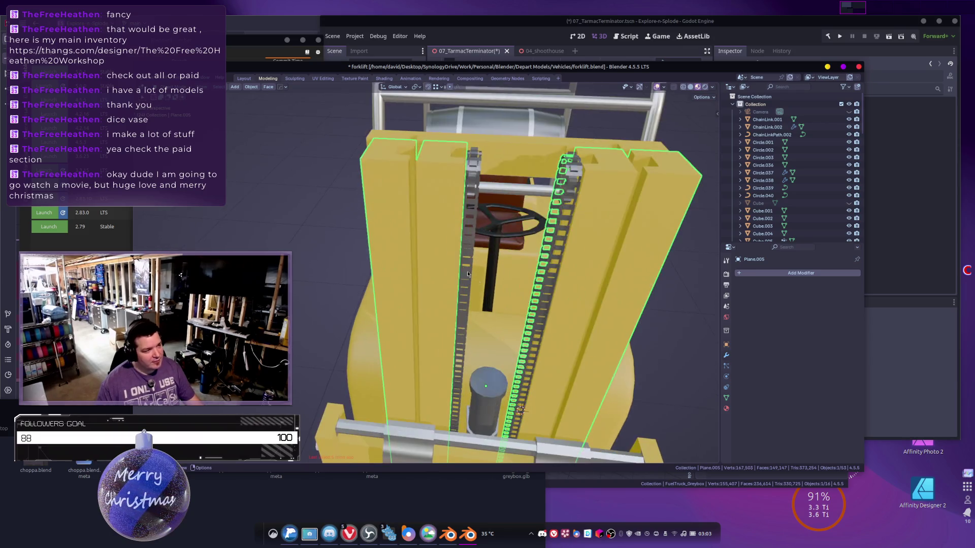
pyautogui.click(465, 249)
pyautogui.hotkey('ctrl', 'z')
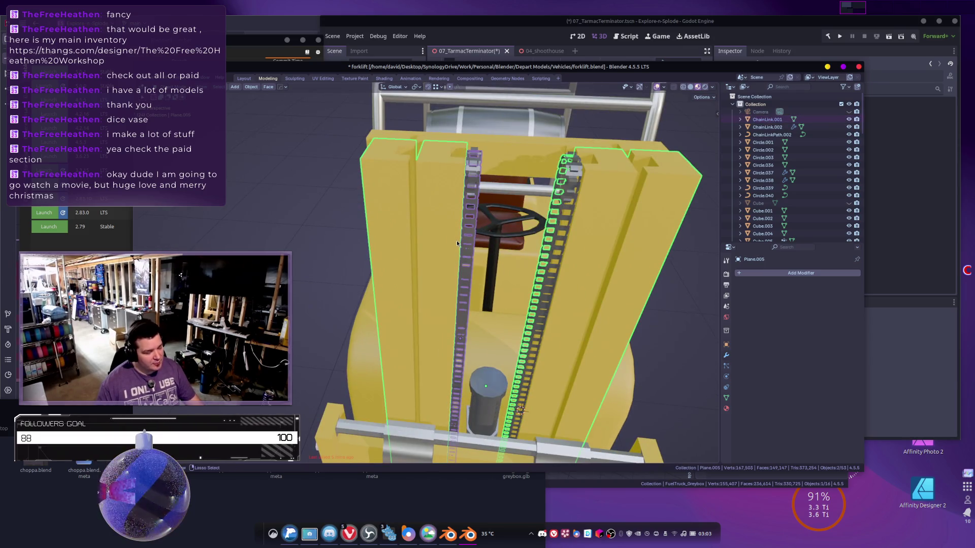
pyautogui.hotkey('ctrl', 'j')
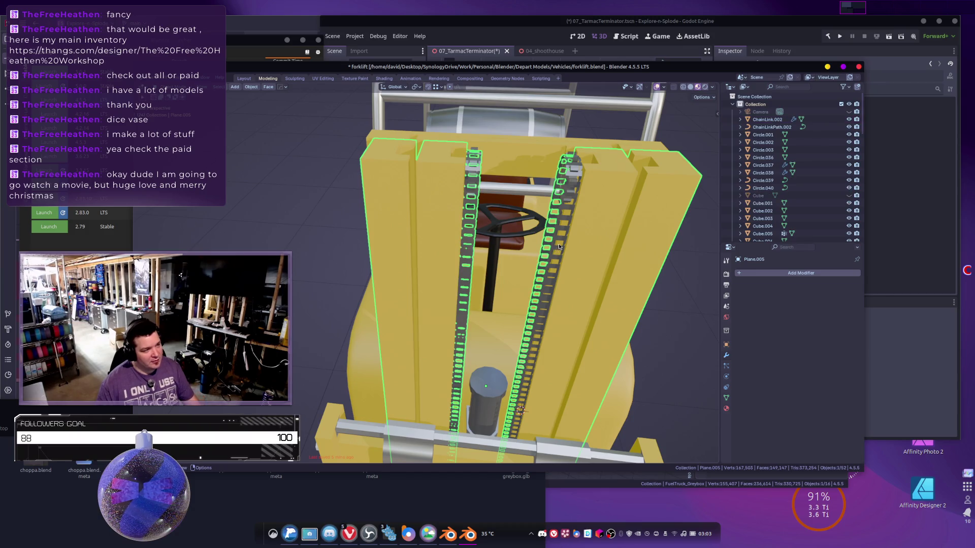
# Join both chains' top gears into the mast.
pyautogui.moveTo(596, 237)
pyautogui.mouseDown(button='middle')
pyautogui.moveTo(613, 265)
pyautogui.moveTo(571, 133)
pyautogui.mouseUp(button='middle')
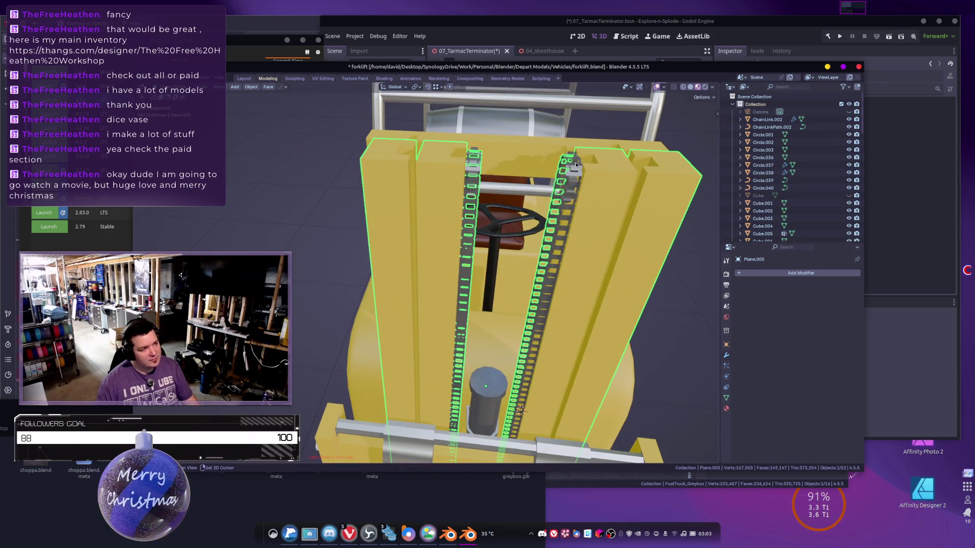
pyautogui.keyDown('shift'); pyautogui.click(575, 169); pyautogui.keyUp('shift')
pyautogui.keyDown('shift'); pyautogui.click(474, 166); pyautogui.keyUp('shift')
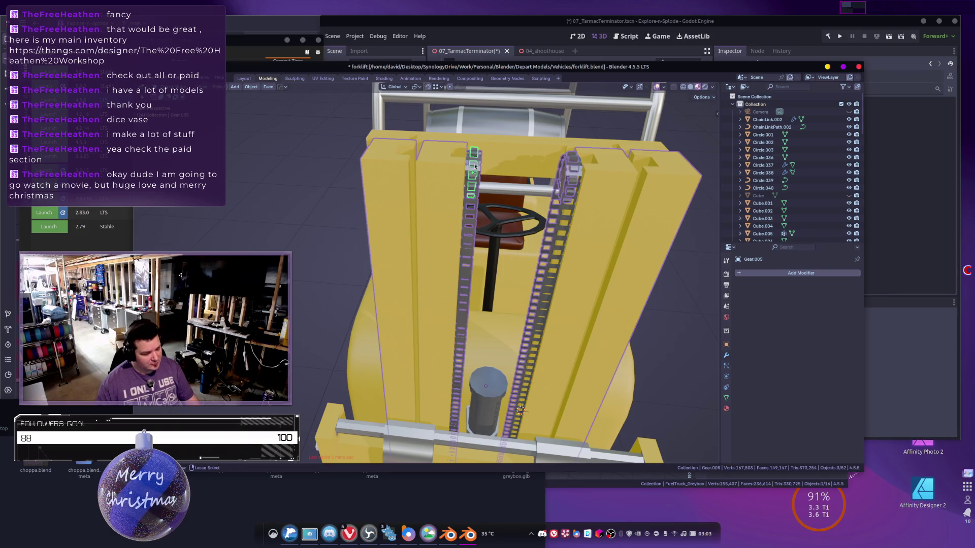
pyautogui.hotkey('ctrl', 'j')
# Join the forks, carriage, cylinder and chain parts into the mast object.
pyautogui.scroll(-5, 487, 170)
pyautogui.moveTo(487, 170); pyautogui.dragTo(522, 247, button='middle')
pyautogui.keyDown('shift'); pyautogui.click(397, 309); pyautogui.keyUp('shift')
pyautogui.moveTo(397, 310)
pyautogui.mouseDown(button='middle')
pyautogui.moveTo(464, 301)
pyautogui.moveTo(425, 249)
pyautogui.mouseUp(button='middle')
pyautogui.hotkey('ctrl', 'j')
pyautogui.keyDown('shift'); pyautogui.click(464, 340); pyautogui.keyUp('shift')
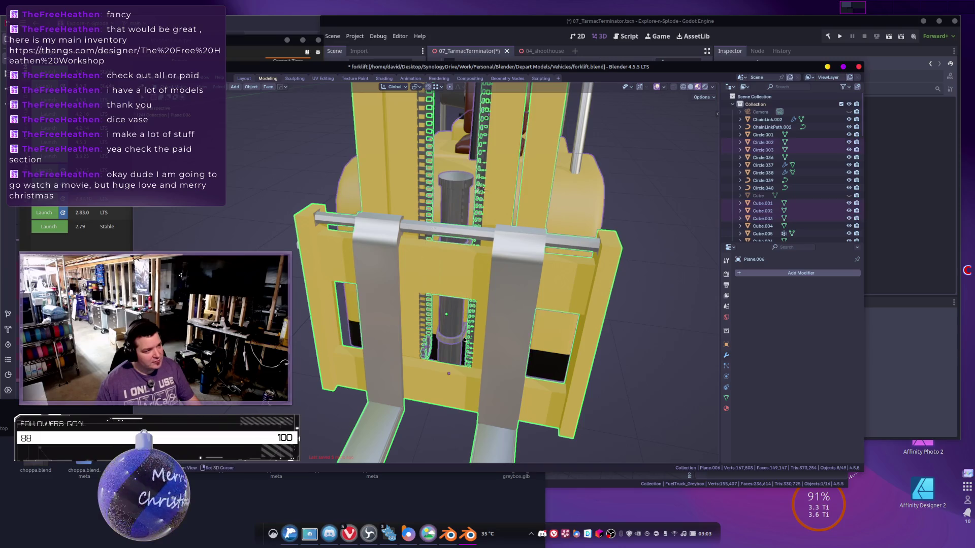
pyautogui.moveTo(641, 304); pyautogui.dragTo(602, 303, button='middle')
pyautogui.hotkey('ctrl', 'j')
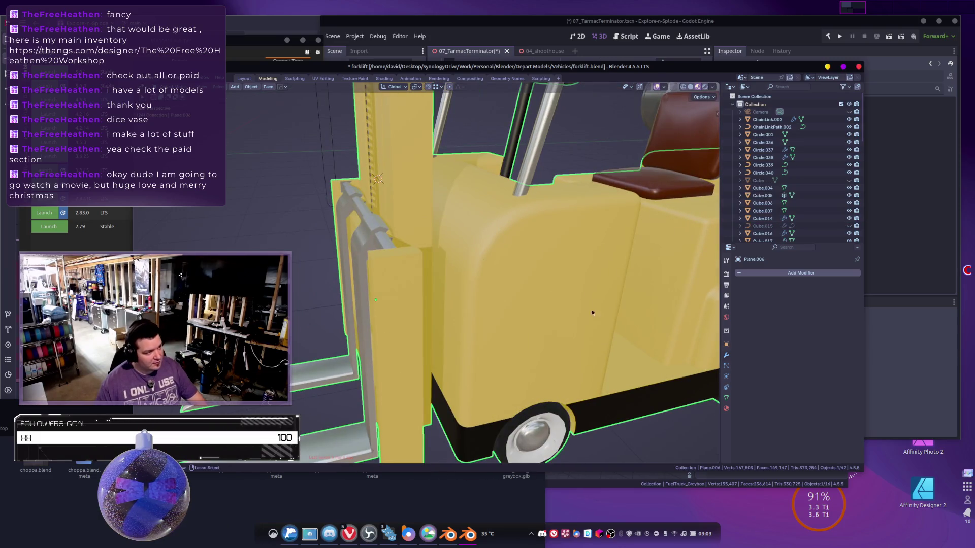
# Join the roll cage and tank parts, cancel a stray move, and add the yellow body.
pyautogui.scroll(-8, 538, 304)
pyautogui.moveTo(472, 308); pyautogui.dragTo(553, 333, button='middle')
pyautogui.hotkey('shift', 'g')
pyautogui.hotkey('ctrl', 'j')
pyautogui.press('g')
pyautogui.press('Escape')
pyautogui.moveTo(501, 337)
pyautogui.mouseDown(button='middle')
pyautogui.moveTo(487, 329)
pyautogui.moveTo(489, 315)
pyautogui.moveTo(561, 282)
pyautogui.mouseUp(button='middle')
pyautogui.keyDown('shift'); pyautogui.click(485, 326); pyautogui.keyUp('shift')
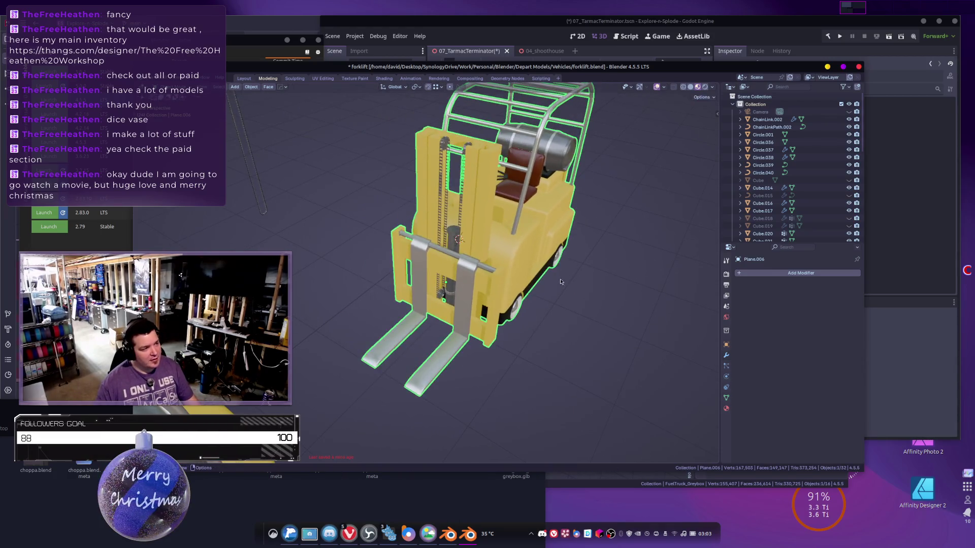
# Check the merged Plane.006 forklift mesh in Edit Mode, then show the viewport sidebar.
pyautogui.press('Tab')
pyautogui.moveTo(617, 355)
pyautogui.mouseDown(button='middle')
pyautogui.moveTo(580, 344)
pyautogui.moveTo(591, 336)
pyautogui.moveTo(558, 335)
pyautogui.moveTo(591, 325)
pyautogui.moveTo(522, 365)
pyautogui.moveTo(499, 267)
pyautogui.moveTo(459, 302)
pyautogui.moveTo(507, 288)
pyautogui.moveTo(495, 300)
pyautogui.moveTo(471, 294)
pyautogui.mouseUp(button='middle')
pyautogui.press('Tab')
pyautogui.press('Tab')
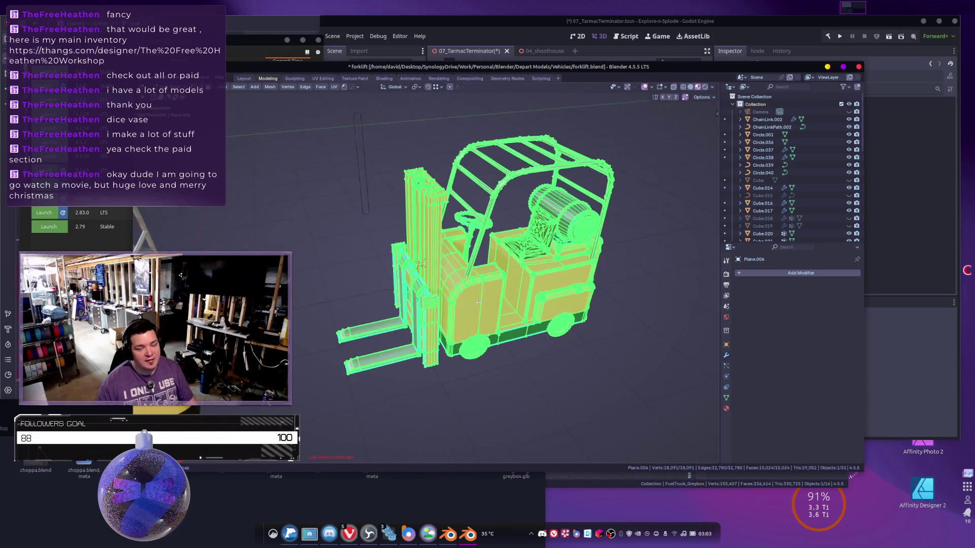
pyautogui.press('Tab')
pyautogui.scroll(-3, 445, 328)
pyautogui.moveTo(445, 328)
pyautogui.mouseDown(button='middle')
pyautogui.moveTo(534, 341)
pyautogui.moveTo(584, 316)
pyautogui.mouseUp(button='middle')
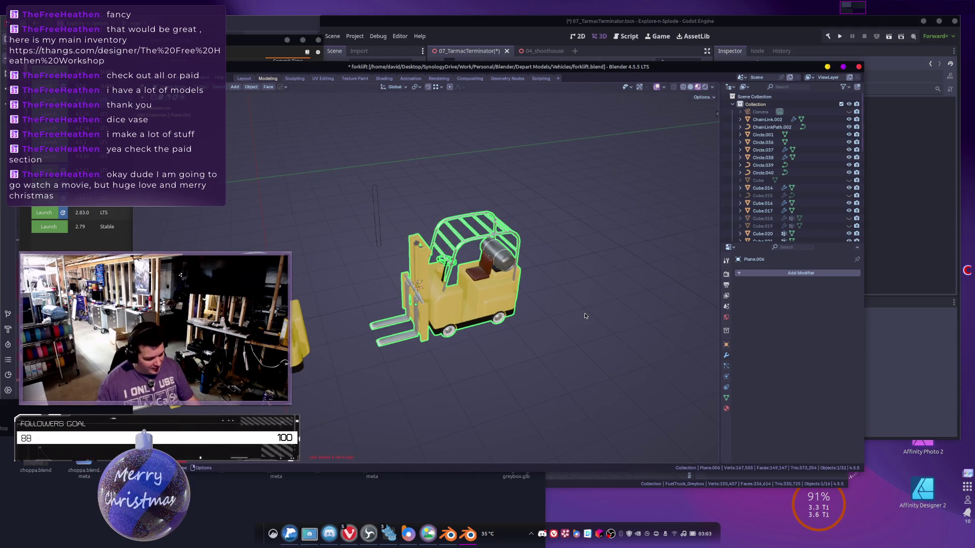
pyautogui.press('n')
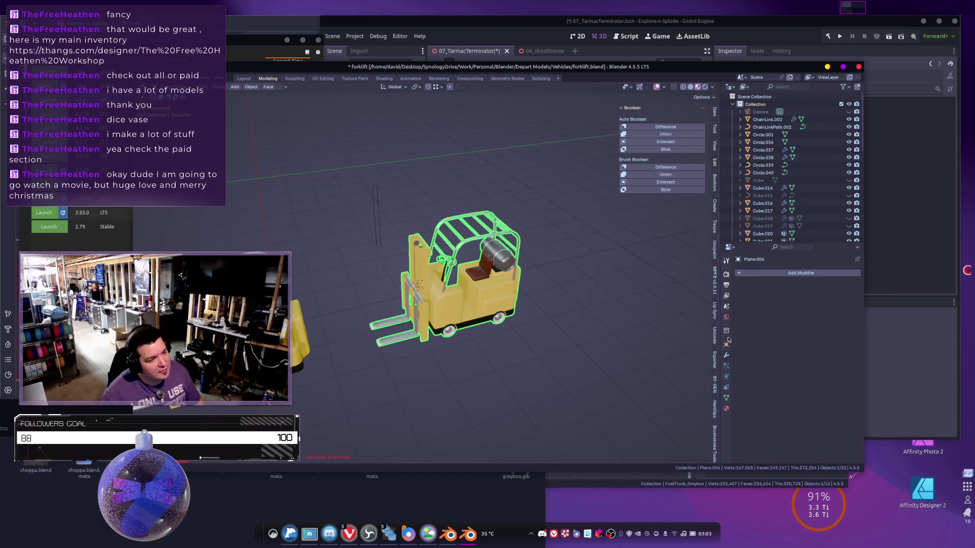
# Show EasyMesh Batch Exporter settings and snap the 3D cursor to an underside vertex.
pyautogui.click(714, 365)
pyautogui.scroll(5, 508, 318)
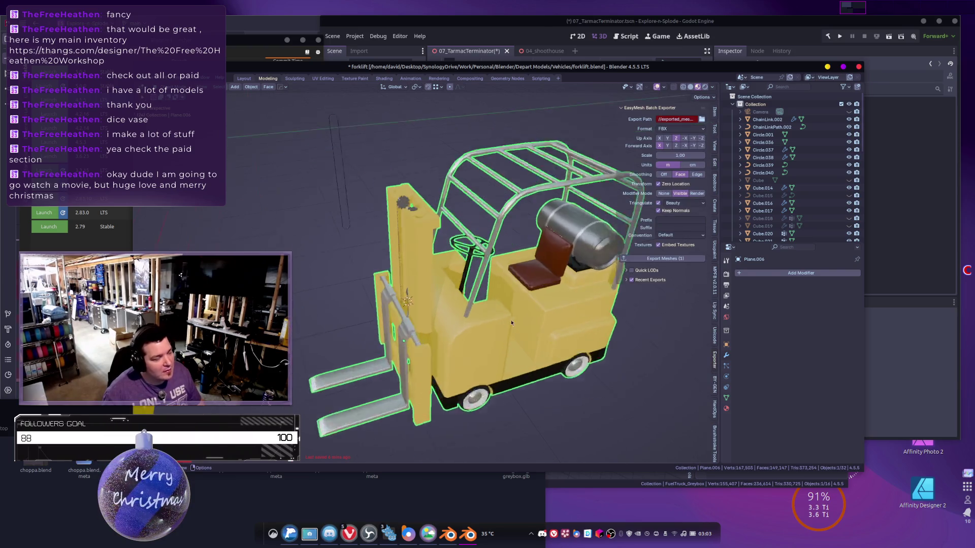
pyautogui.press('Tab')
pyautogui.moveTo(517, 316); pyautogui.dragTo(470, 312, button='middle')
pyautogui.hotkey('alt', 'z')
pyautogui.click(480, 311)
pyautogui.rightClick(480, 311)
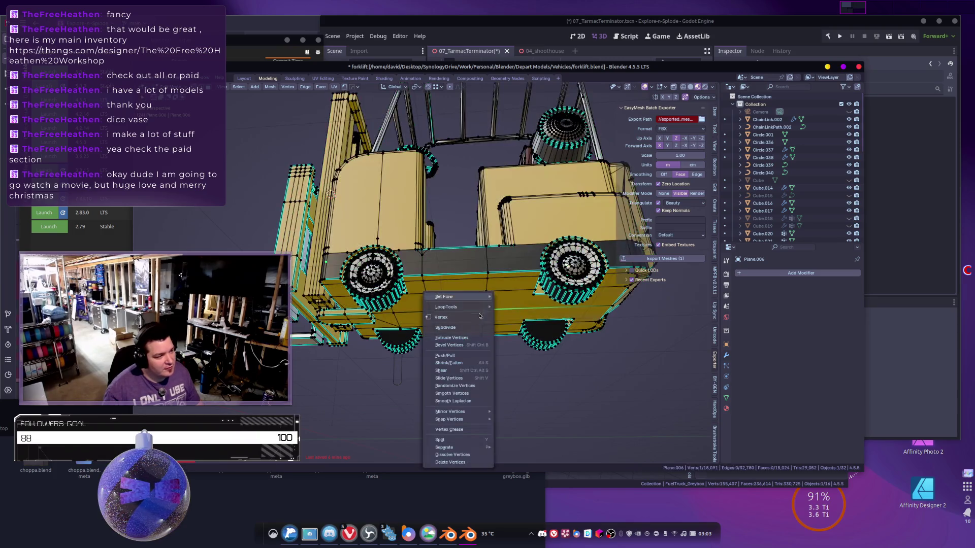
pyautogui.moveTo(449, 418)
pyautogui.click(529, 395)
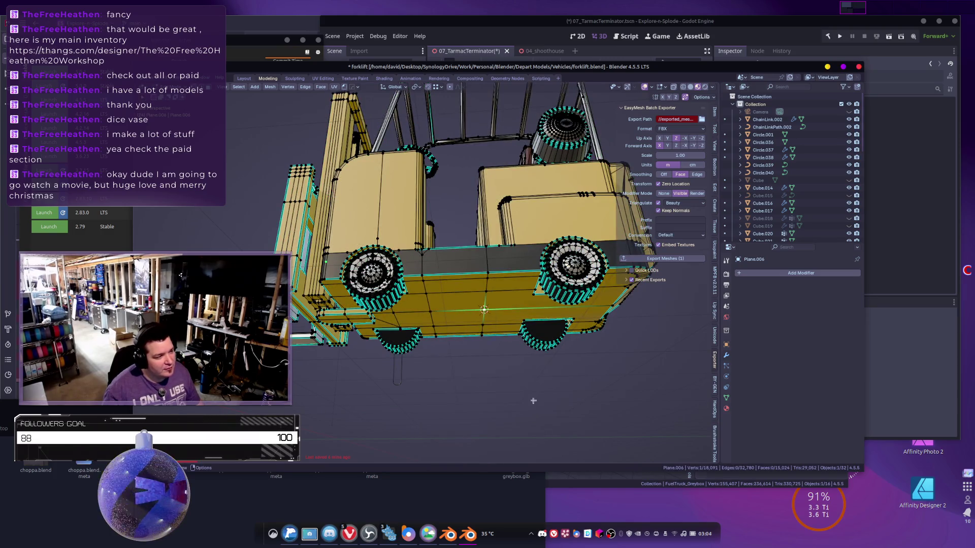
# Set the forklift's origin to the 3D cursor.
pyautogui.press('Tab')
pyautogui.hotkey('alt', 'z')
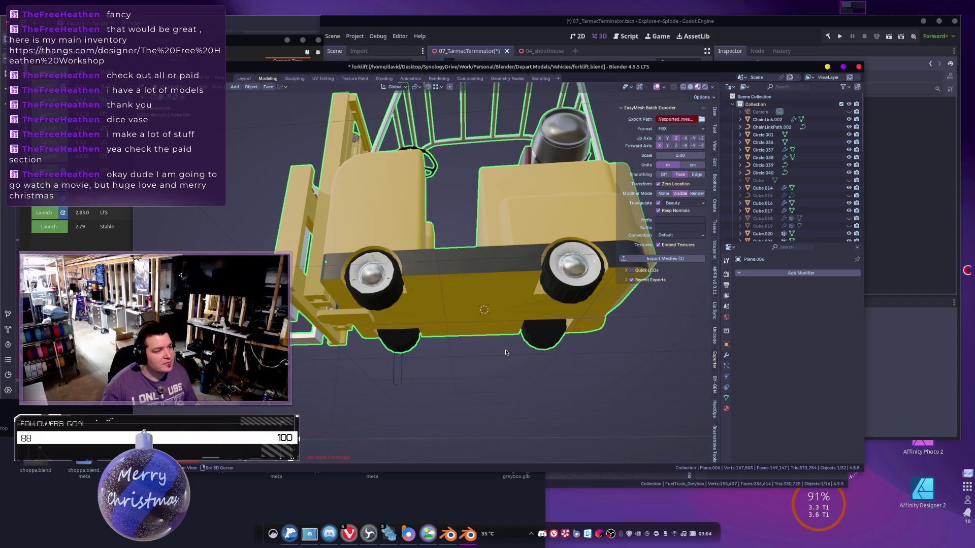
pyautogui.rightClick(505, 351)
pyautogui.moveTo(504, 354)
pyautogui.click(554, 372)
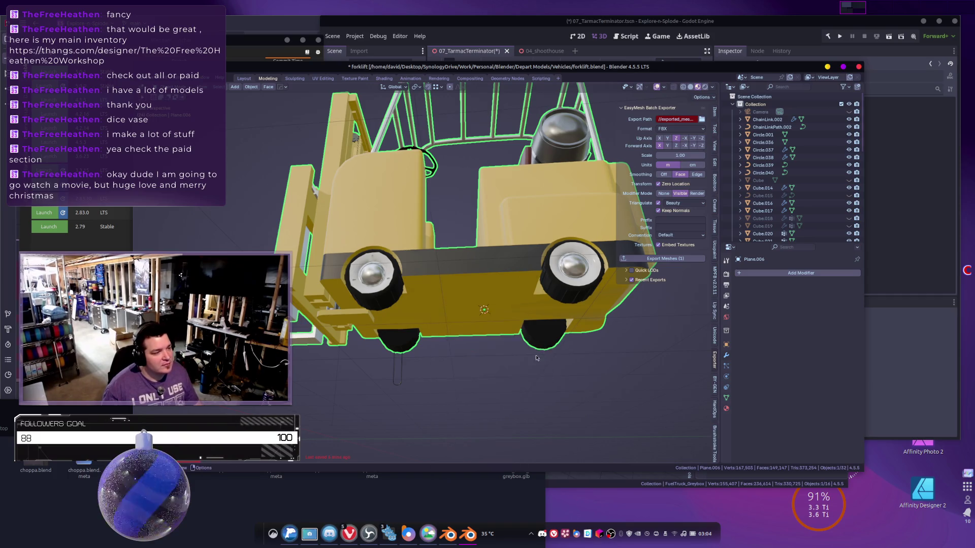
# Move the whole forklift mesh to a new position relative to its origin.
pyautogui.scroll(2, 548, 365)
pyautogui.press('KP_1')
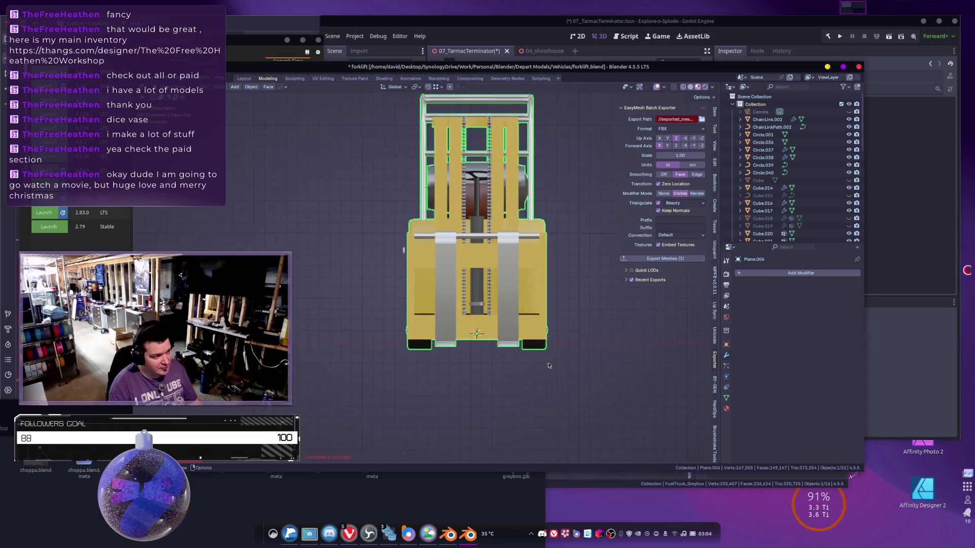
pyautogui.scroll(3, 548, 364)
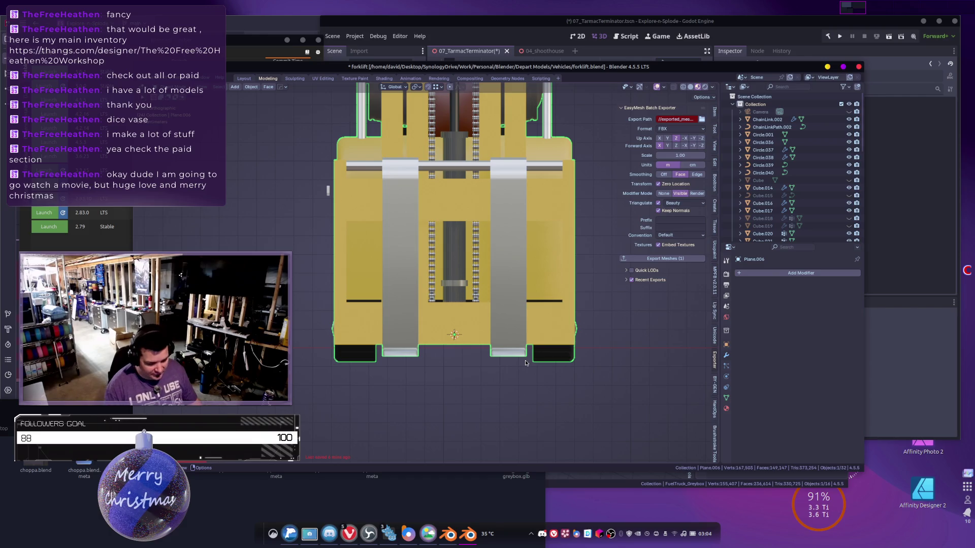
pyautogui.press('KP_3')
pyautogui.scroll(3, 421, 287)
pyautogui.keyDown('shift'); pyautogui.moveTo(574, 371); pyautogui.dragTo(388, 319, button='middle'); pyautogui.keyUp('shift')
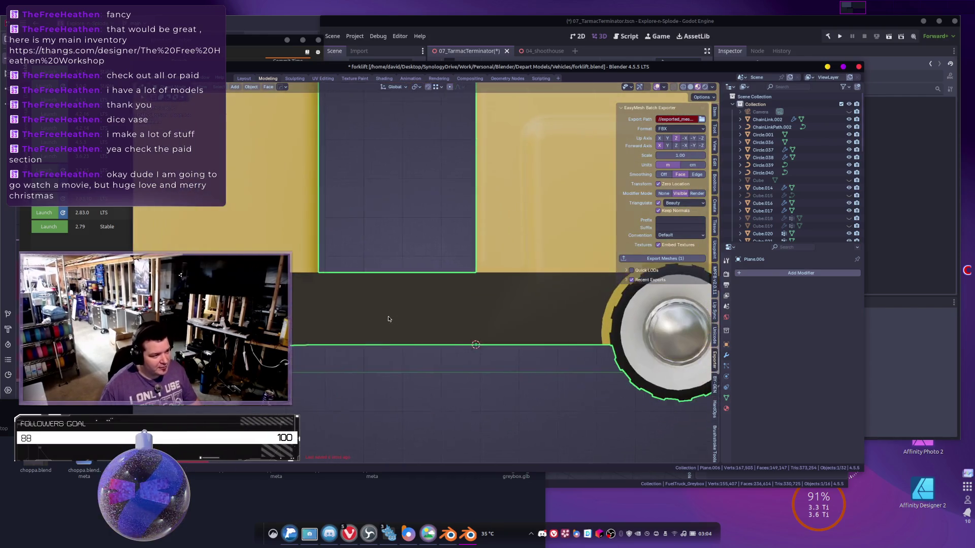
pyautogui.press('Tab')
pyautogui.press('a')
pyautogui.press('g')
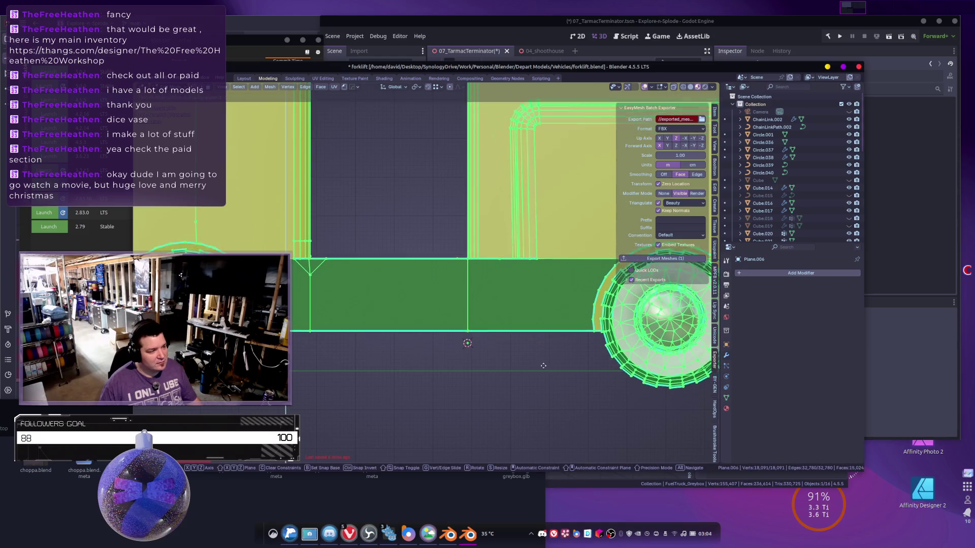
pyautogui.click(526, 336)
pyautogui.press('Tab')
# Frame the forklift and start choosing the exporter's export path folder.
pyautogui.press('KP_Decimal')
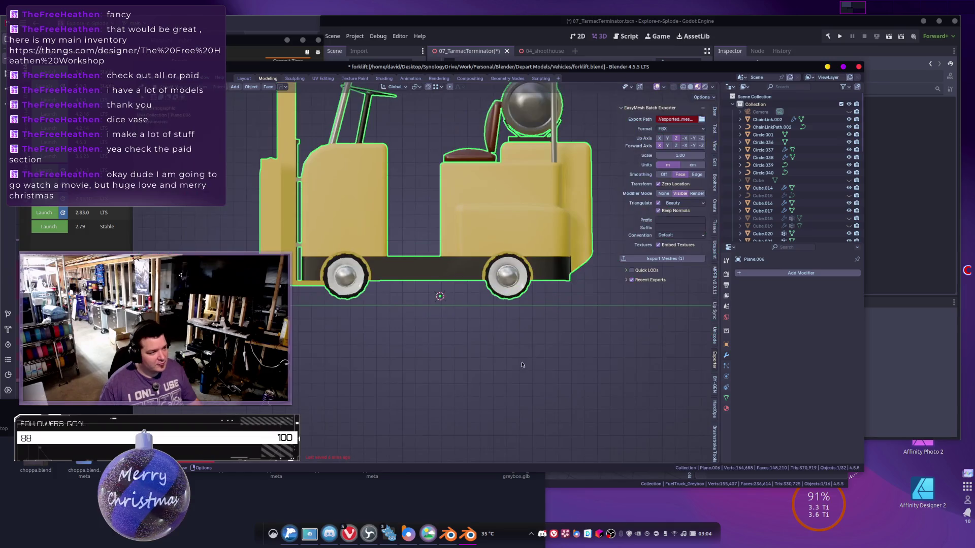
pyautogui.moveTo(520, 371)
pyautogui.mouseDown(button='middle')
pyautogui.moveTo(515, 381)
pyautogui.moveTo(544, 412)
pyautogui.mouseUp(button='middle')
pyautogui.scroll(-5, 513, 389)
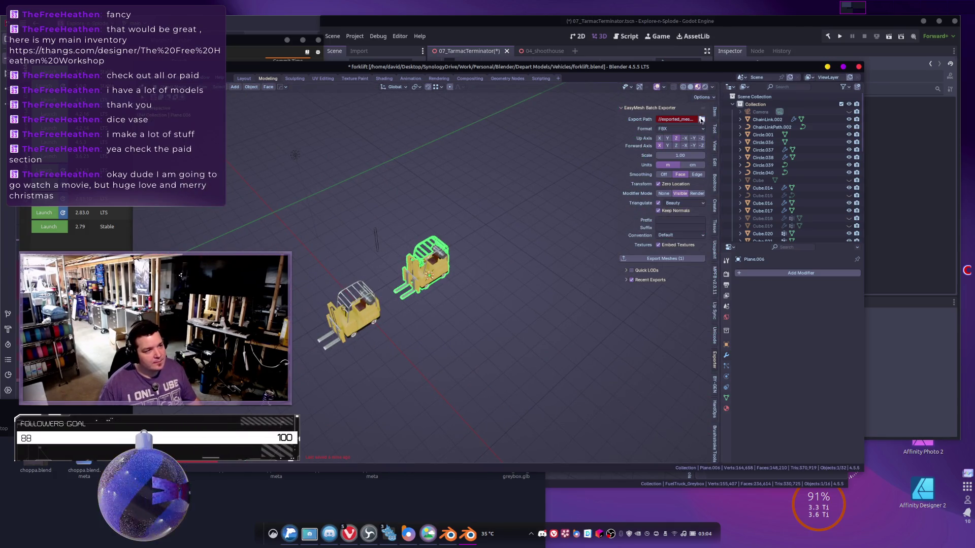
pyautogui.click(702, 119)
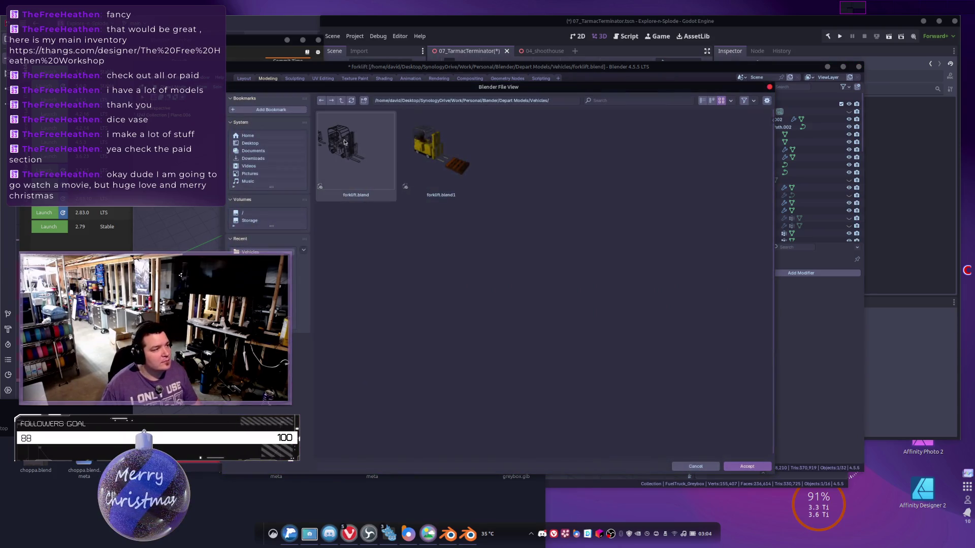
# Navigate up to the Blender folder and accept its Vehicles subfolder as the export path.
pyautogui.click(341, 102)
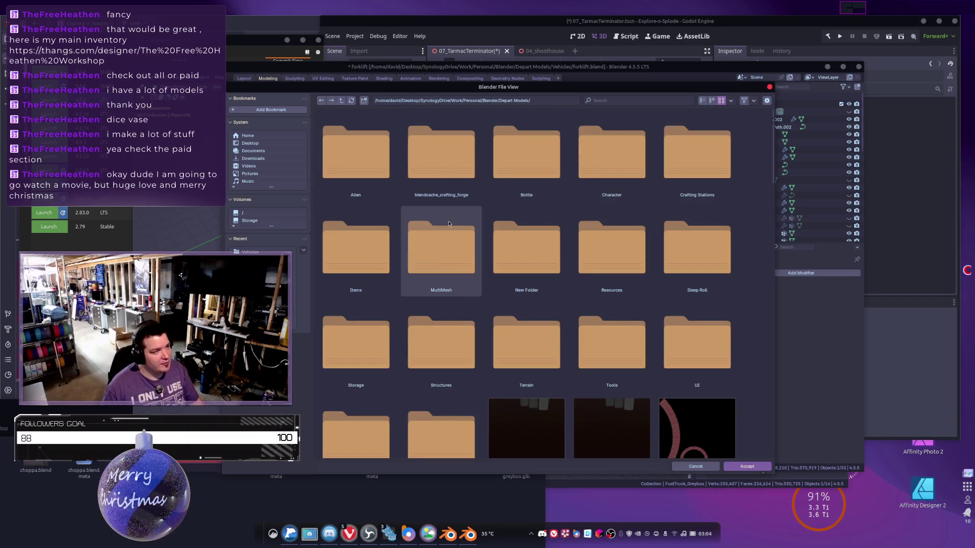
pyautogui.scroll(-5, 447, 215)
pyautogui.doubleClick(441, 309)
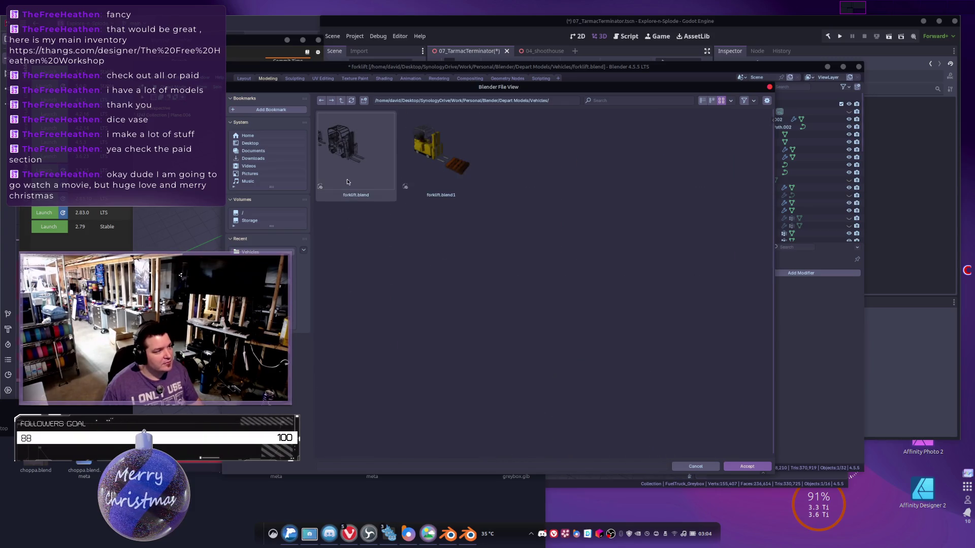
pyautogui.click(342, 100)
pyautogui.click(343, 100)
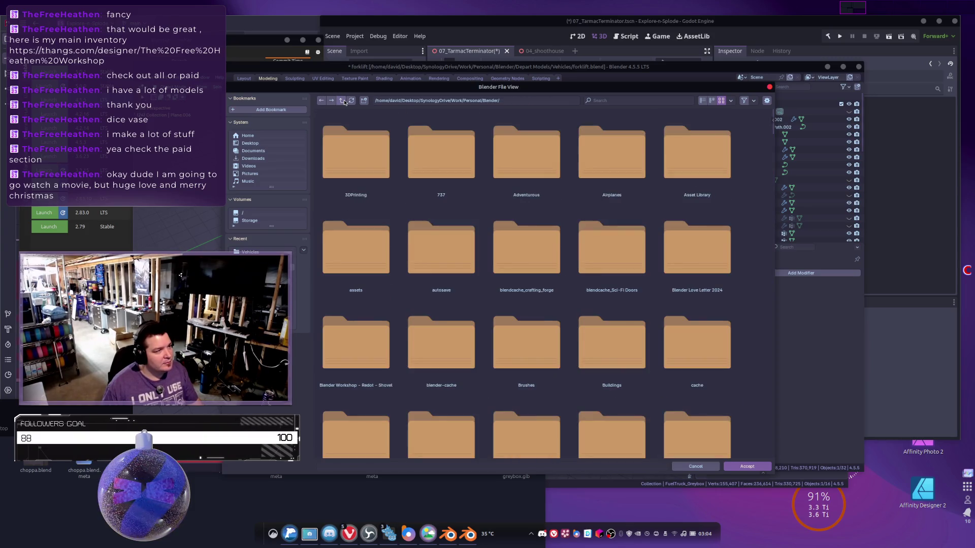
pyautogui.scroll(-10, 538, 285)
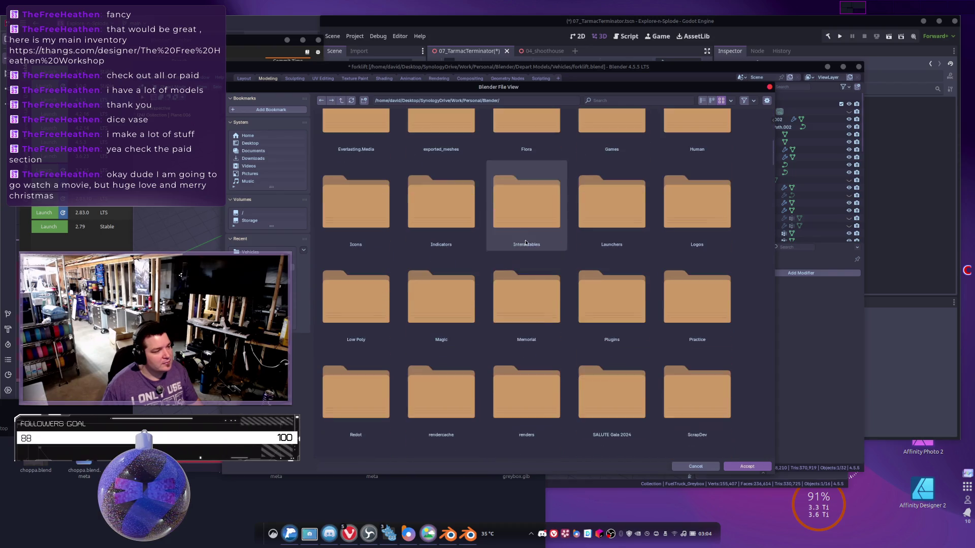
pyautogui.scroll(-3, 552, 312)
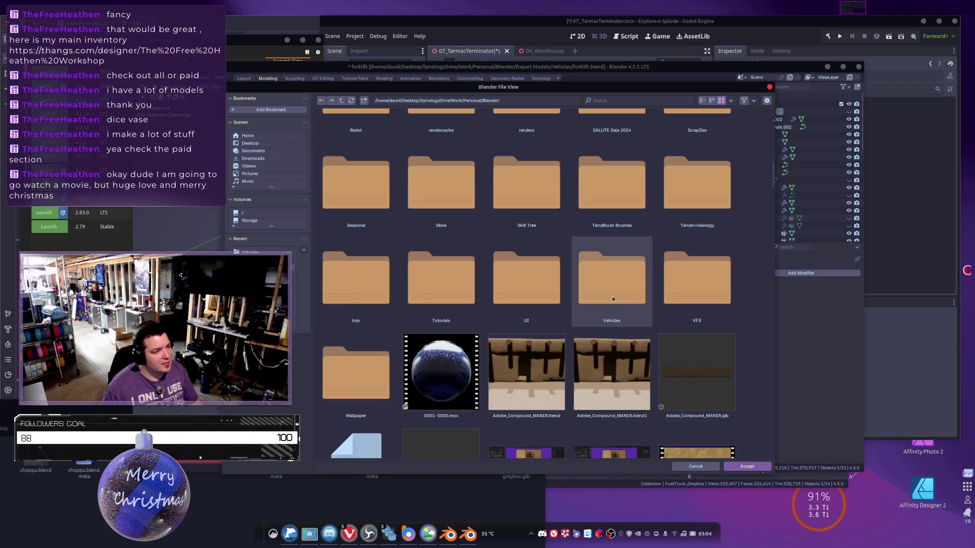
pyautogui.doubleClick(612, 267)
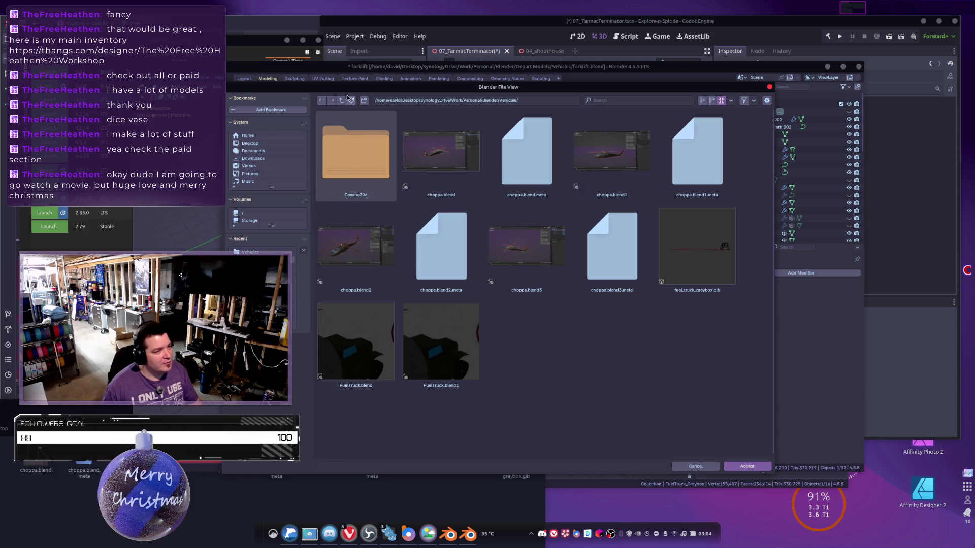
pyautogui.click(747, 466)
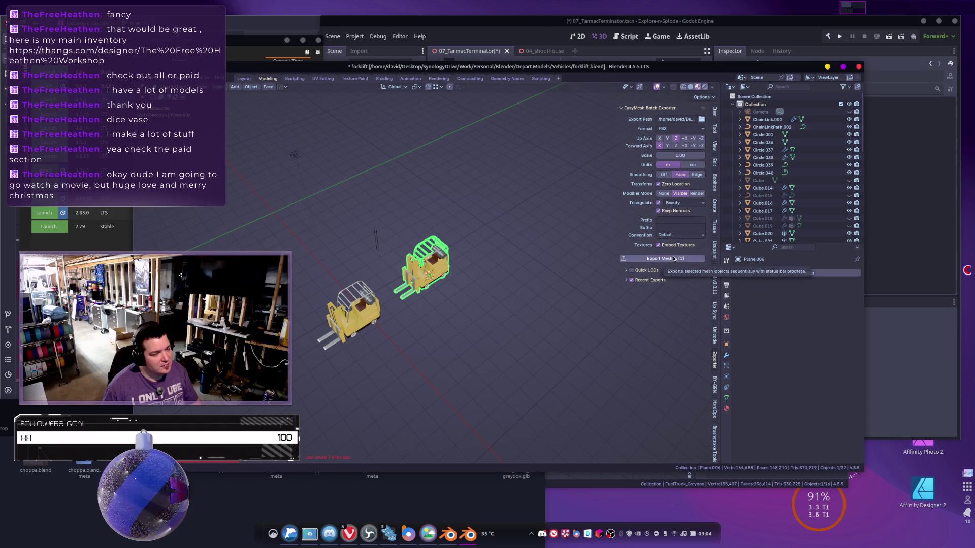
# Set the batch exporter's Convention to Godot and Format to glTF.
pyautogui.click(672, 237)
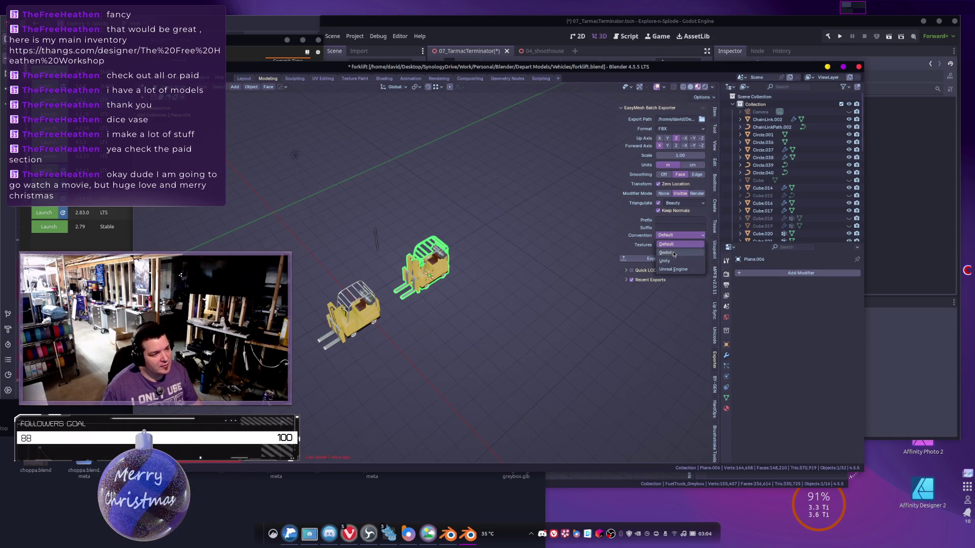
pyautogui.click(673, 260)
pyautogui.click(673, 129)
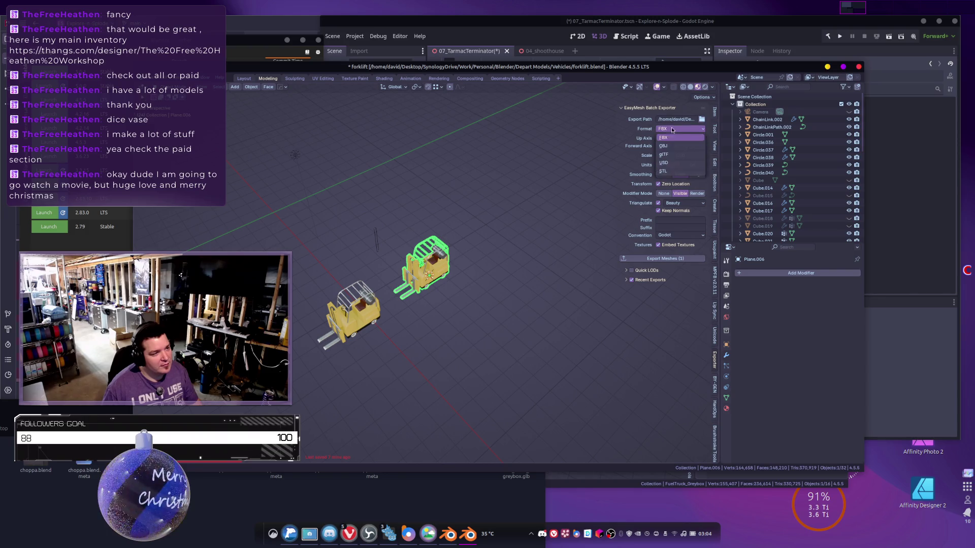
pyautogui.click(666, 154)
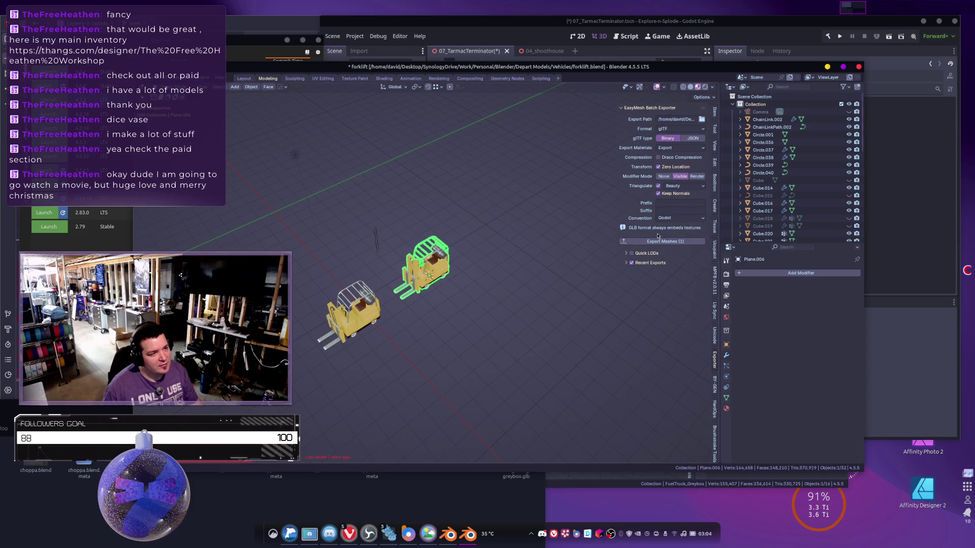
pyautogui.scroll(-10, 765, 203)
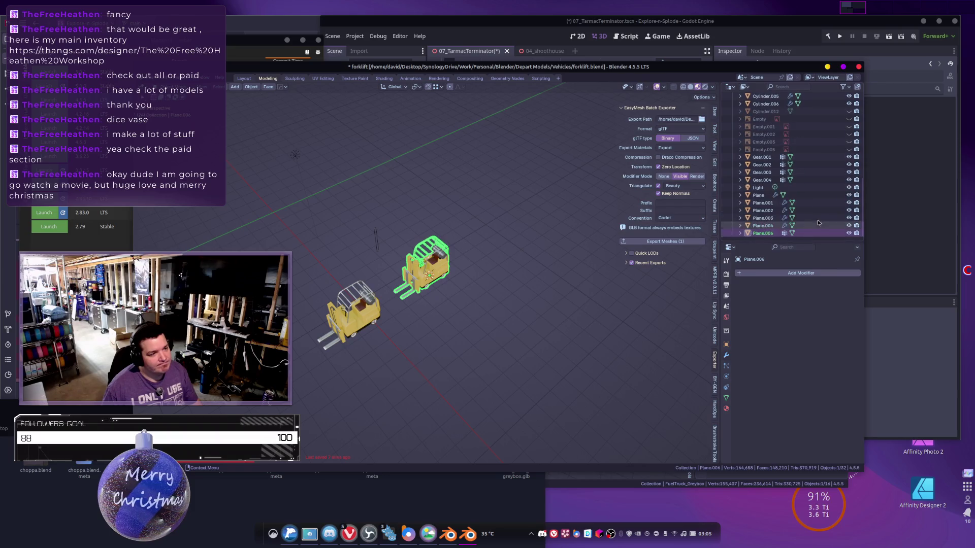
# Rename the Plane.006 object to Forklift_LP.
pyautogui.doubleClick(765, 233)
pyautogui.write('F')
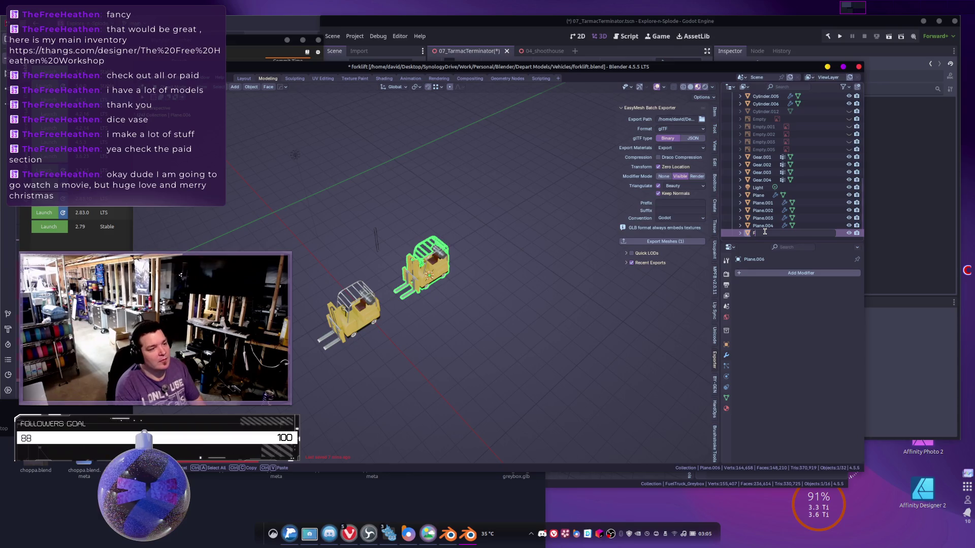
pyautogui.write('orklift_LP')
pyautogui.press('Return')
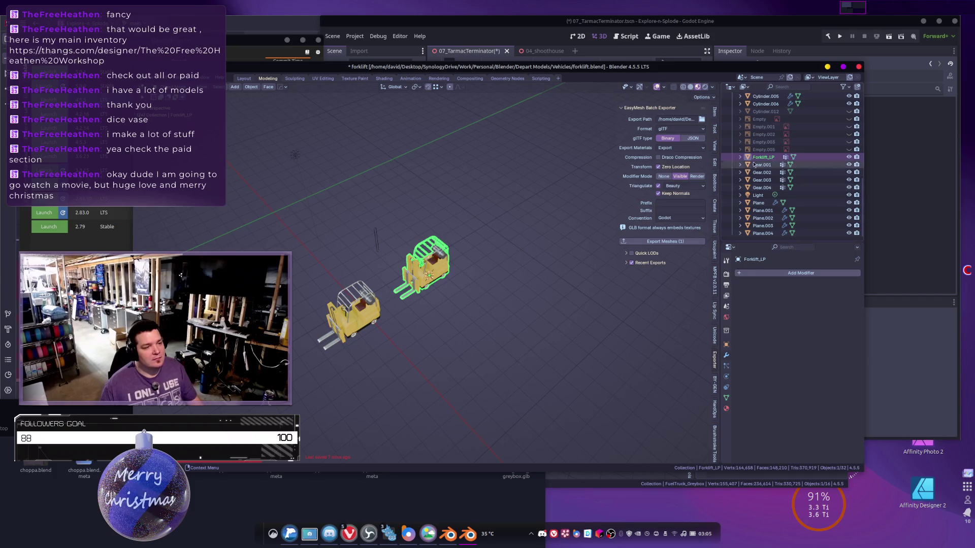
# Rename its mesh data to Forklift_LP as well and export it as a GLB.
pyautogui.click(740, 157)
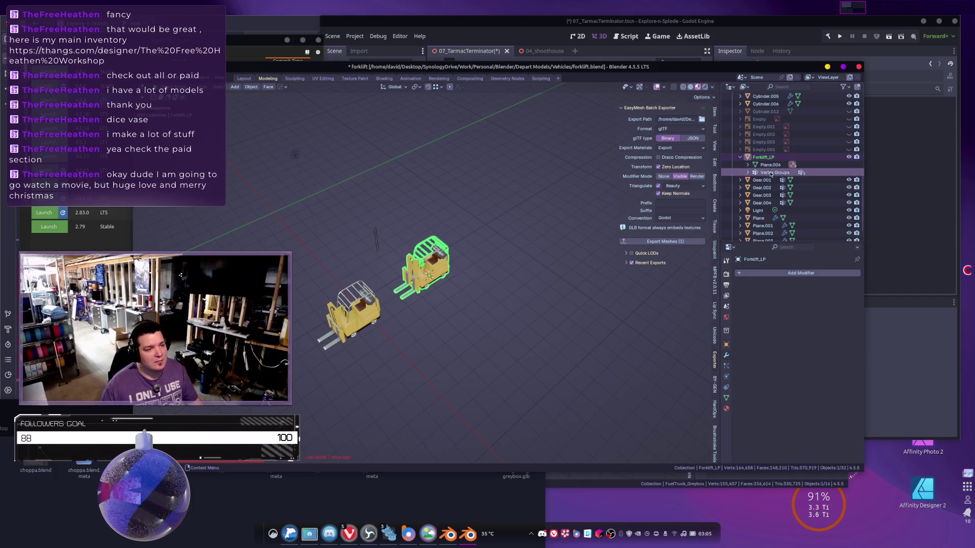
pyautogui.click(767, 165)
pyautogui.doubleClick(767, 166)
pyautogui.write('Forklift_LP')
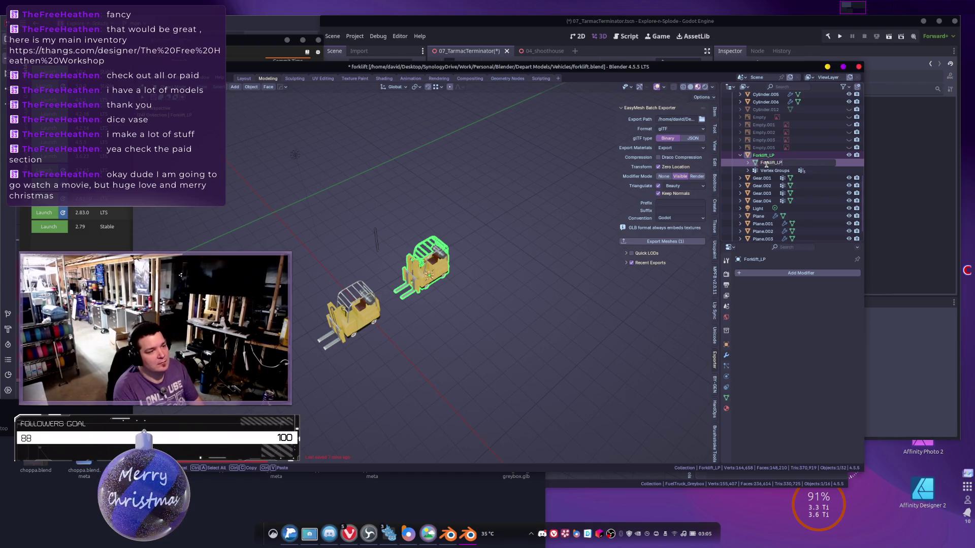
pyautogui.press('Return')
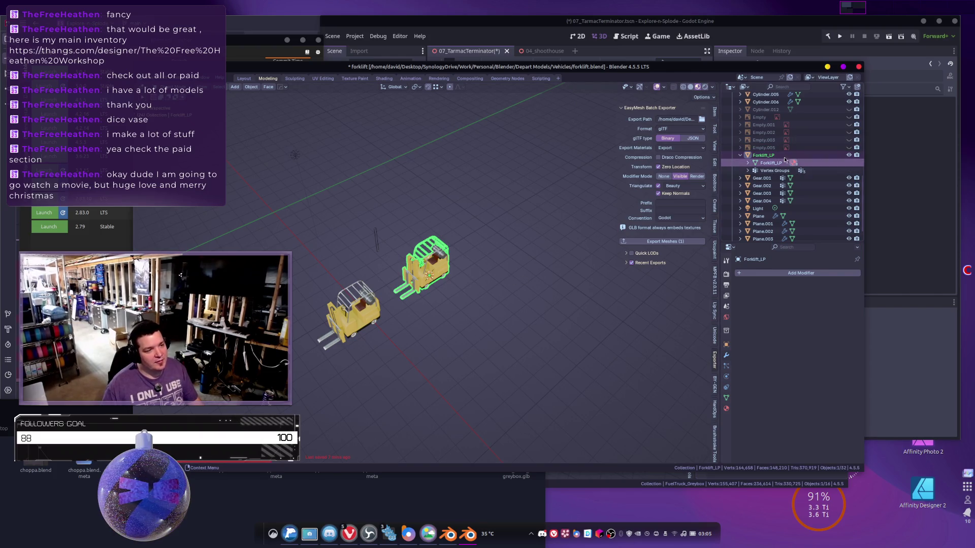
pyautogui.click(663, 243)
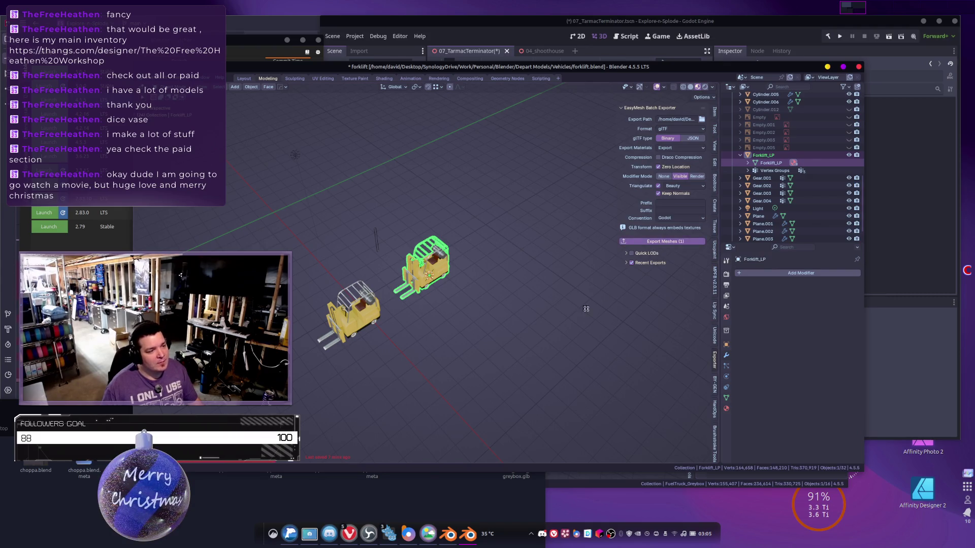
pyautogui.click(292, 535)
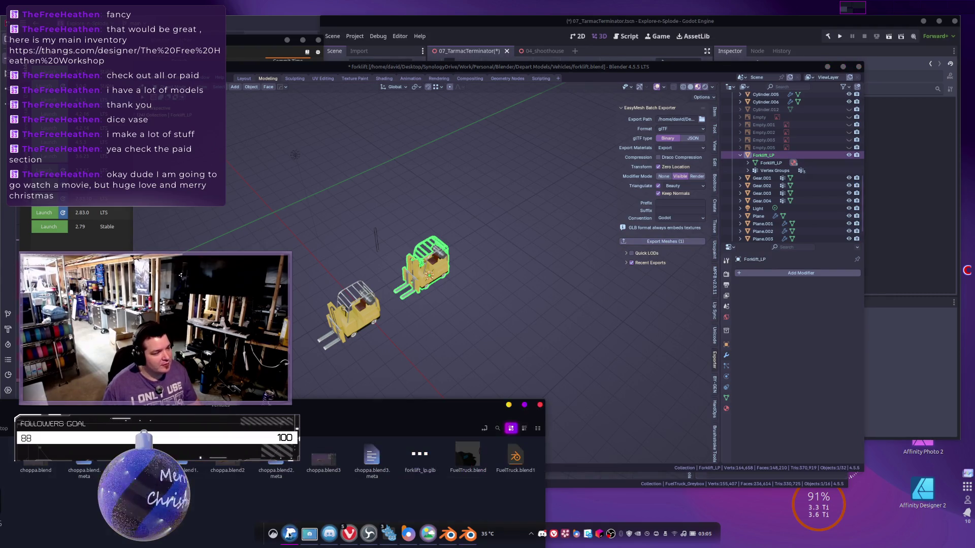
# Open forklift_lp.glb from the Vehicles folder in the 3D model viewer.
pyautogui.moveTo(335, 415); pyautogui.dragTo(520, 248)
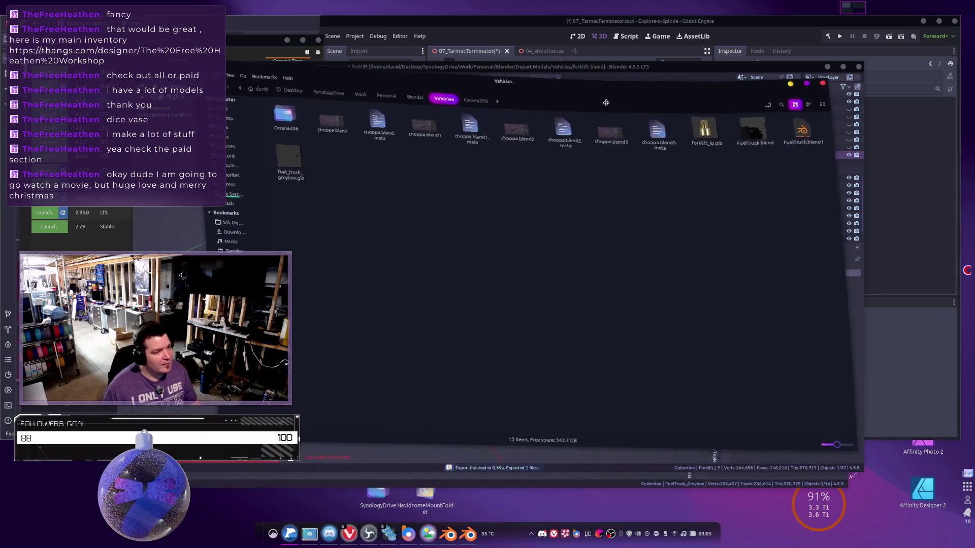
pyautogui.rightClick(689, 154)
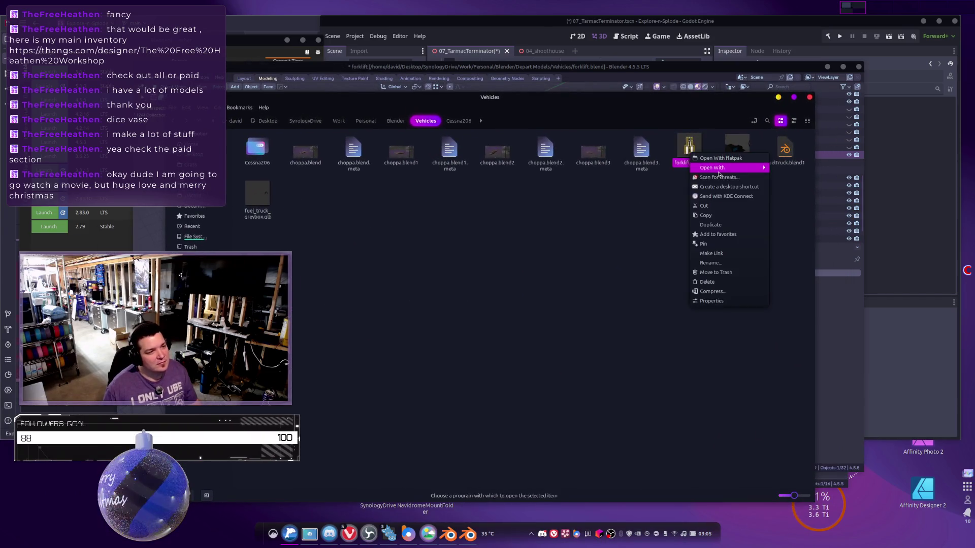
pyautogui.click(726, 146)
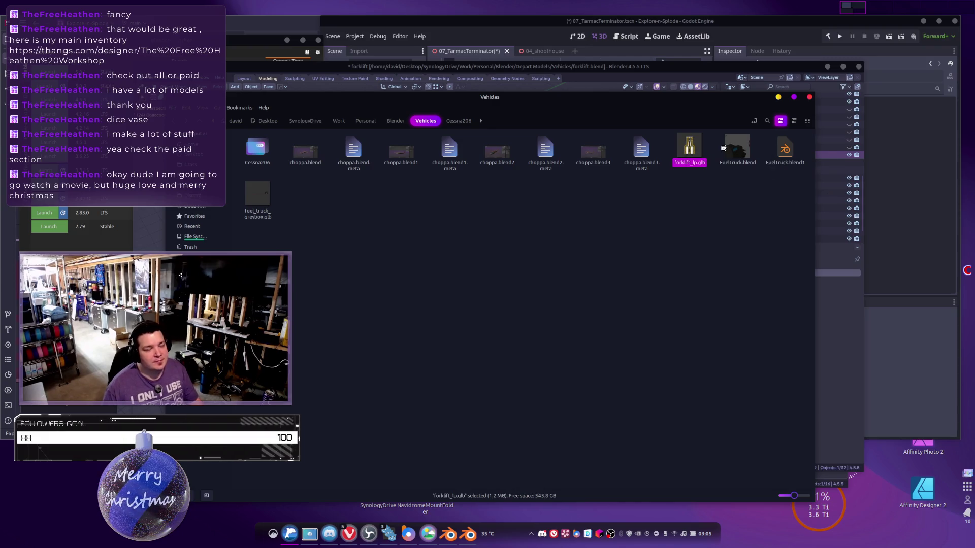
pyautogui.moveTo(315, 264); pyautogui.dragTo(379, 305)
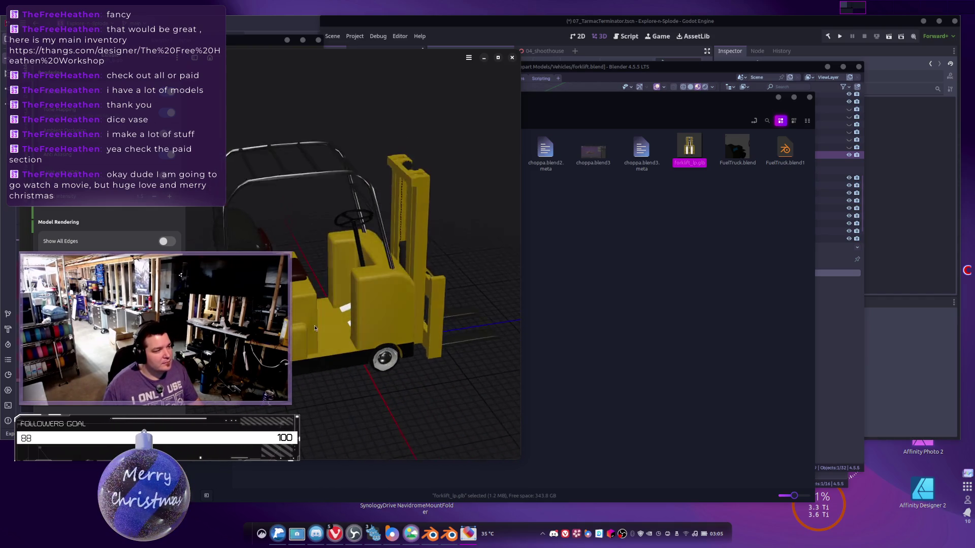
# Orbit and zoom around the exported forklift, including the overhead guard and seat.
pyautogui.moveTo(431, 303)
pyautogui.mouseDown()
pyautogui.moveTo(441, 325)
pyautogui.moveTo(455, 302)
pyautogui.mouseUp()
pyautogui.moveTo(510, 318)
pyautogui.mouseDown()
pyautogui.moveTo(368, 316)
pyautogui.moveTo(298, 331)
pyautogui.moveTo(315, 310)
pyautogui.moveTo(375, 280)
pyautogui.mouseUp()
pyautogui.scroll(3, 315, 310)
pyautogui.scroll(5, 376, 278)
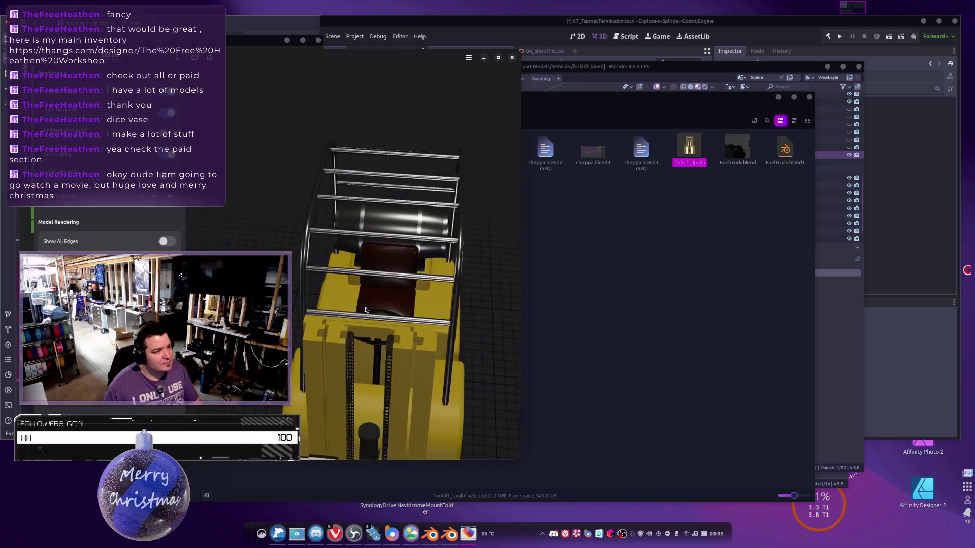
pyautogui.scroll(5, 386, 259)
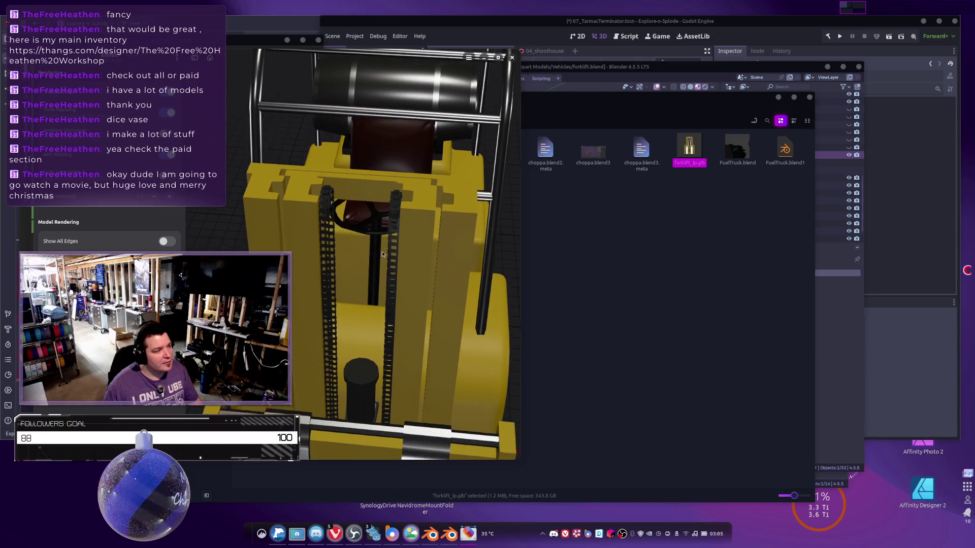
pyautogui.scroll(-5, 390, 251)
pyautogui.moveTo(390, 251)
pyautogui.mouseDown()
pyautogui.moveTo(437, 292)
pyautogui.moveTo(342, 315)
pyautogui.mouseUp()
pyautogui.scroll(-5, 343, 318)
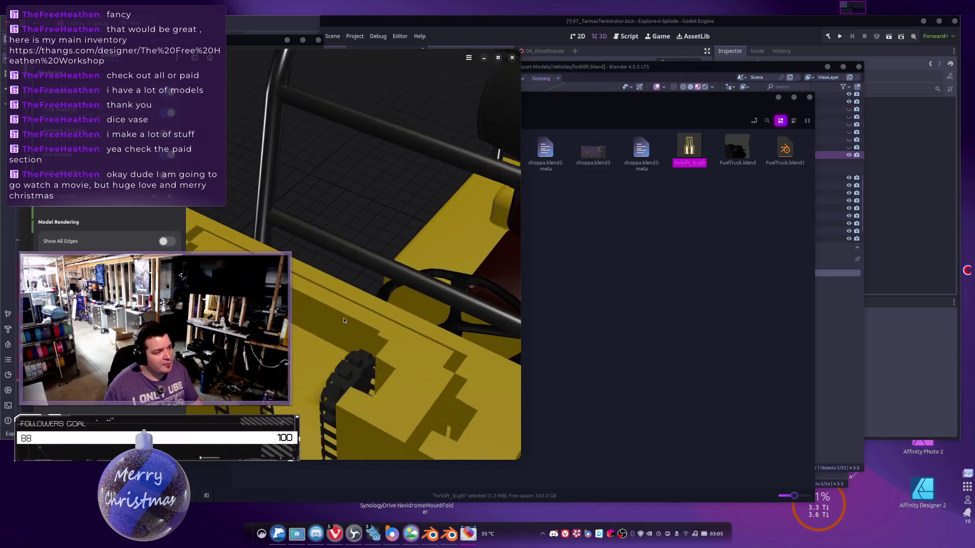
pyautogui.scroll(-3, 394, 280)
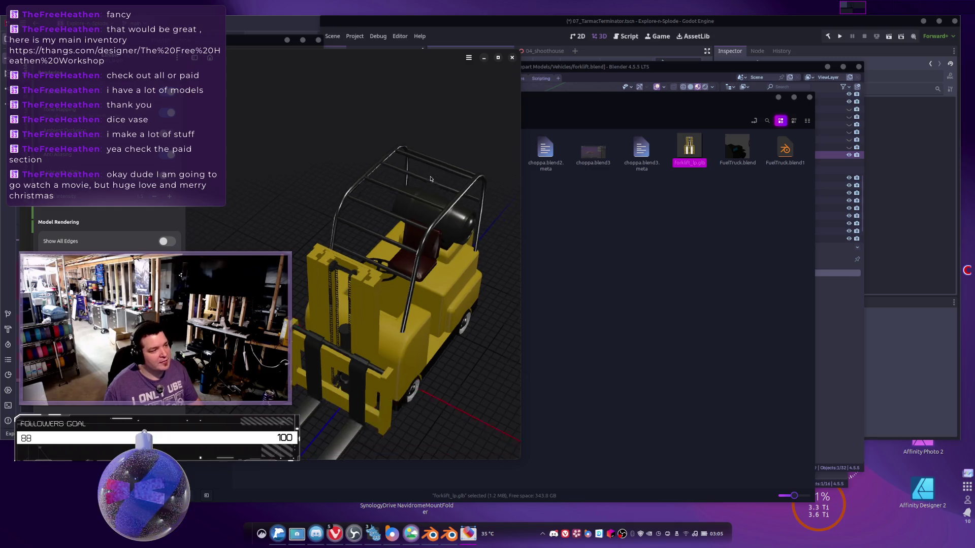
pyautogui.moveTo(394, 280); pyautogui.dragTo(391, 218, button='middle')
pyautogui.moveTo(391, 218); pyautogui.dragTo(366, 273)
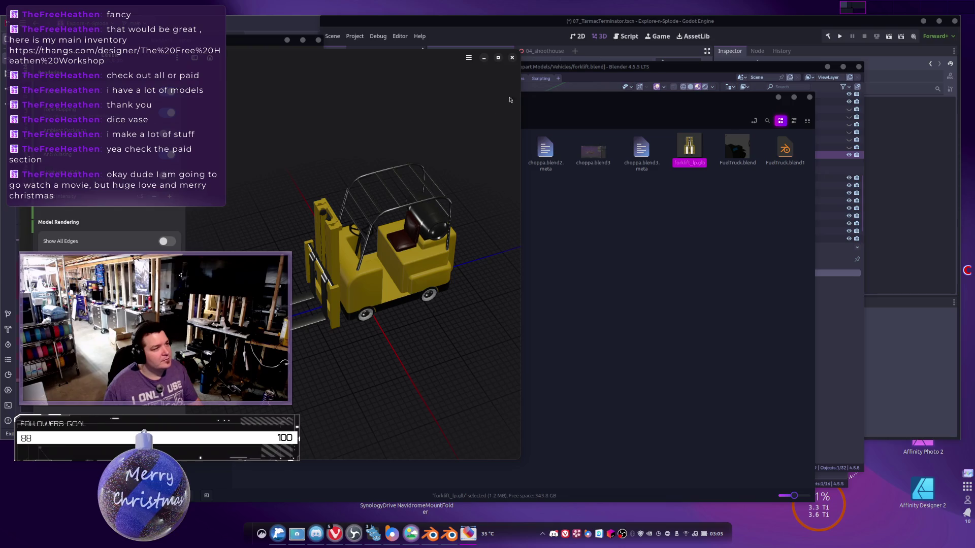
# Close the 3D model viewer and move the file manager aside.
pyautogui.click(512, 57)
pyautogui.moveTo(582, 95); pyautogui.dragTo(663, 83)
pyautogui.hotkey('alt', 'Tab')
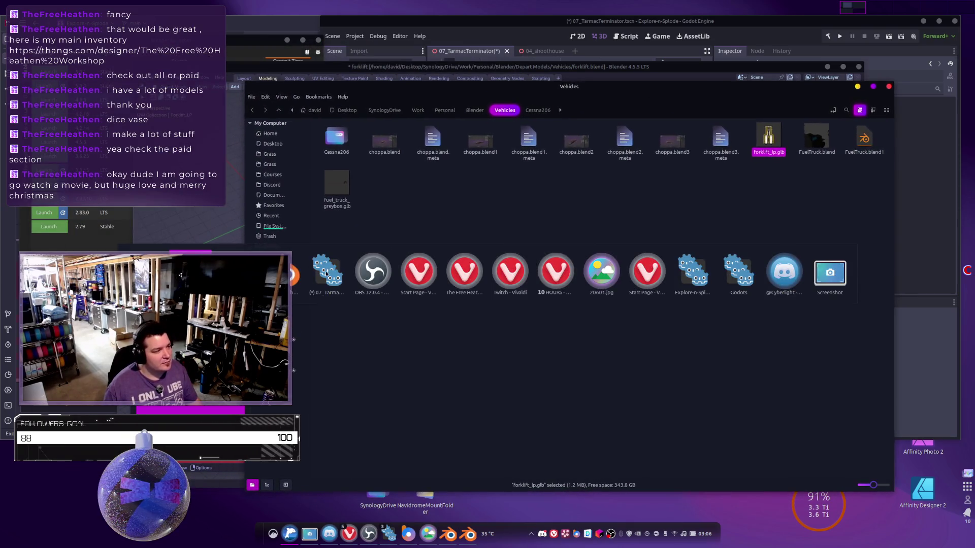
# In Godot's FileSystem, collapse Structures and Cessna206 and select Models/Vehicles.
pyautogui.click(339, 273)
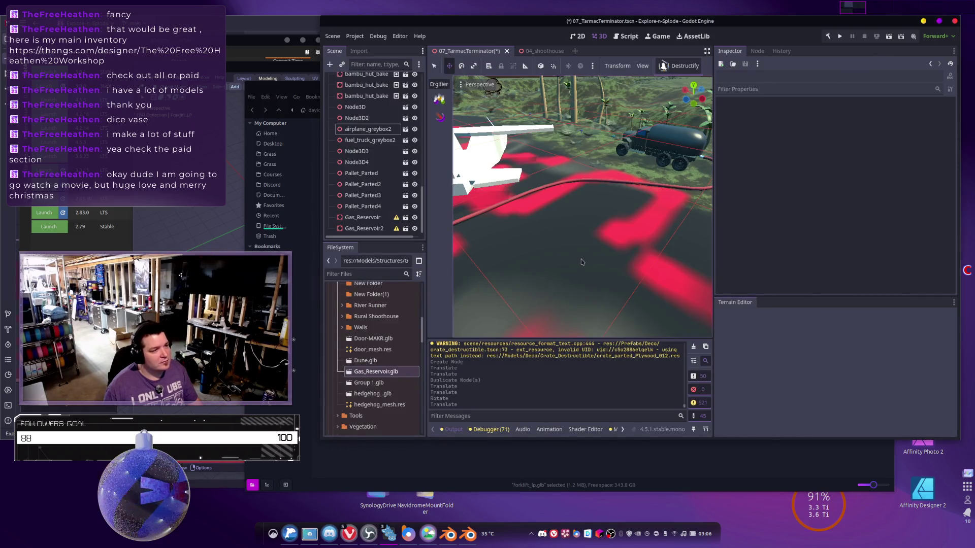
pyautogui.scroll(3, 346, 332)
pyautogui.scroll(4, 345, 332)
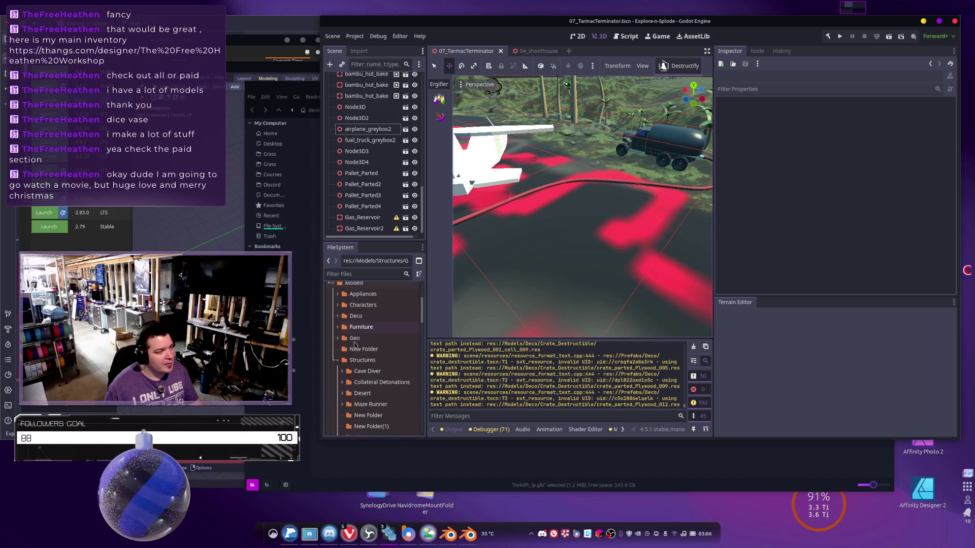
pyautogui.click(338, 360)
pyautogui.scroll(-3, 340, 335)
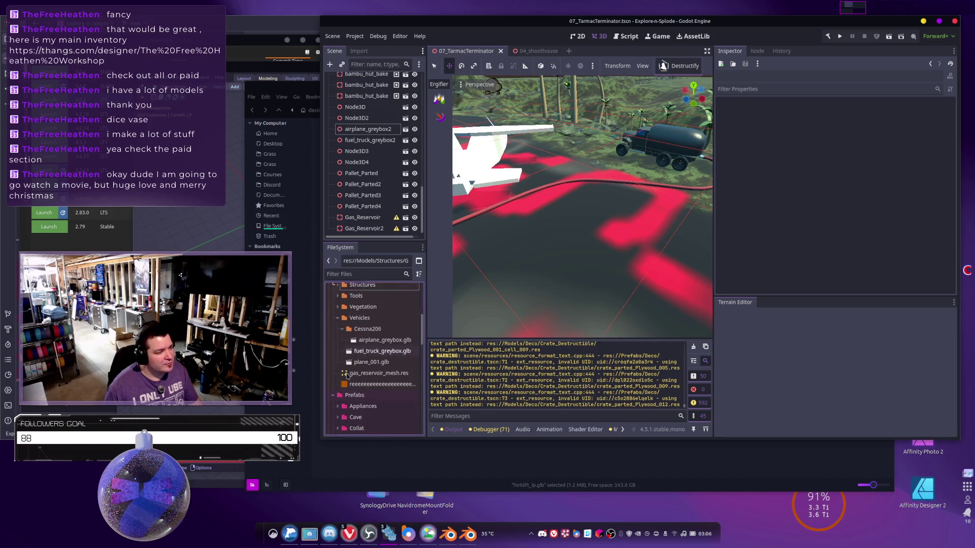
pyautogui.click(342, 309)
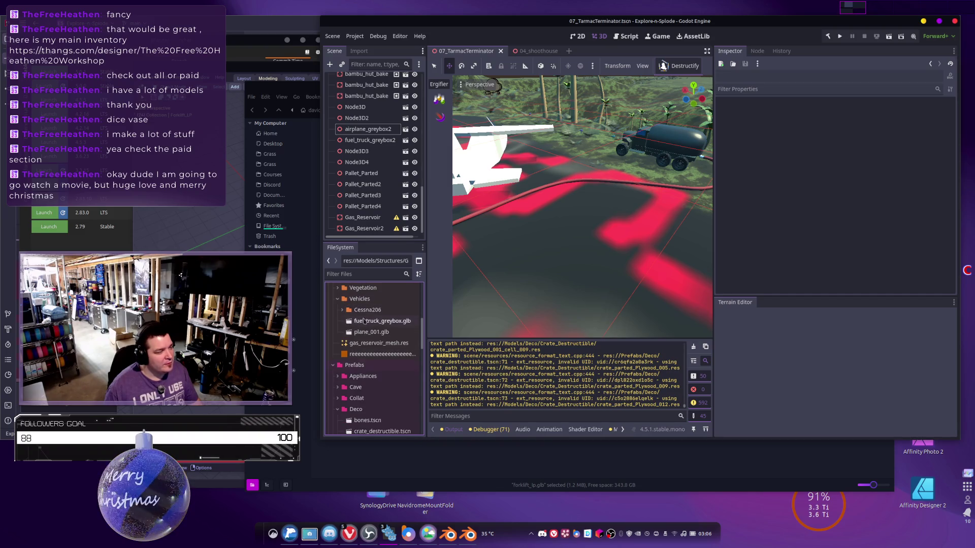
pyautogui.click(349, 301)
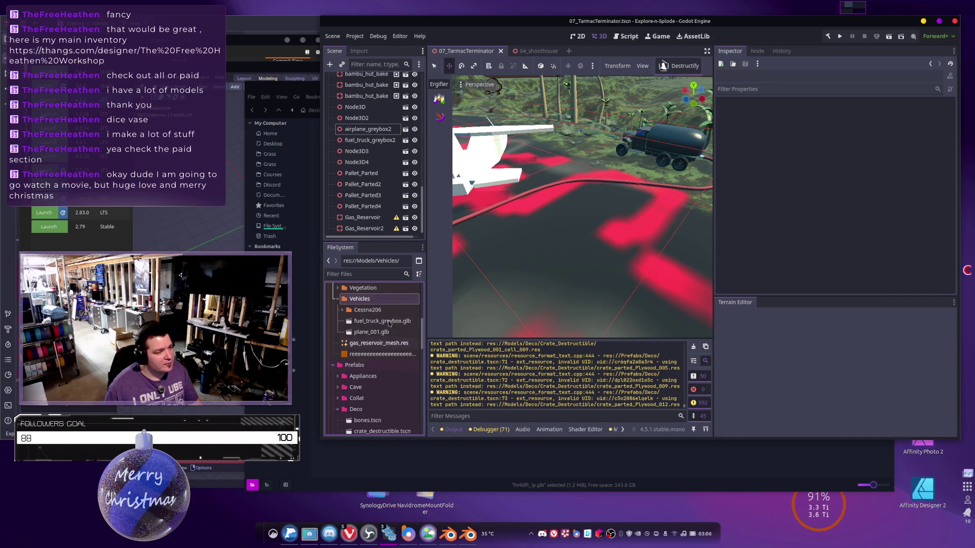
# Drag forklift_lp.glb from the file manager into res://Models/Vehicles.
pyautogui.hotkey('alt', 'Tab')
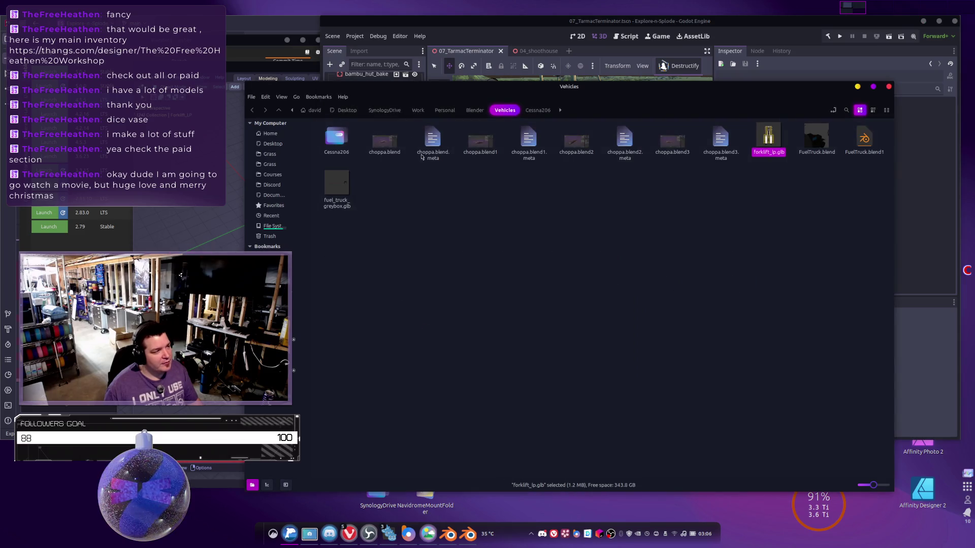
pyautogui.moveTo(623, 92)
pyautogui.mouseDown()
pyautogui.moveTo(587, 313)
pyautogui.moveTo(448, 424)
pyautogui.moveTo(446, 416)
pyautogui.mouseUp()
pyautogui.moveTo(591, 460)
pyautogui.mouseDown()
pyautogui.moveTo(559, 447)
pyautogui.moveTo(417, 312)
pyautogui.moveTo(351, 305)
pyautogui.mouseUp()
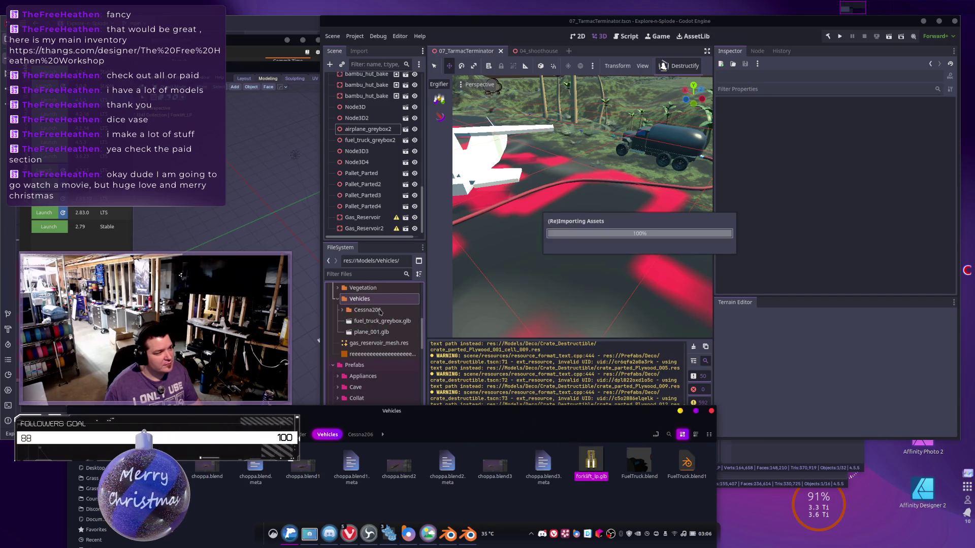
pyautogui.moveTo(583, 203); pyautogui.dragTo(612, 195, button='right')
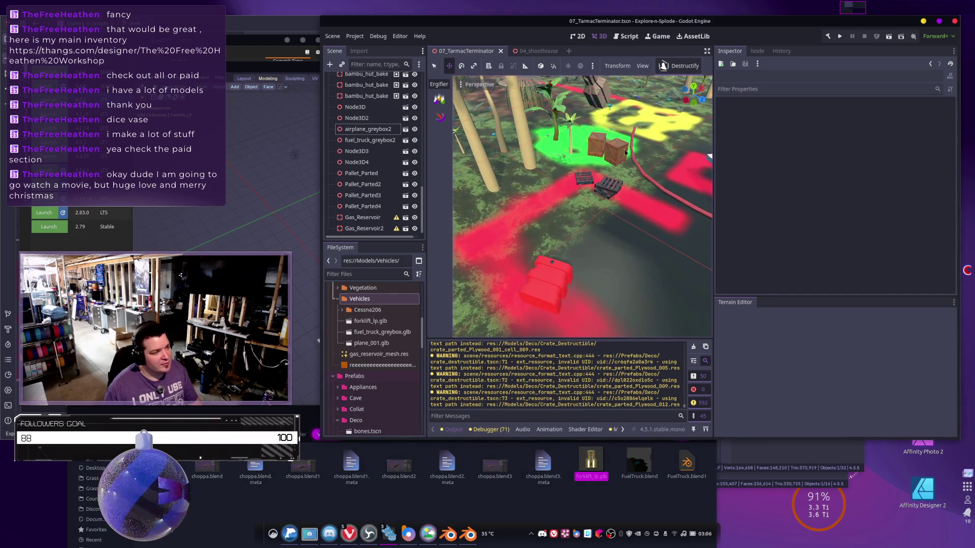
# Drop forklift_lp.glb beside the crates in 07_TarmacTerminator and rotate it about 74°.
pyautogui.moveTo(367, 325)
pyautogui.mouseDown()
pyautogui.moveTo(583, 244)
pyautogui.moveTo(587, 218)
pyautogui.moveTo(577, 221)
pyautogui.mouseUp()
pyautogui.moveTo(538, 274); pyautogui.dragTo(561, 273, button='middle')
pyautogui.press('e')
pyautogui.moveTo(548, 273); pyautogui.dragTo(565, 271)
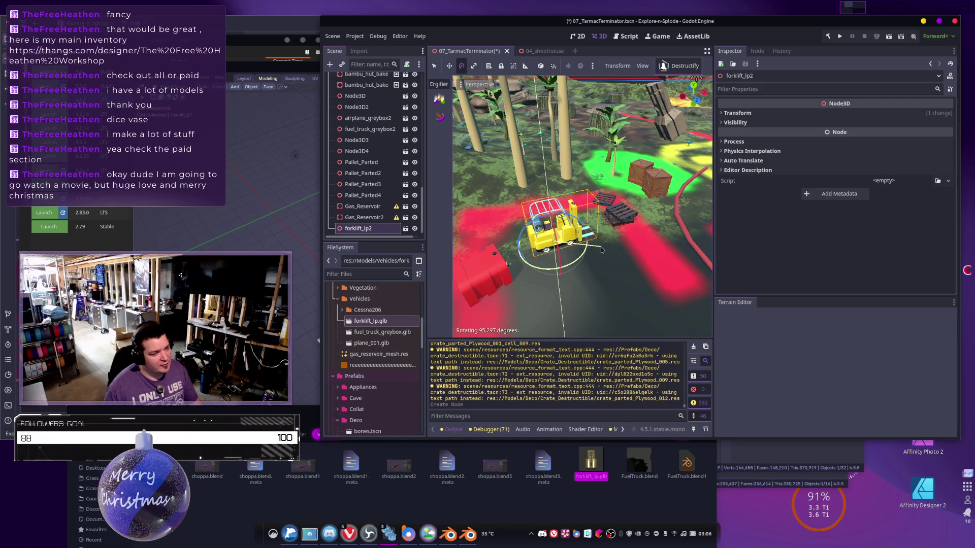
pyautogui.moveTo(595, 265); pyautogui.dragTo(589, 259)
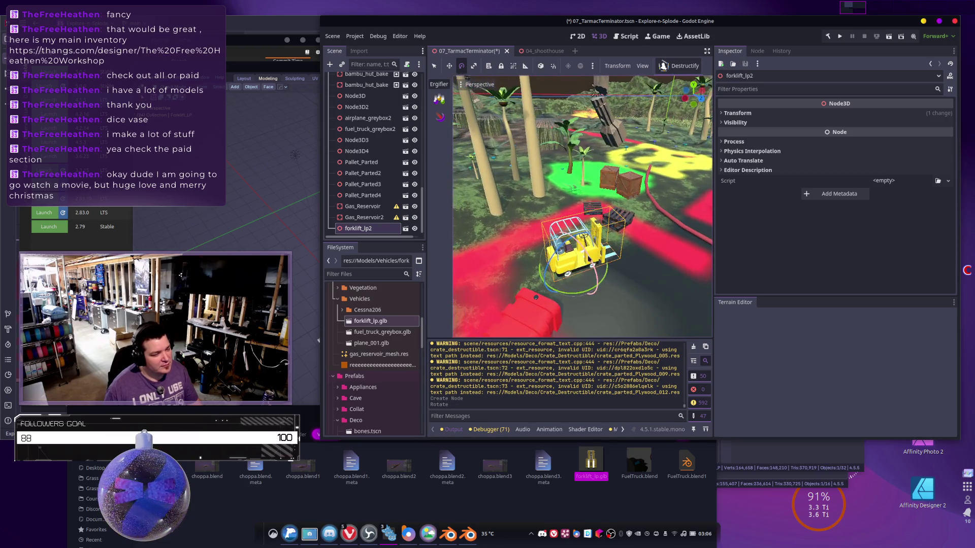
pyautogui.click(582, 269)
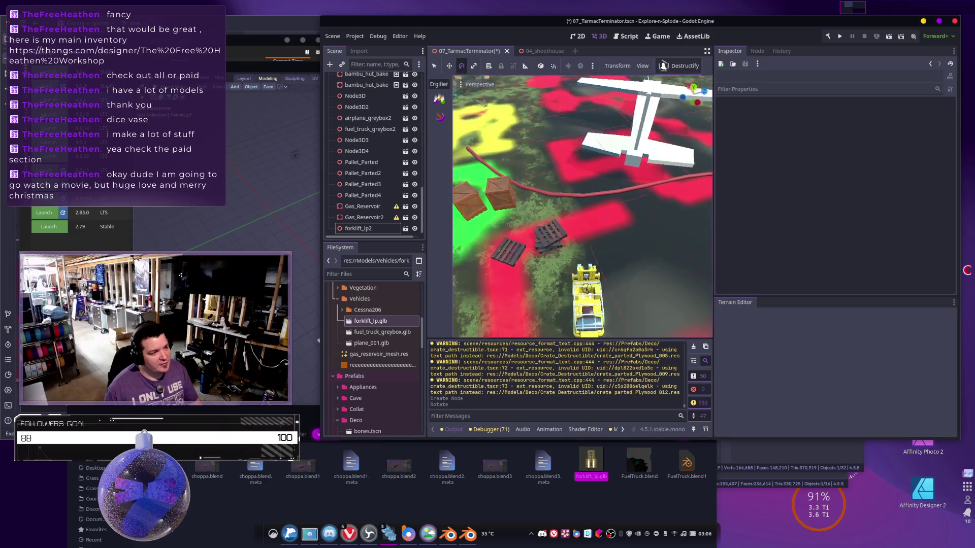
pyautogui.moveTo(589, 243); pyautogui.dragTo(596, 243, button='middle')
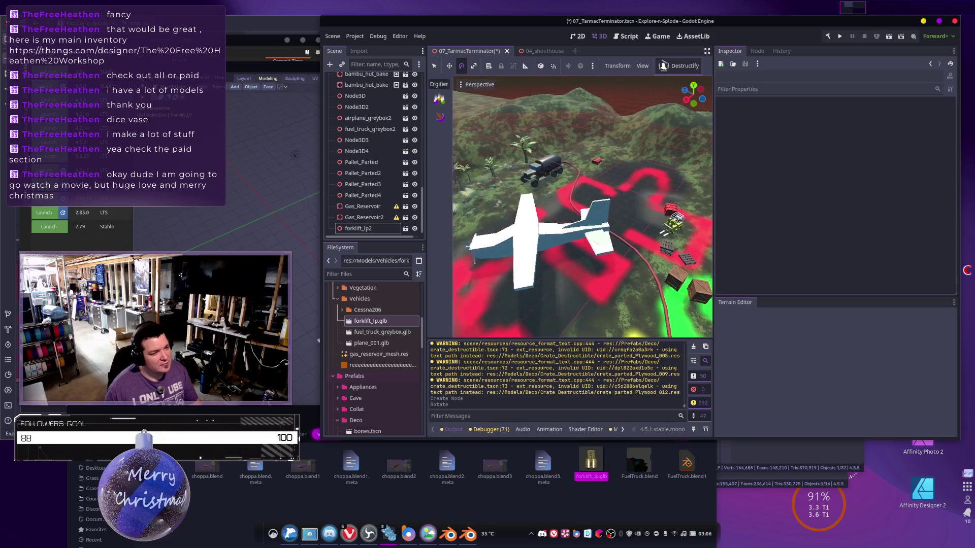
pyautogui.moveTo(583, 205); pyautogui.dragTo(589, 223, button='middle')
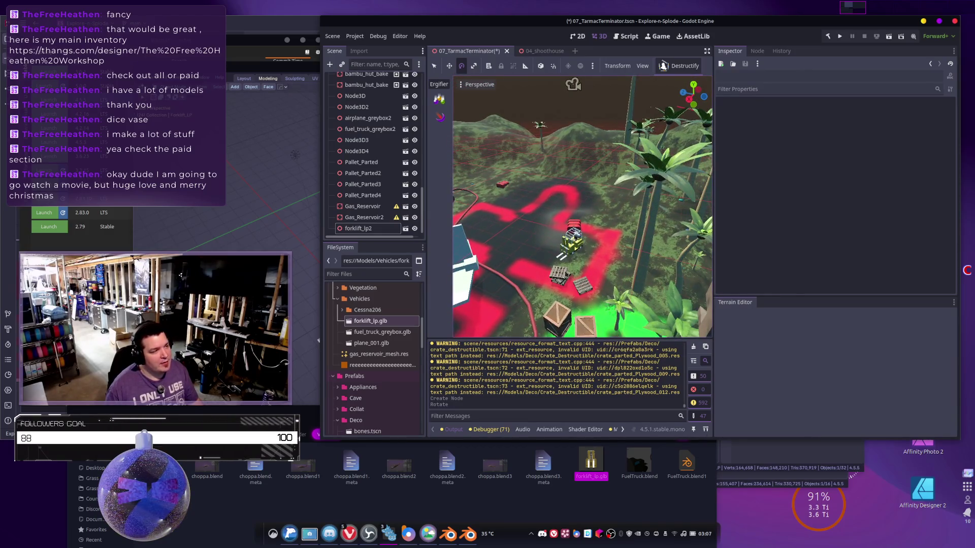
pyautogui.scroll(10, 390, 151)
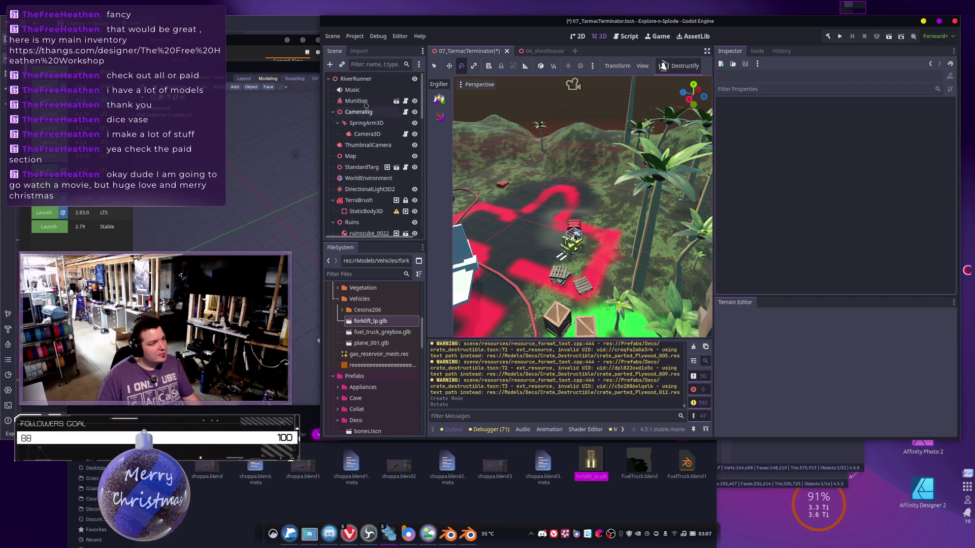
# Filter the Scene tree by 'targ' and select the StandardTarget node.
pyautogui.click(354, 65)
pyautogui.write('targ')
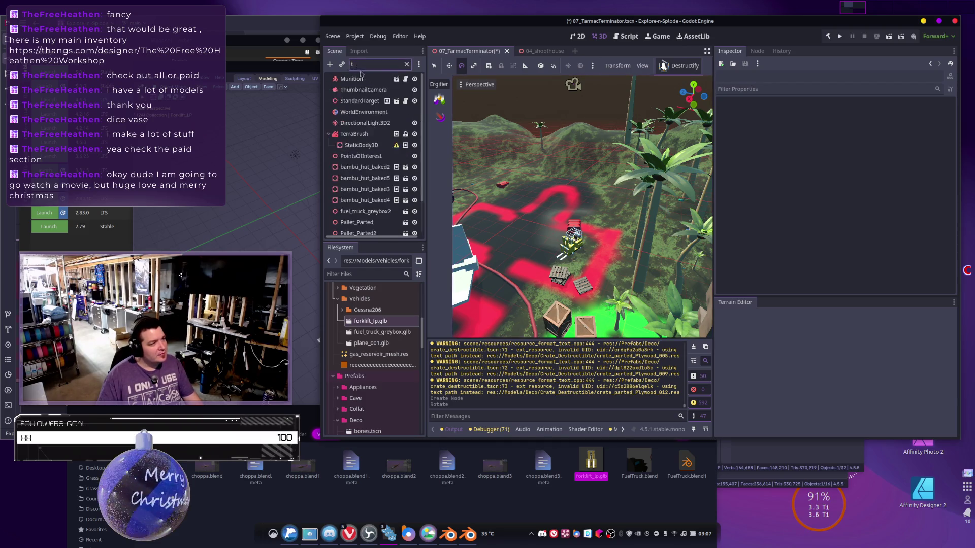
pyautogui.click(360, 78)
# Move StandardTarget across the ground toward the forklift.
pyautogui.moveTo(599, 251)
pyautogui.mouseDown(button='right')
pyautogui.moveTo(583, 213)
pyautogui.moveTo(607, 241)
pyautogui.mouseUp(button='right')
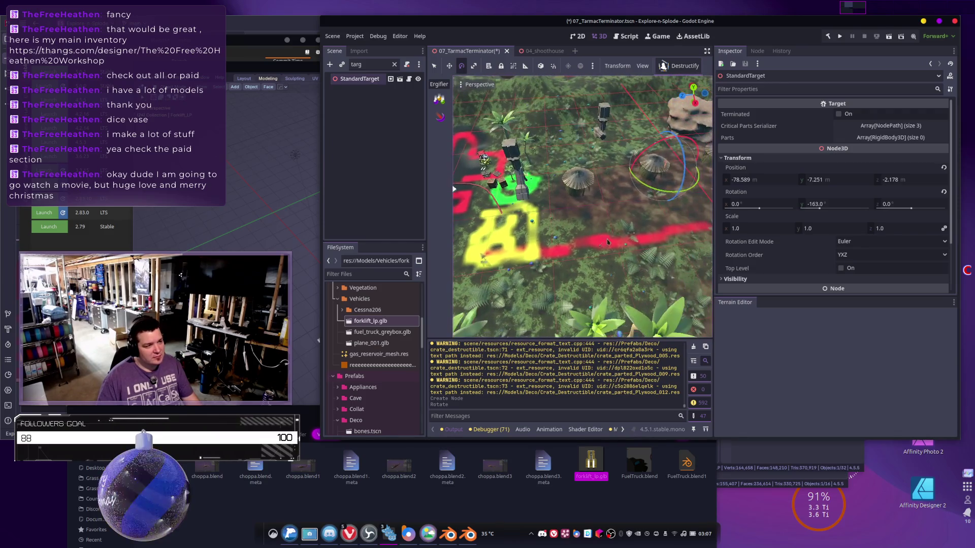
pyautogui.moveTo(656, 178); pyautogui.dragTo(460, 148)
pyautogui.moveTo(584, 214)
pyautogui.mouseDown(button='right')
pyautogui.moveTo(584, 239)
pyautogui.moveTo(450, 163)
pyautogui.mouseUp(button='right')
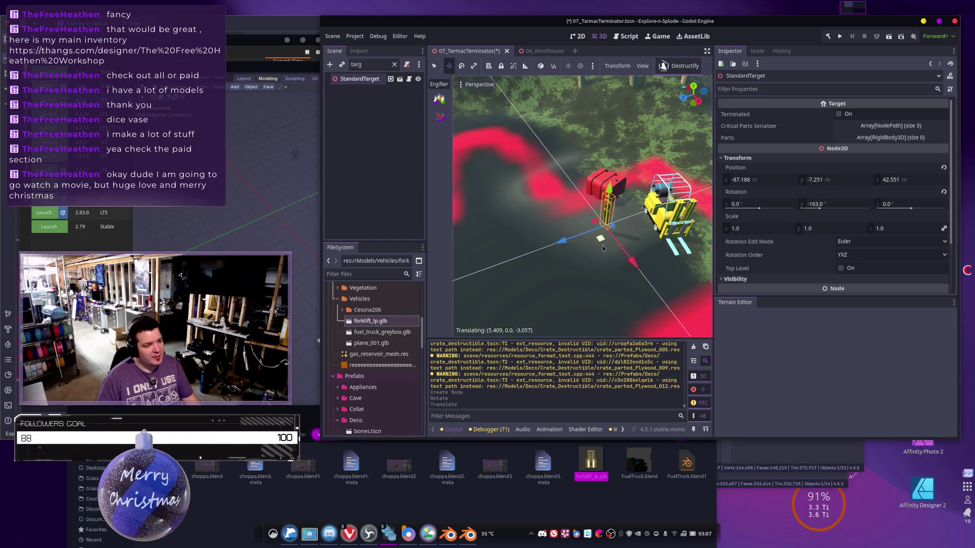
pyautogui.moveTo(606, 248); pyautogui.dragTo(606, 247)
pyautogui.moveTo(606, 246)
pyautogui.mouseDown(button='right')
pyautogui.moveTo(584, 228)
pyautogui.moveTo(559, 233)
pyautogui.mouseUp(button='right')
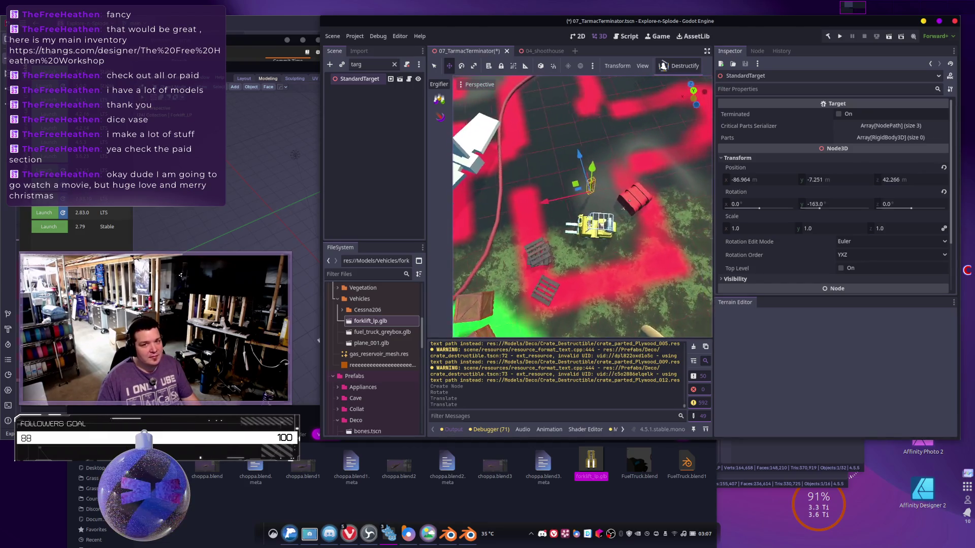
pyautogui.moveTo(558, 234)
pyautogui.mouseDown(button='right')
pyautogui.moveTo(497, 234)
pyautogui.moveTo(606, 247)
pyautogui.mouseUp(button='right')
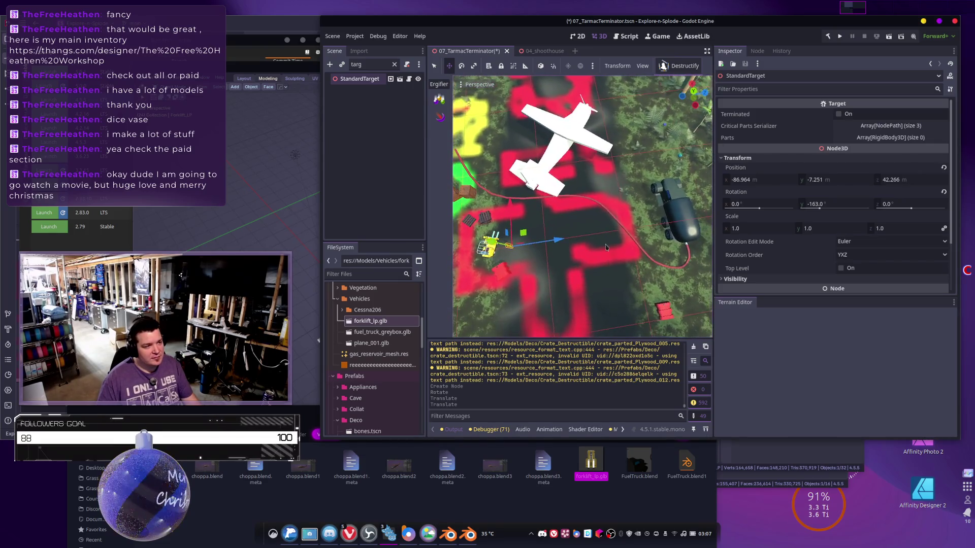
pyautogui.moveTo(524, 233); pyautogui.dragTo(634, 159)
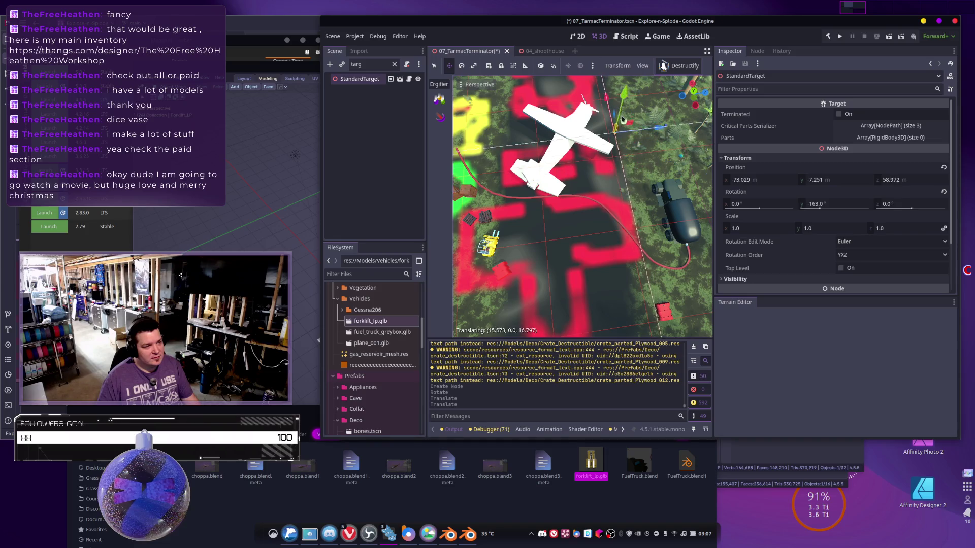
# Set StandardTarget down beside the forklift and save the level with Ctrl+S.
pyautogui.moveTo(619, 96); pyautogui.dragTo(625, 97)
pyautogui.moveTo(624, 98)
pyautogui.mouseDown(button='right')
pyautogui.moveTo(609, 111)
pyautogui.moveTo(609, 89)
pyautogui.moveTo(589, 85)
pyautogui.mouseUp(button='right')
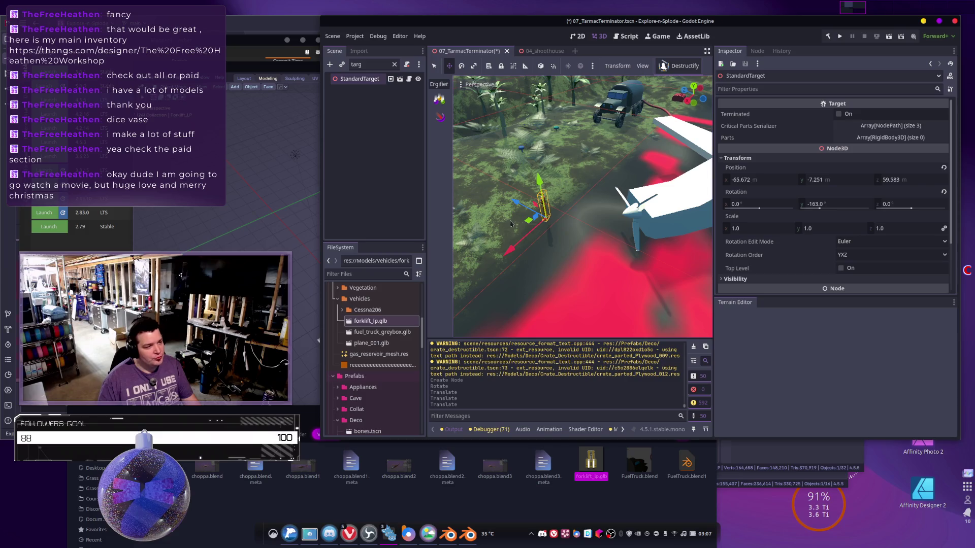
pyautogui.moveTo(589, 85); pyautogui.dragTo(614, 80, button='right')
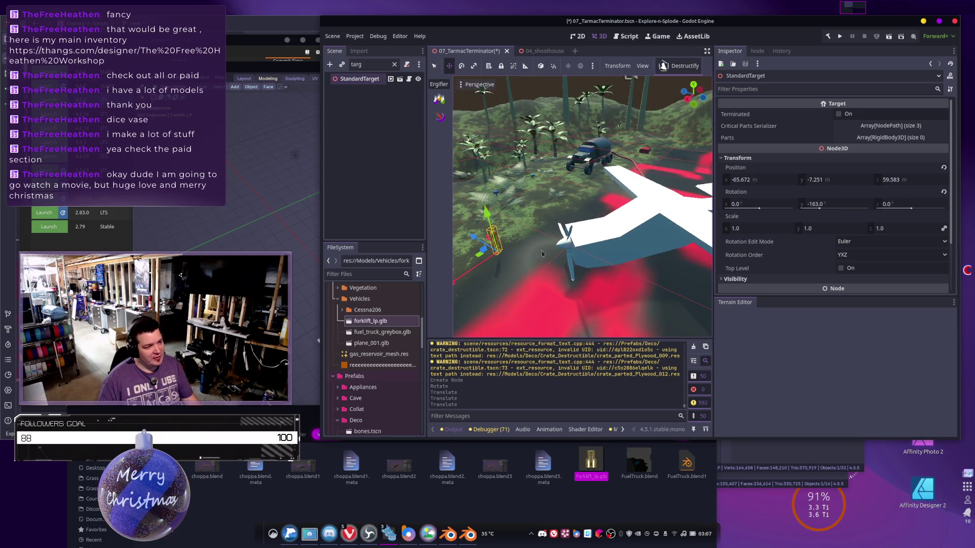
pyautogui.moveTo(577, 255)
pyautogui.mouseDown(button='right')
pyautogui.moveTo(530, 236)
pyautogui.moveTo(612, 283)
pyautogui.moveTo(599, 274)
pyautogui.mouseUp(button='right')
pyautogui.hotkey('ctrl', 's')
pyautogui.moveTo(584, 229)
pyautogui.mouseDown(button='right')
pyautogui.moveTo(558, 219)
pyautogui.moveTo(546, 282)
pyautogui.mouseUp(button='right')
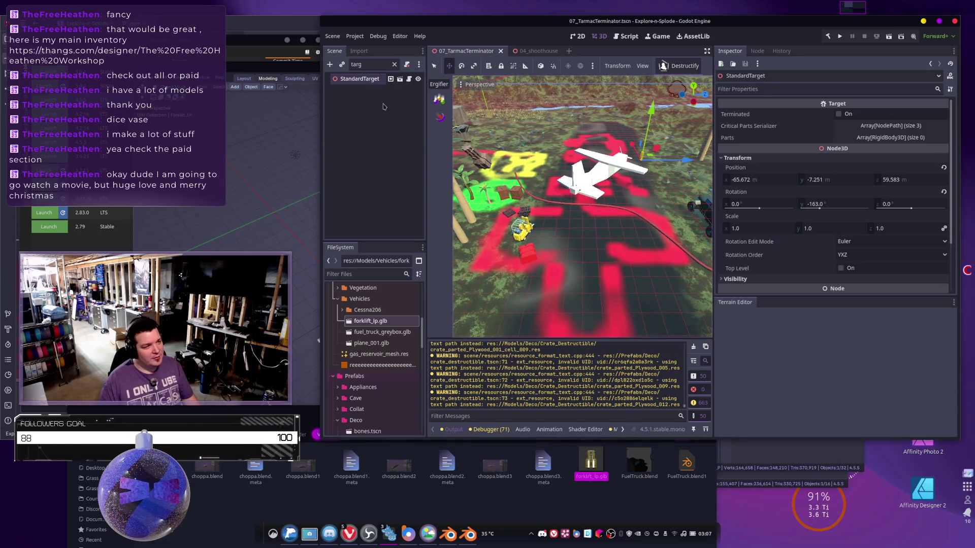
# Enable View Frame Time and View Information in the Perspective menu.
pyautogui.click(462, 87)
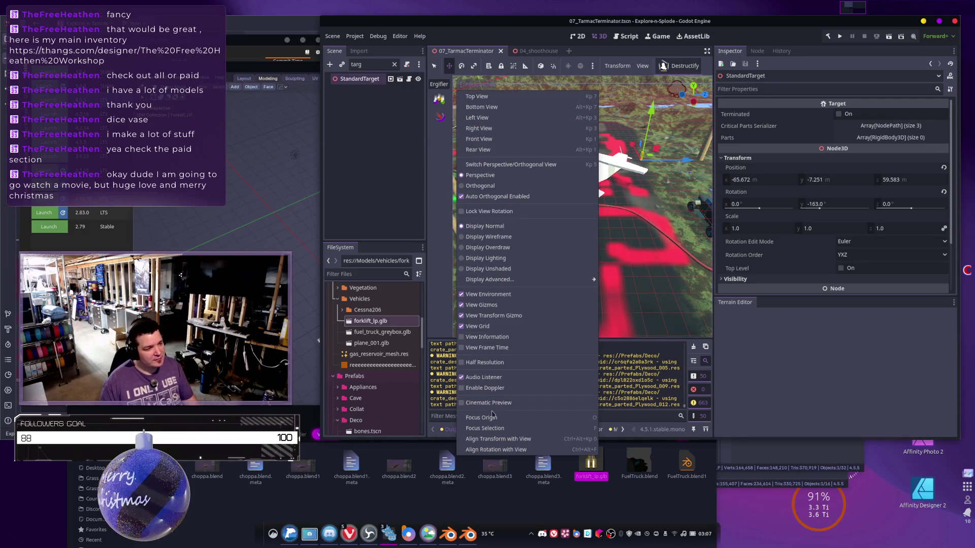
pyautogui.click(482, 347)
pyautogui.click(483, 336)
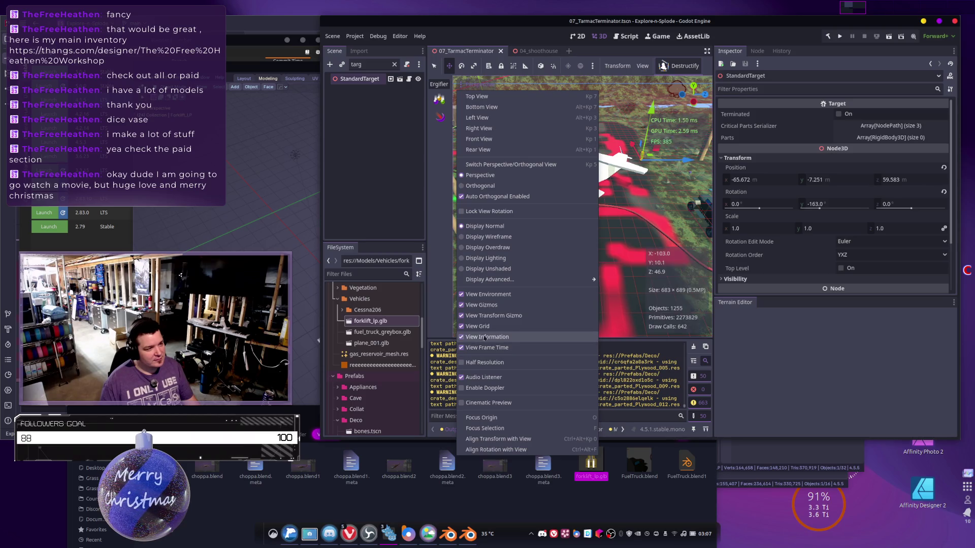
pyautogui.click(658, 176)
# Orbit around the plane and forklift, then clear the Scene filter to list every node.
pyautogui.moveTo(658, 177); pyautogui.dragTo(635, 217, button='middle')
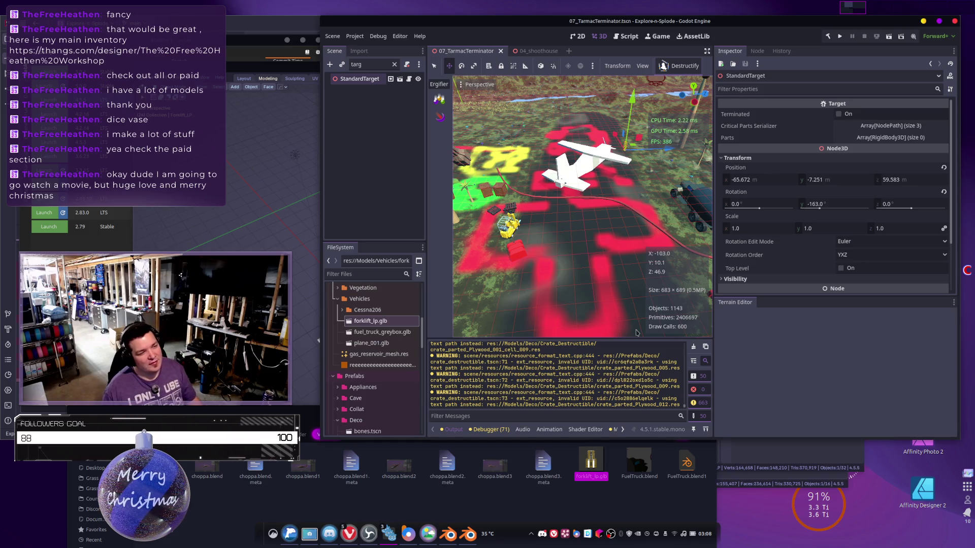
pyautogui.moveTo(600, 321); pyautogui.dragTo(593, 297, button='middle')
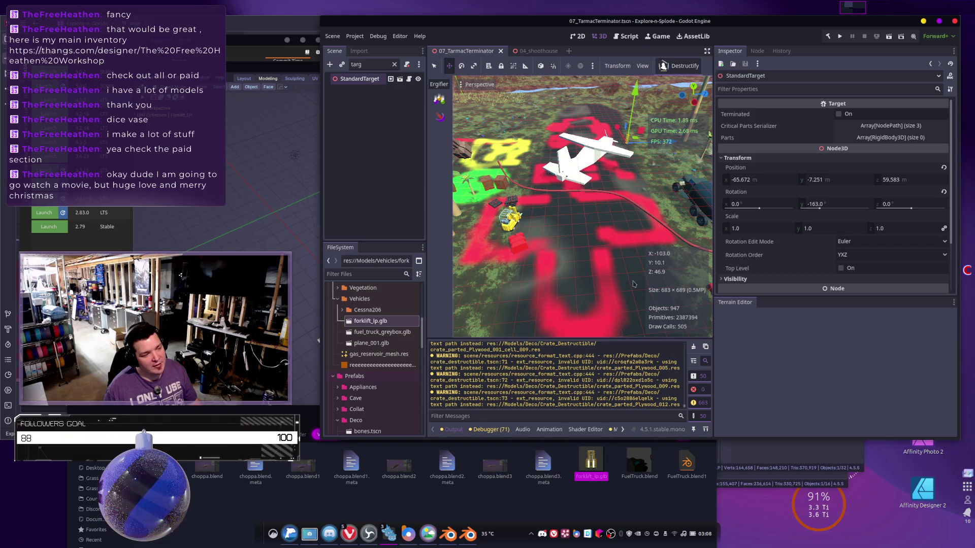
pyautogui.moveTo(593, 297); pyautogui.dragTo(579, 239, button='middle')
pyautogui.doubleClick(359, 78)
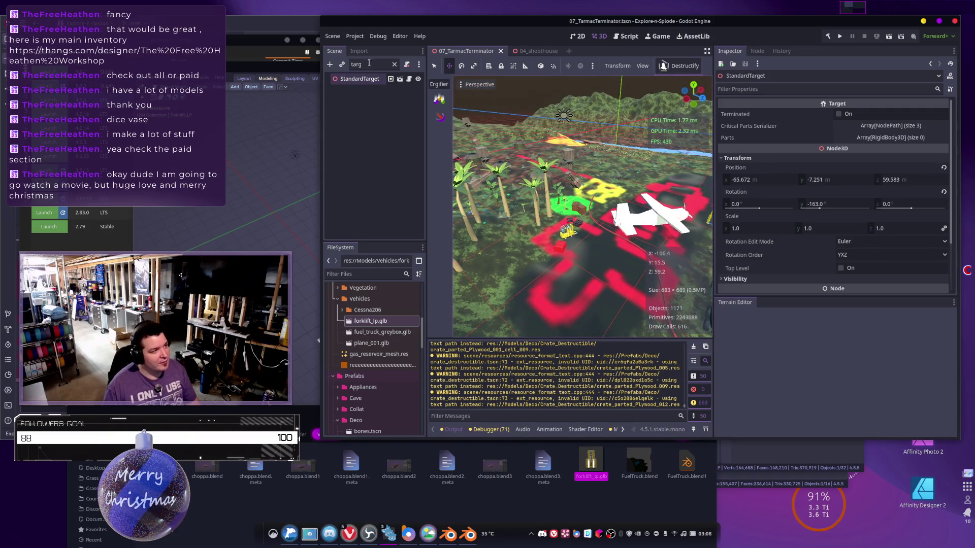
pyautogui.click(394, 64)
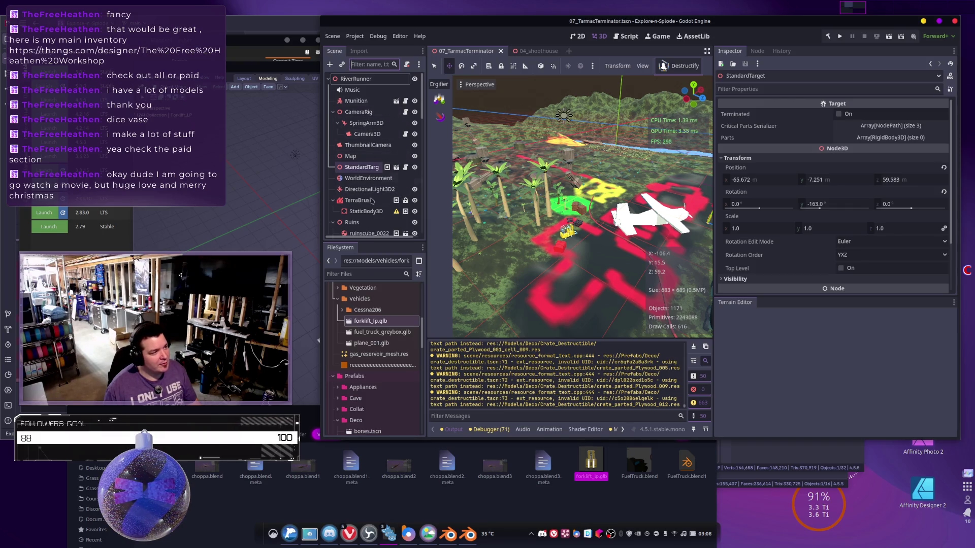
# Toggle the TerraBrush terrain's visibility off, on, and off again.
pyautogui.click(414, 200)
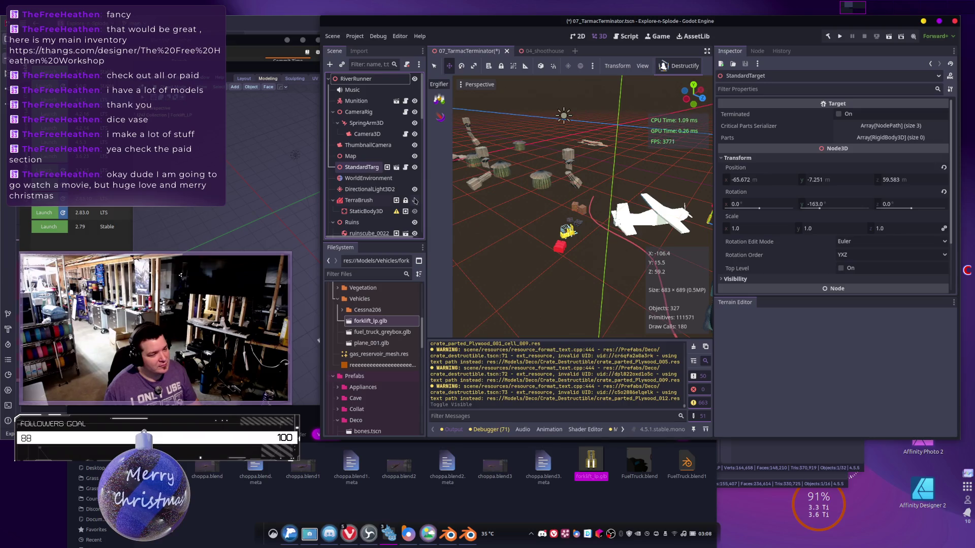
pyautogui.moveTo(569, 307); pyautogui.dragTo(570, 307, button='middle')
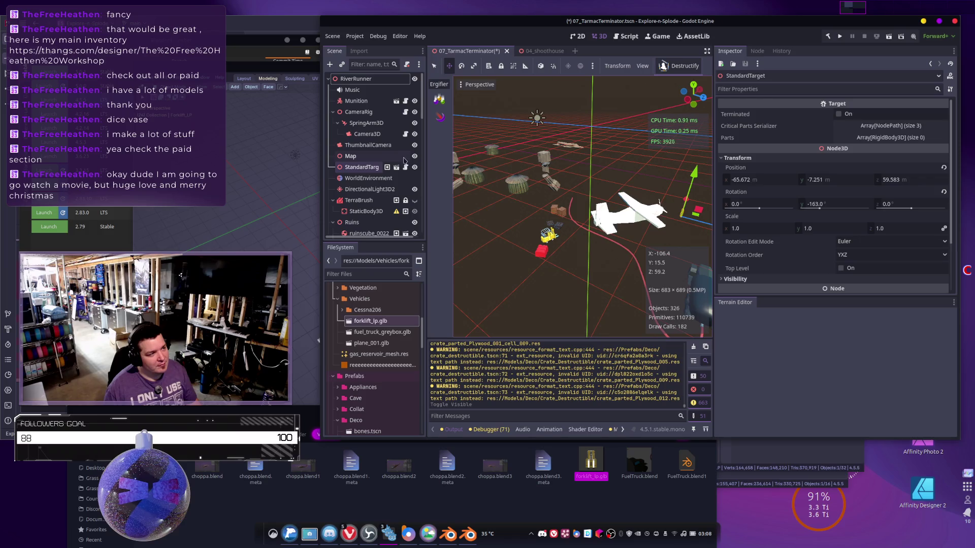
pyautogui.click(415, 201)
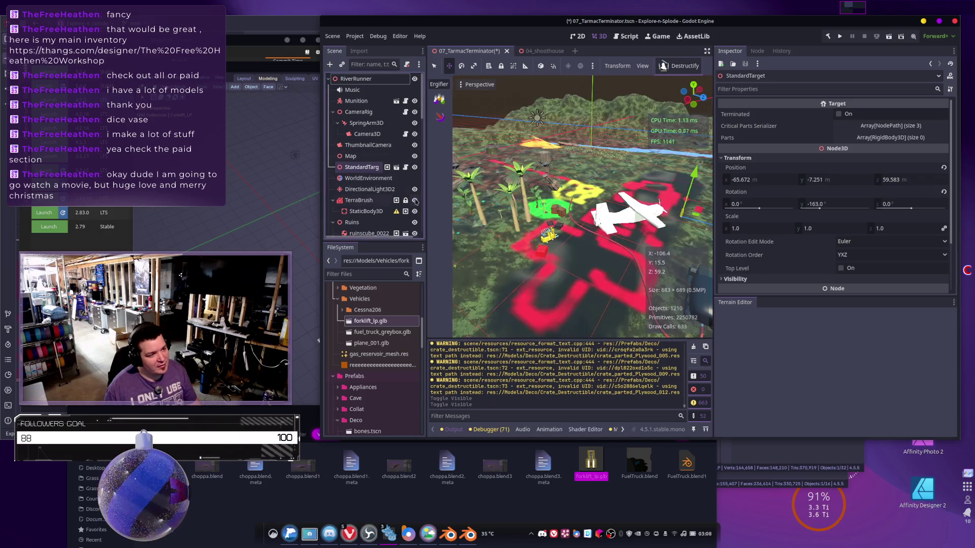
pyautogui.click(415, 200)
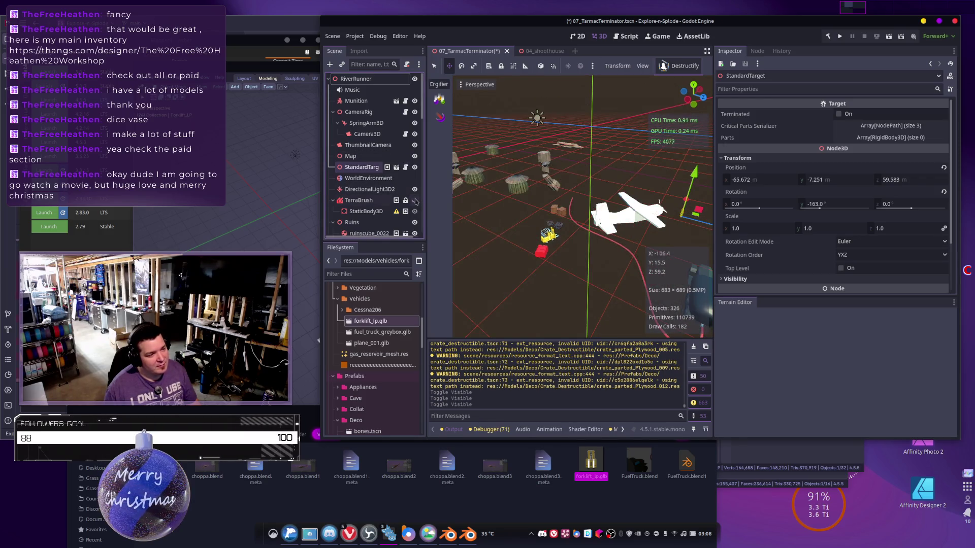
# Fly toward the large rock and centre the view on StandardTarget.
pyautogui.moveTo(584, 213)
pyautogui.mouseDown(button='right')
pyautogui.moveTo(639, 218)
pyautogui.moveTo(584, 204)
pyautogui.moveTo(584, 173)
pyautogui.mouseUp(button='right')
pyautogui.press('w')
pyautogui.press('w')
pyautogui.moveTo(596, 239); pyautogui.dragTo(597, 238, button='right')
pyautogui.press('f')
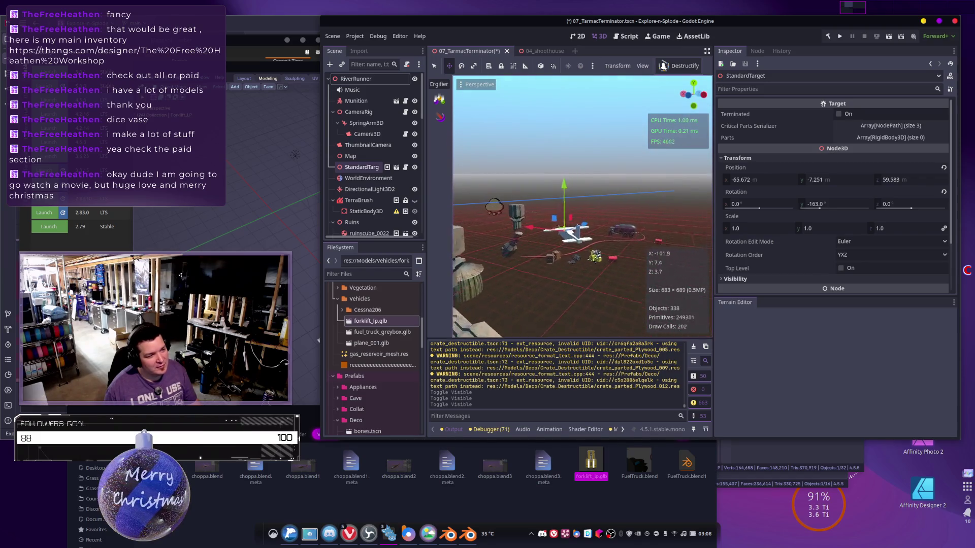
pyautogui.moveTo(597, 239); pyautogui.dragTo(597, 239, button='right')
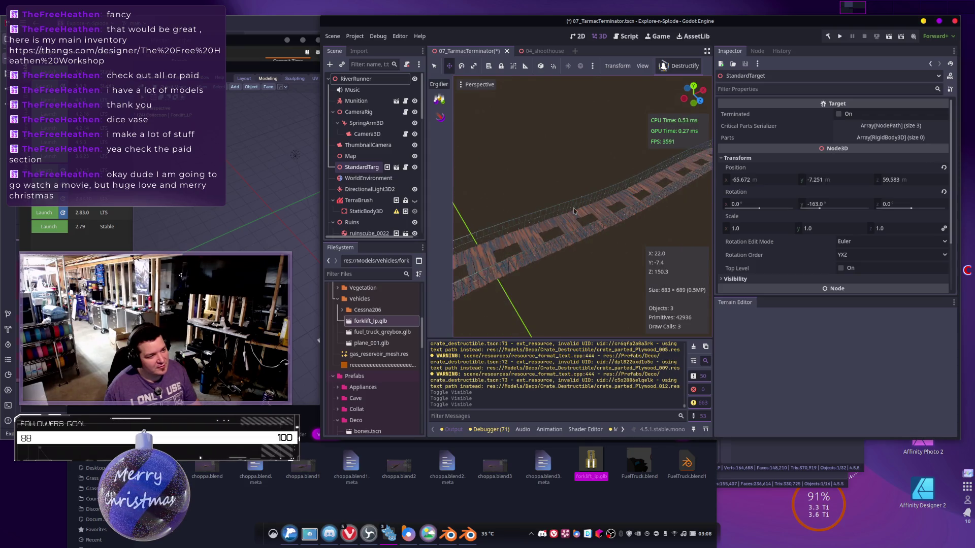
# Select bridge2, frame it with F, and switch the viewport to Display Wireframe.
pyautogui.click(604, 233)
pyautogui.click(604, 233)
pyautogui.moveTo(604, 233); pyautogui.dragTo(573, 90, button='middle')
pyautogui.moveTo(573, 90); pyautogui.dragTo(573, 89, button='right')
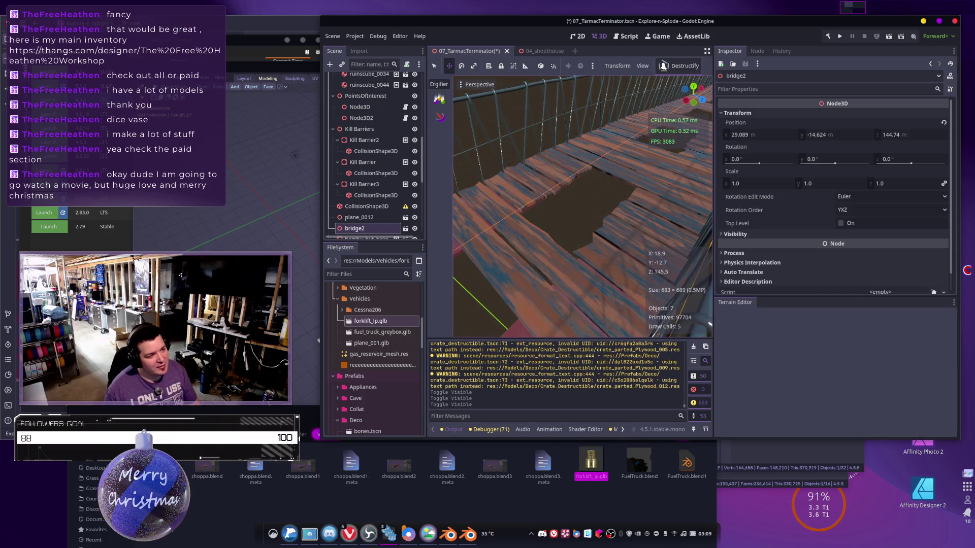
pyautogui.press('f')
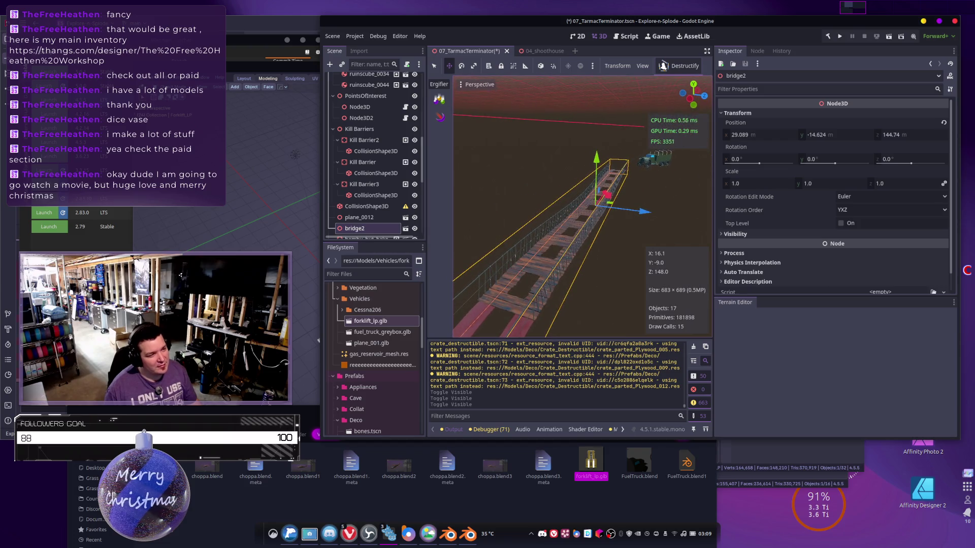
pyautogui.click(462, 85)
pyautogui.click(487, 236)
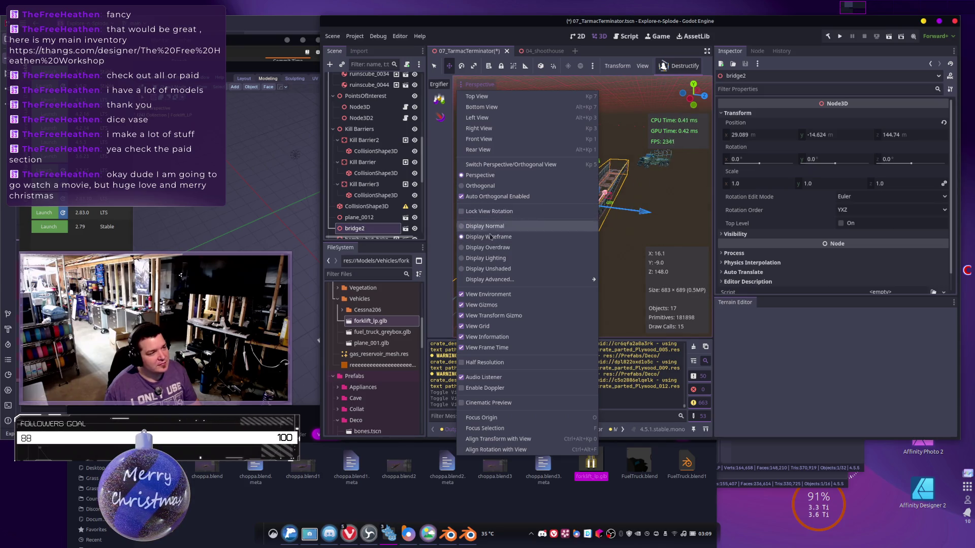
# Make the TerraBrush terrain visible again and look down on the scene.
pyautogui.moveTo(671, 188)
pyautogui.mouseDown(button='right')
pyautogui.moveTo(638, 209)
pyautogui.moveTo(632, 199)
pyautogui.moveTo(633, 213)
pyautogui.moveTo(632, 187)
pyautogui.moveTo(633, 218)
pyautogui.moveTo(602, 292)
pyautogui.mouseUp(button='right')
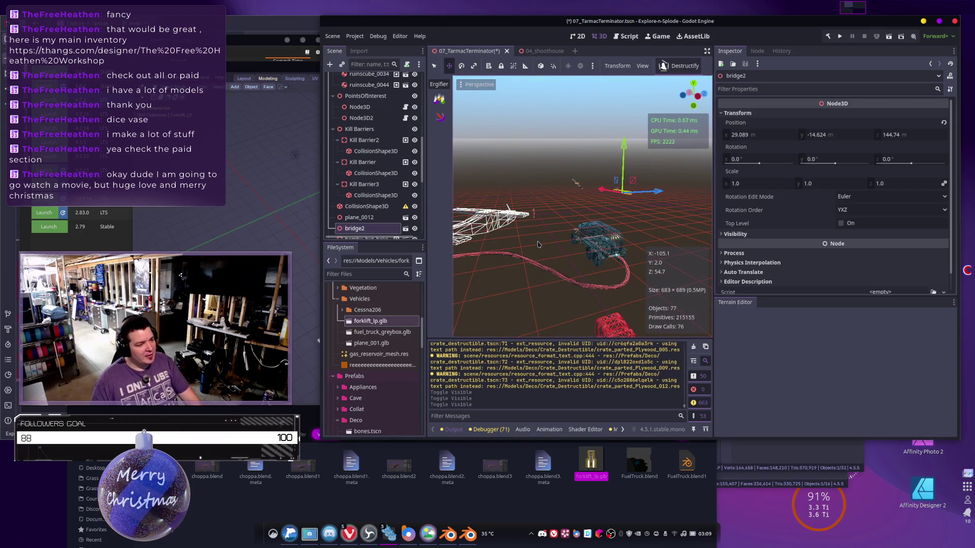
pyautogui.scroll(10, 373, 136)
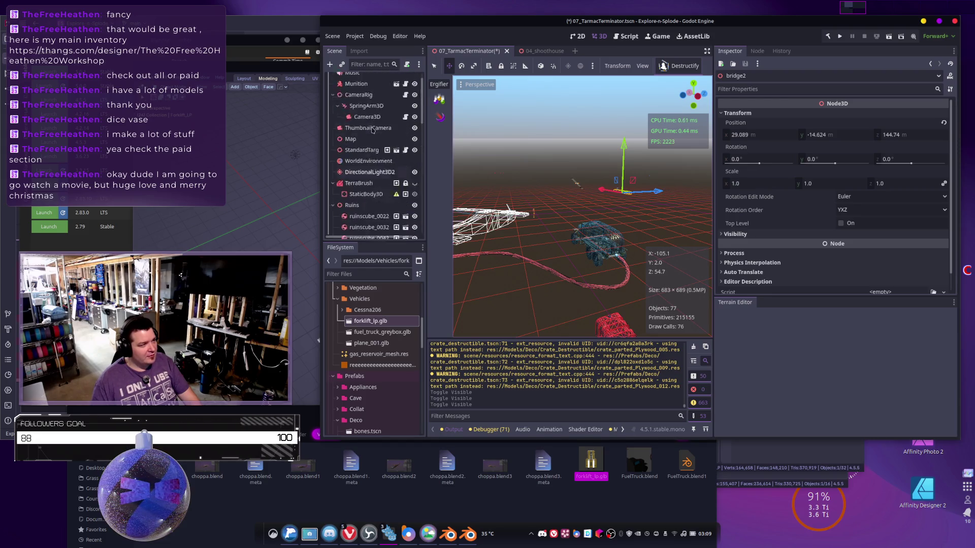
pyautogui.click(414, 200)
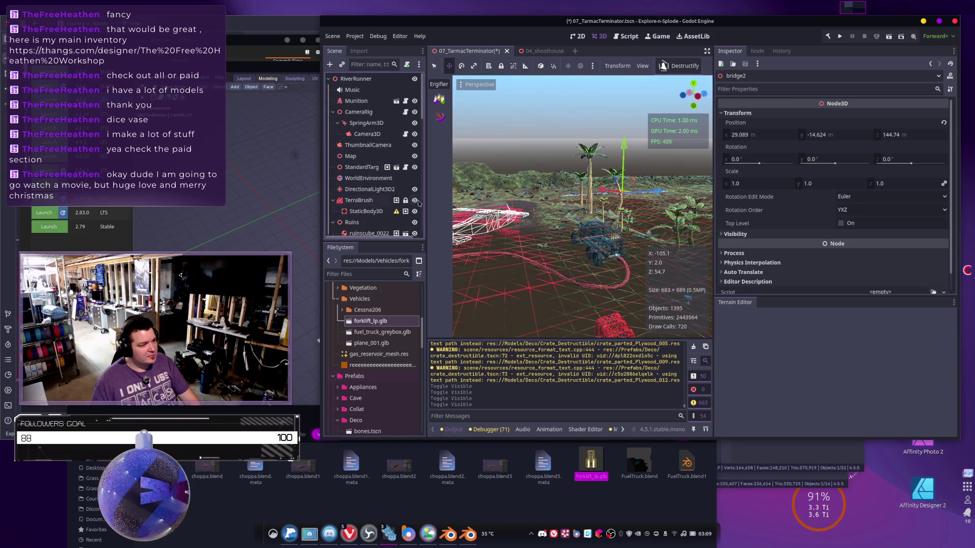
pyautogui.scroll(-5, 583, 206)
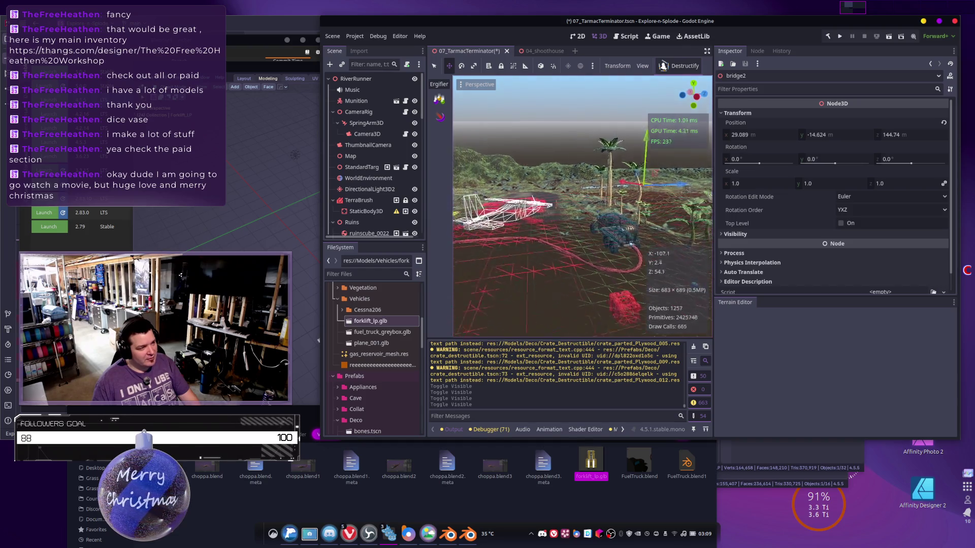
pyautogui.moveTo(583, 206); pyautogui.dragTo(576, 286, button='middle')
# Switch the viewport back to Display Normal rendering.
pyautogui.scroll(3, 578, 259)
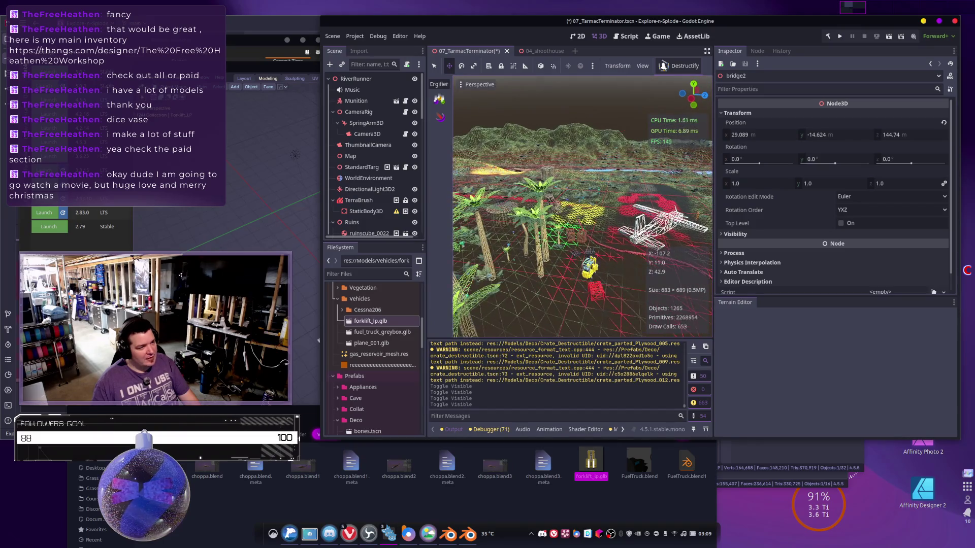
pyautogui.click(466, 88)
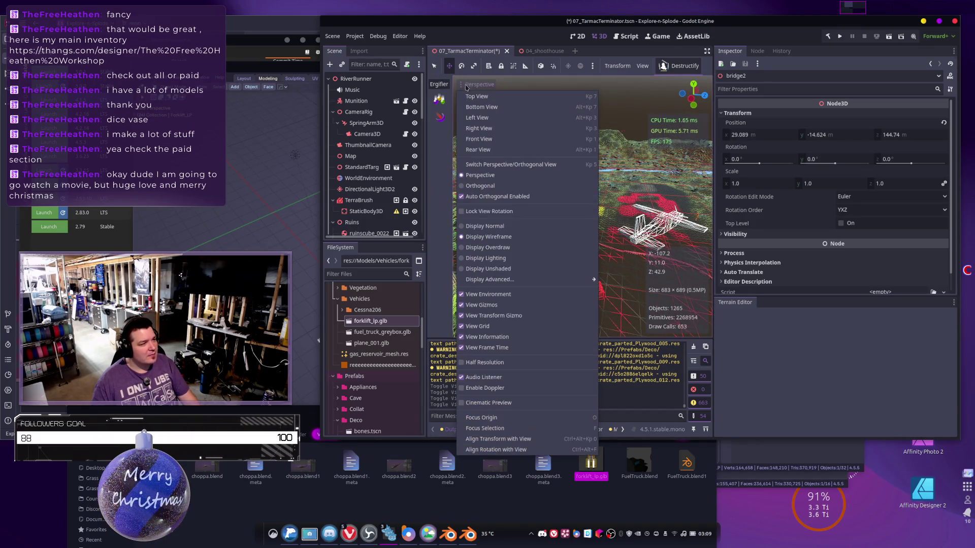
pyautogui.click(485, 225)
pyautogui.click(639, 179)
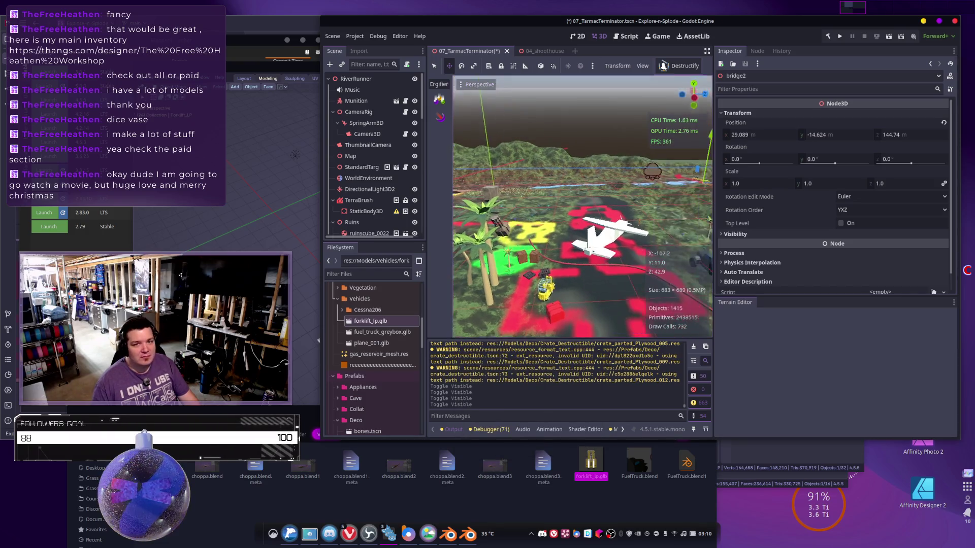
pyautogui.hotkey('ctrl', 's')
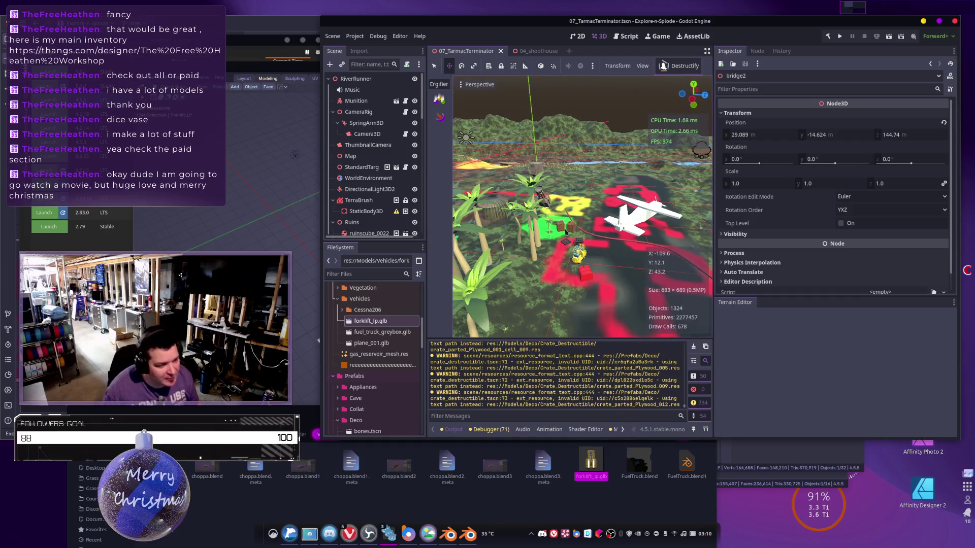
pyautogui.moveTo(582, 206); pyautogui.dragTo(540, 202, button='right')
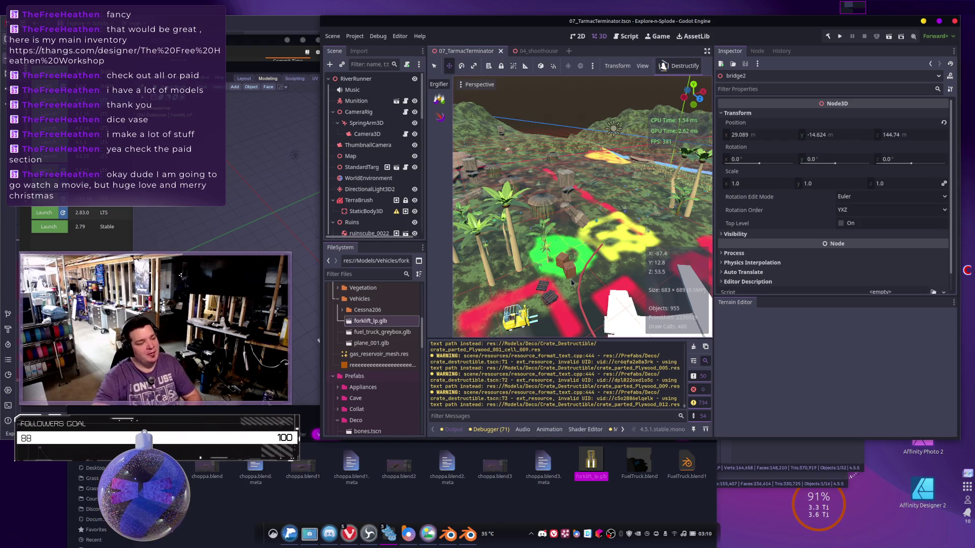
pyautogui.moveTo(582, 249); pyautogui.dragTo(529, 194, button='right')
pyautogui.moveTo(622, 208); pyautogui.dragTo(621, 208, button='right')
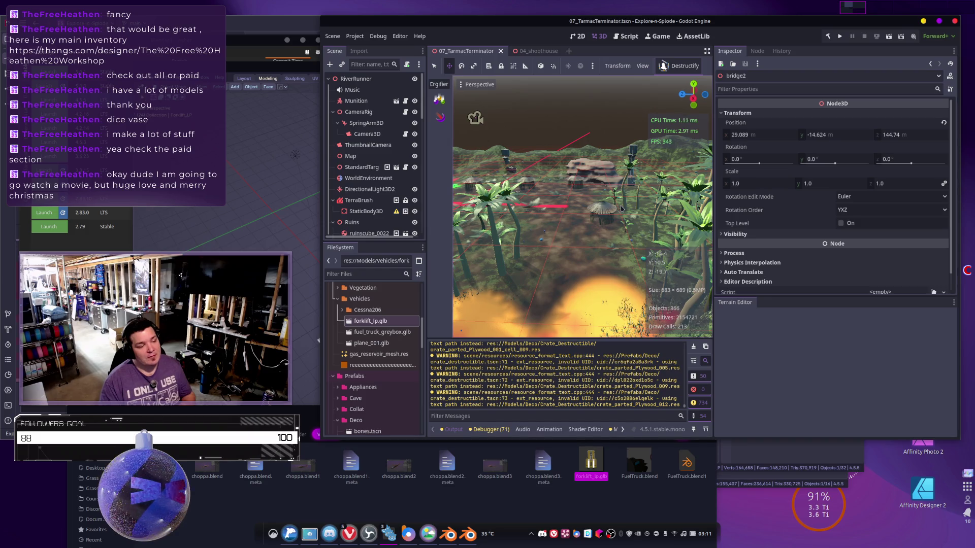
# Fly the viewport toward the plane and click Run Project to launch the game.
pyautogui.moveTo(522, 221)
pyautogui.mouseDown(button='middle')
pyautogui.moveTo(522, 203)
pyautogui.moveTo(599, 213)
pyautogui.mouseUp(button='middle')
pyautogui.moveTo(639, 152); pyautogui.dragTo(643, 167, button='right')
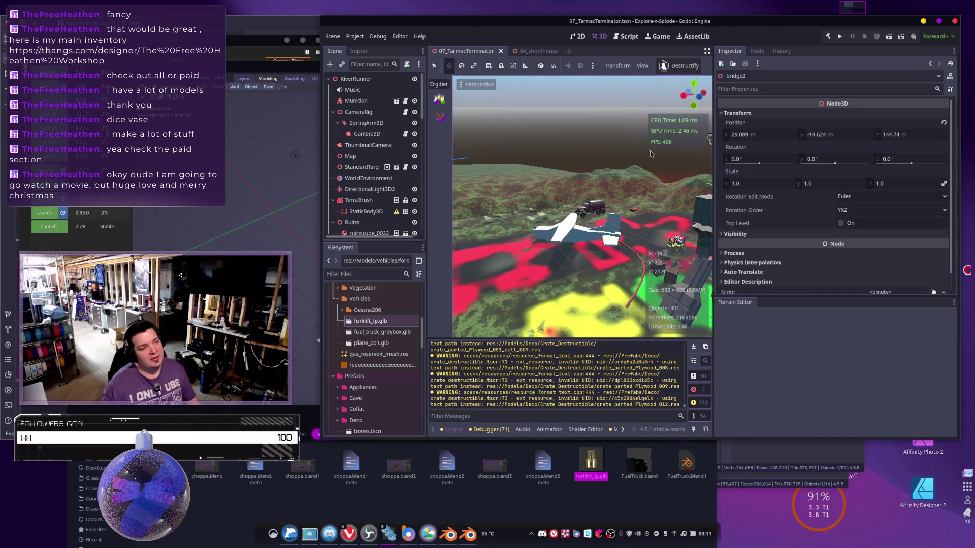
pyautogui.click(841, 36)
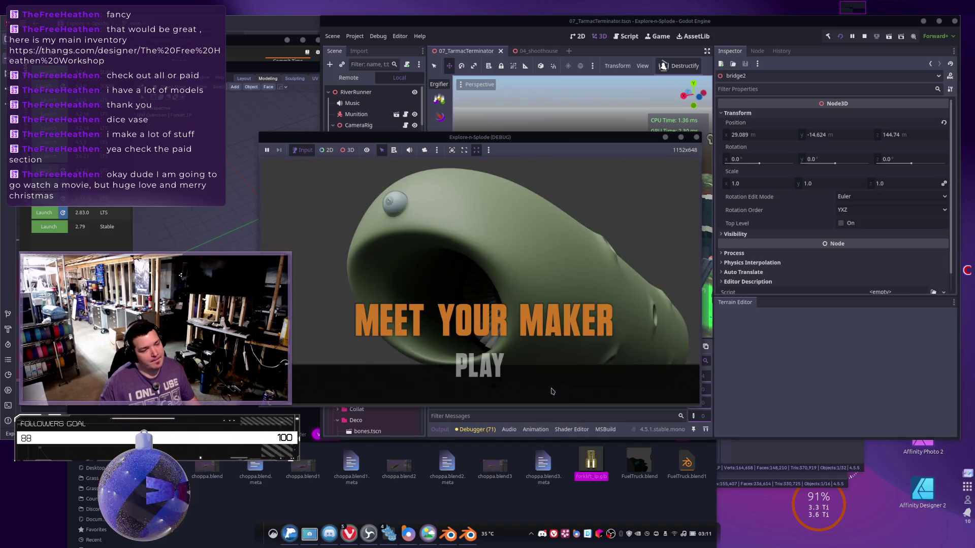
# Start a level from the title screen, play to Mission Completed, then stop the game with F8.
pyautogui.click(480, 366)
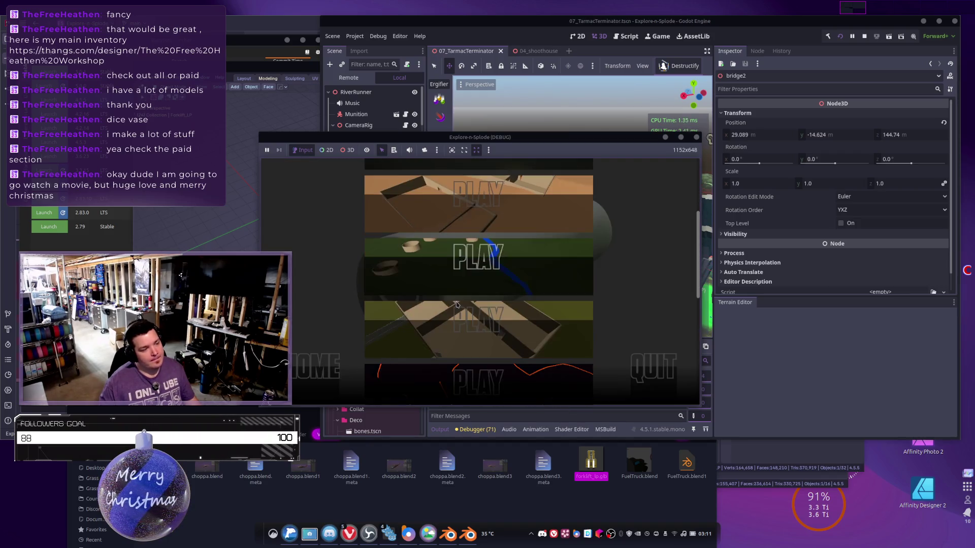
pyautogui.click(434, 228)
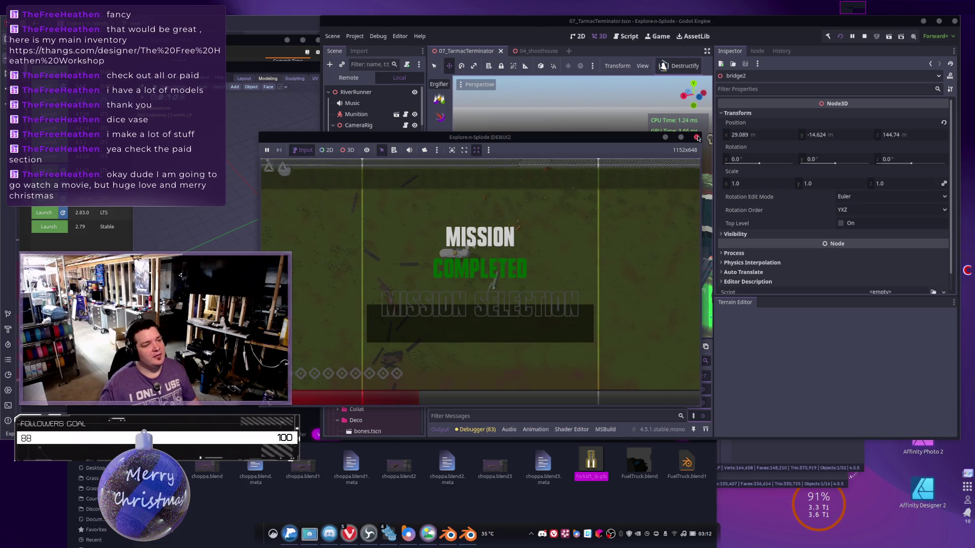
pyautogui.press('F8')
pyautogui.hotkey('alt', 'Tab')
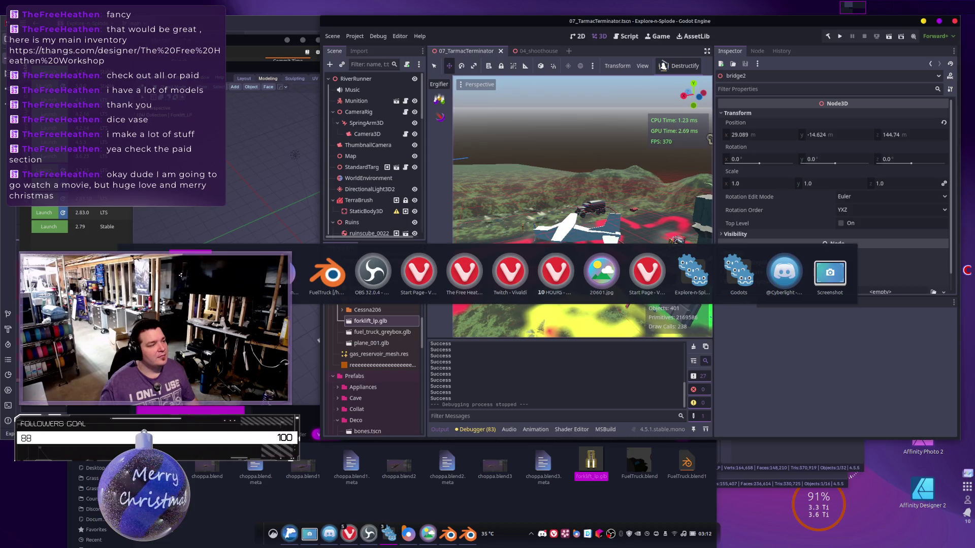
# Switch to Rider, tile its window over the right side with gTile, and open Collateral.cs.
pyautogui.click(689, 261)
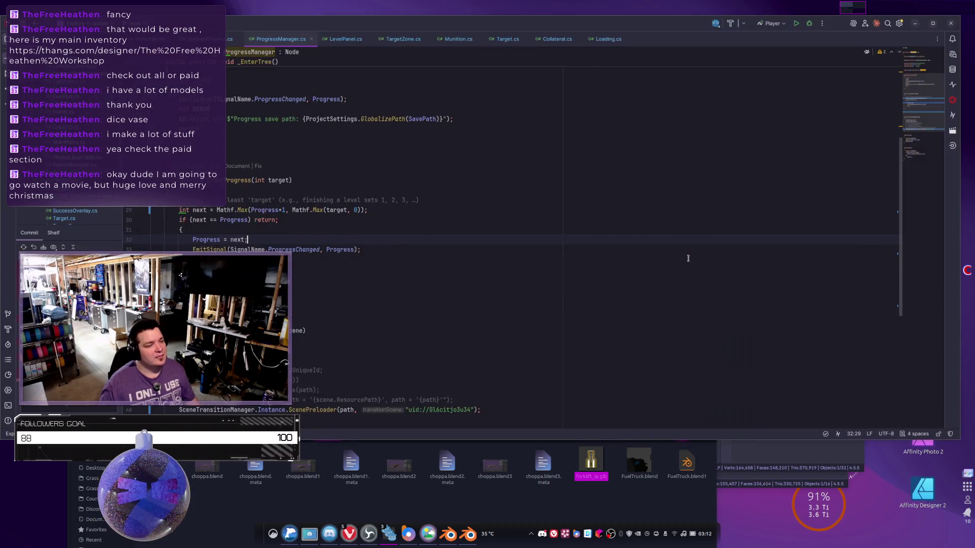
pyautogui.moveTo(542, 29); pyautogui.dragTo(663, 68)
pyautogui.press('super+Return')
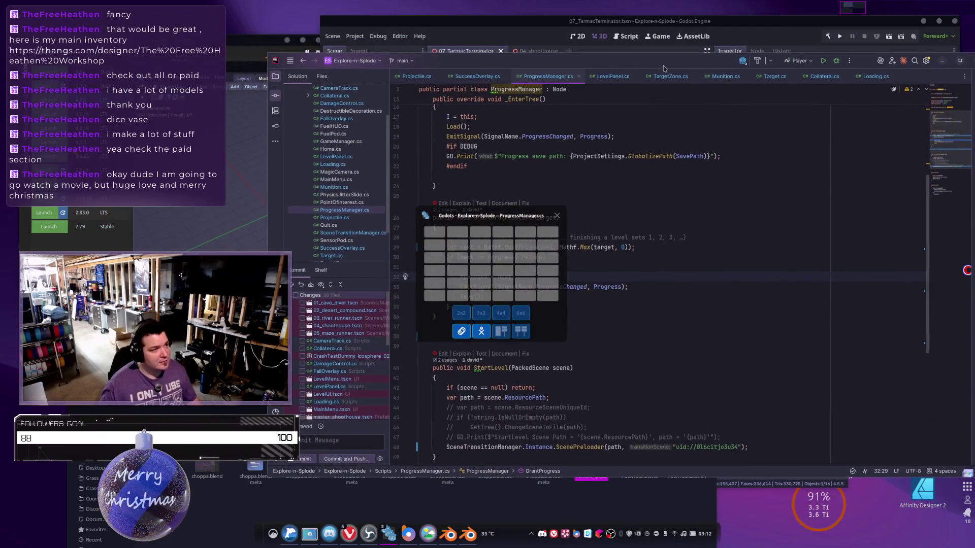
pyautogui.click(480, 232)
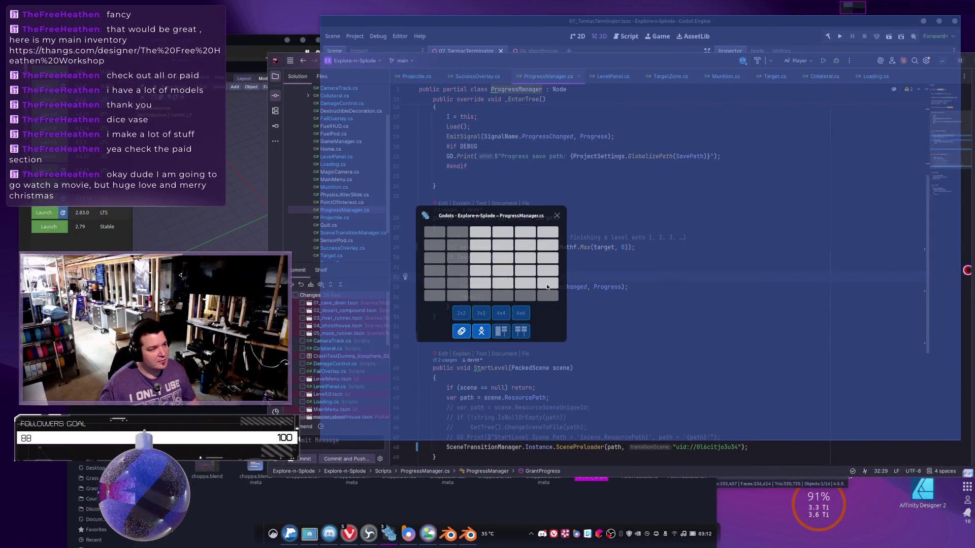
pyautogui.click(547, 283)
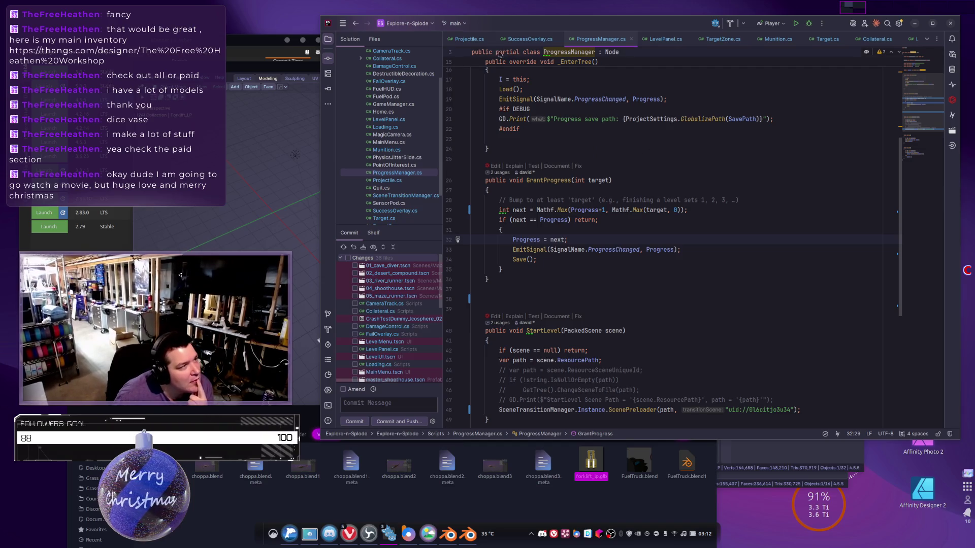
pyautogui.click(877, 40)
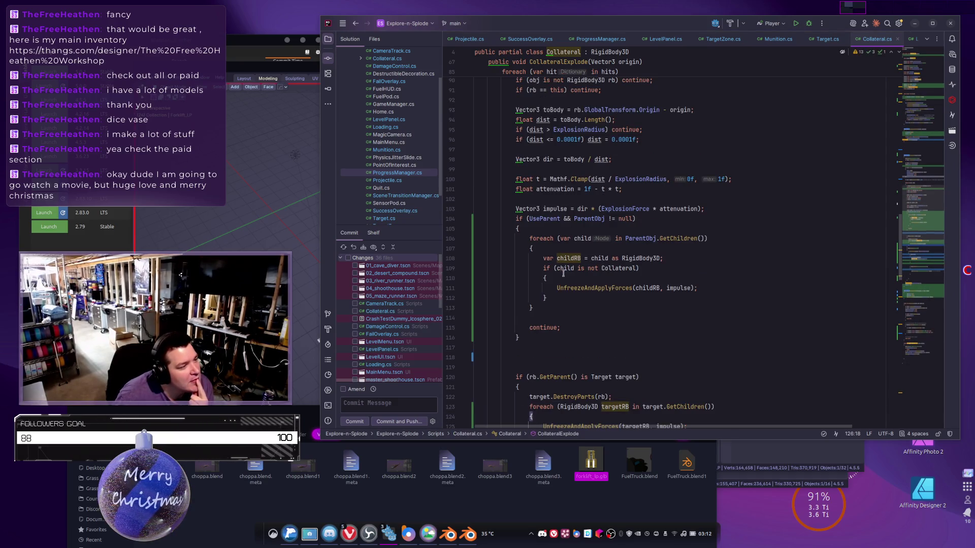
pyautogui.scroll(7, 563, 277)
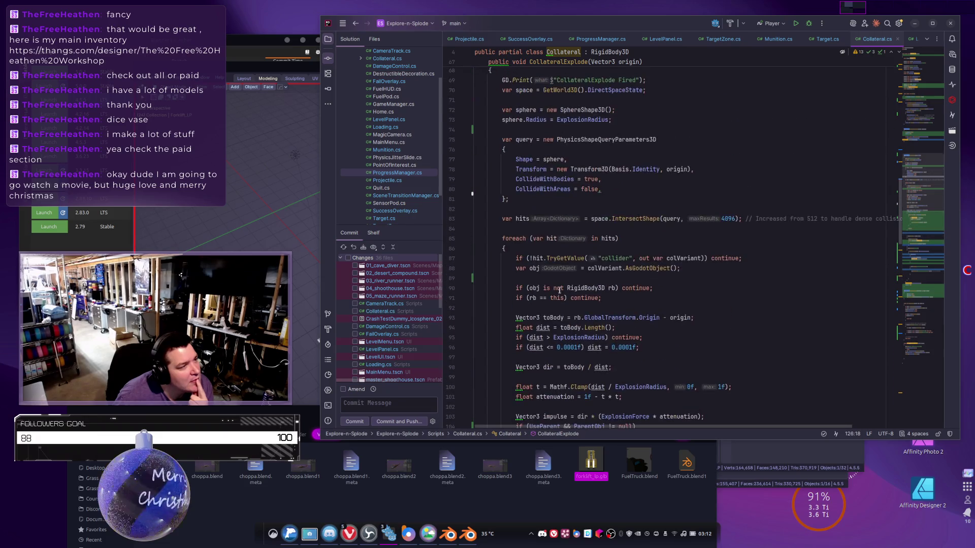
pyautogui.scroll(-1, 559, 291)
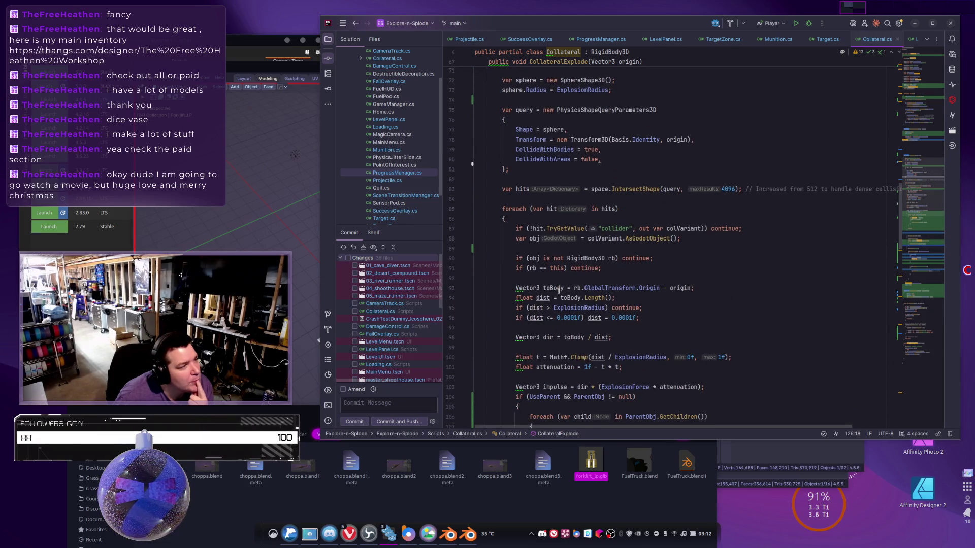
pyautogui.scroll(1, 558, 291)
pyautogui.scroll(-8, 559, 291)
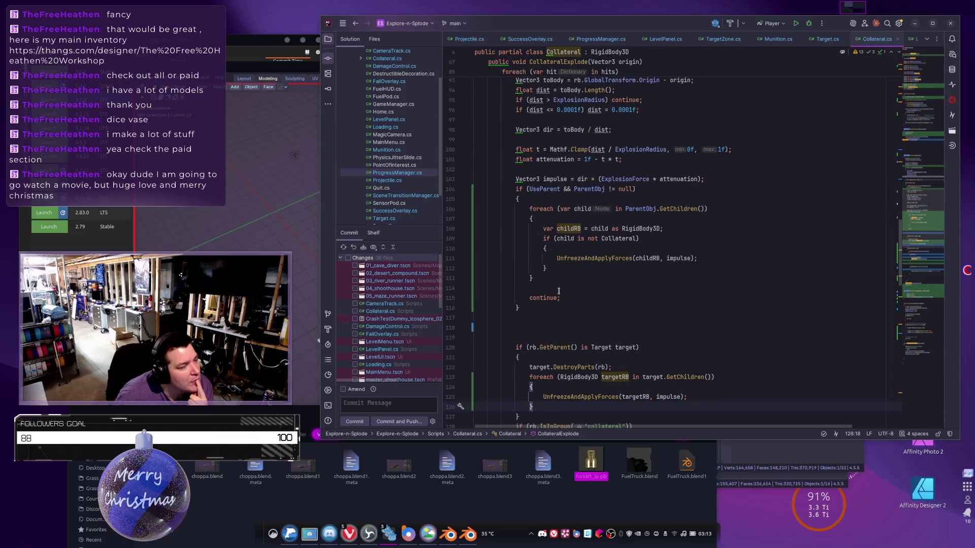
pyautogui.scroll(-7, 558, 291)
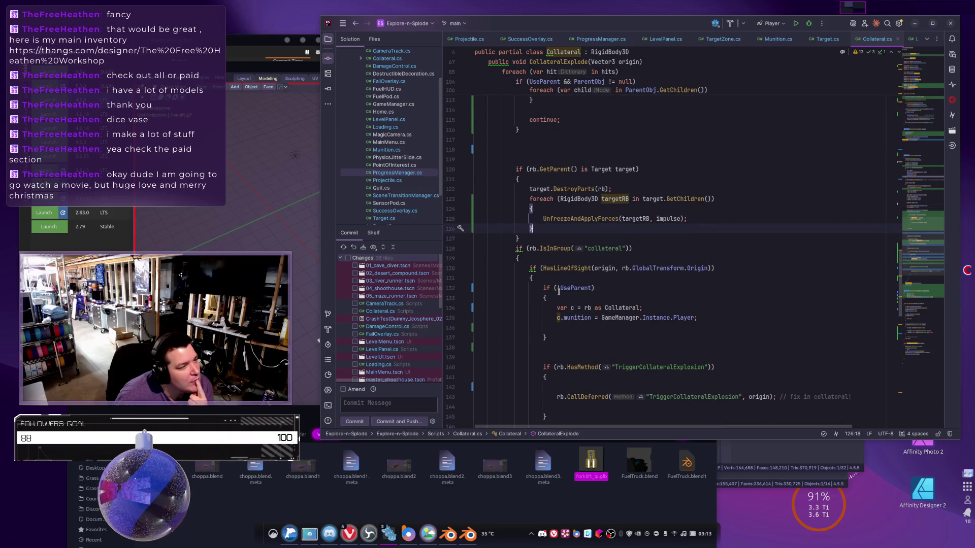
pyautogui.scroll(-1, 559, 291)
pyautogui.scroll(-4, 558, 291)
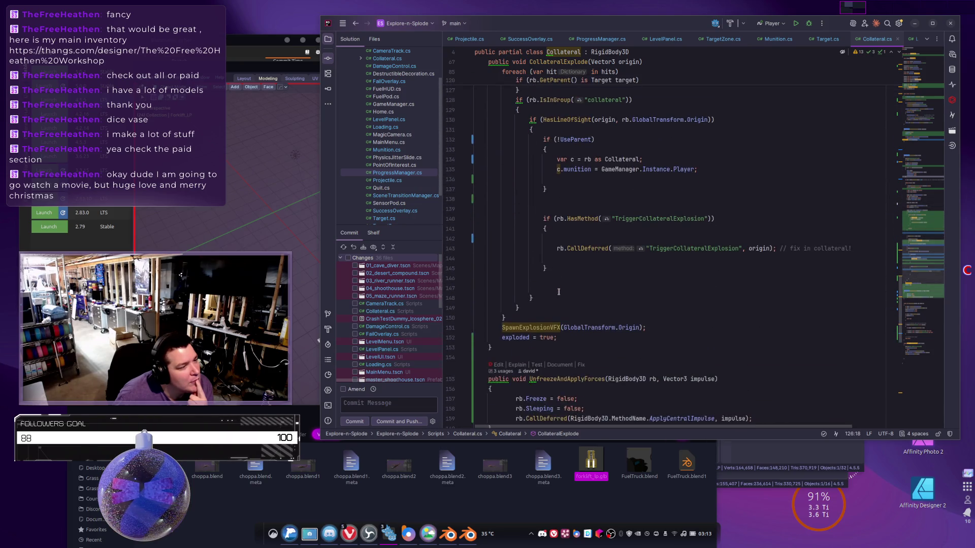
pyautogui.scroll(4, 559, 294)
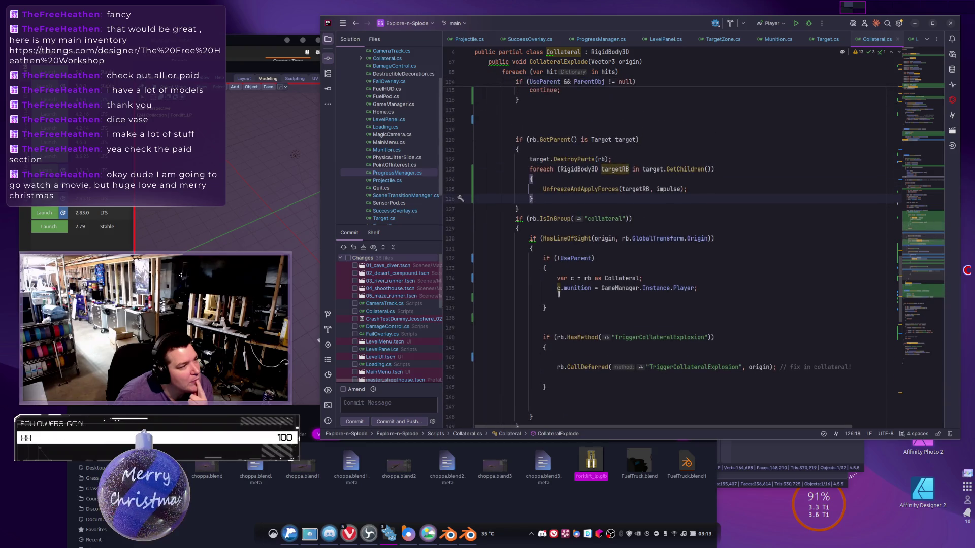
pyautogui.scroll(-1, 558, 294)
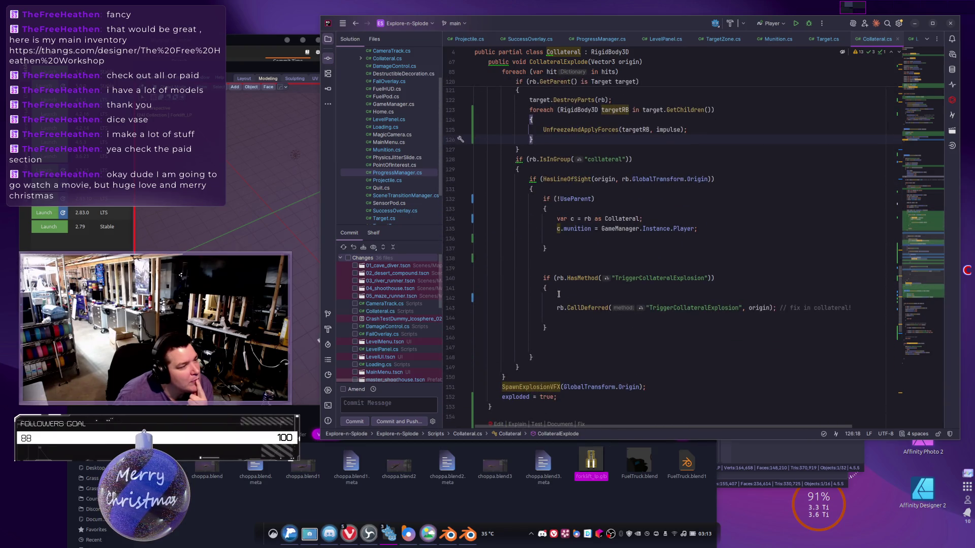
pyautogui.scroll(3, 559, 294)
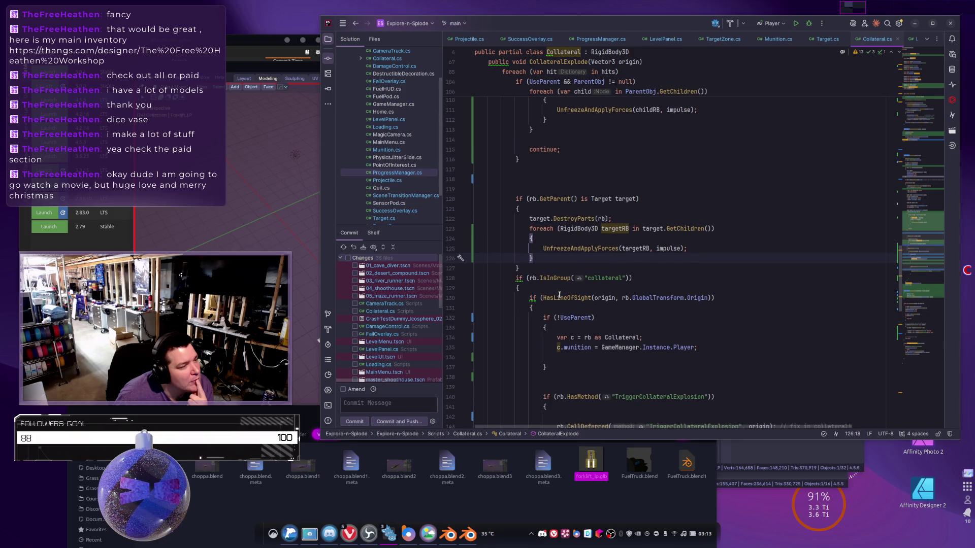
pyautogui.scroll(5, 559, 295)
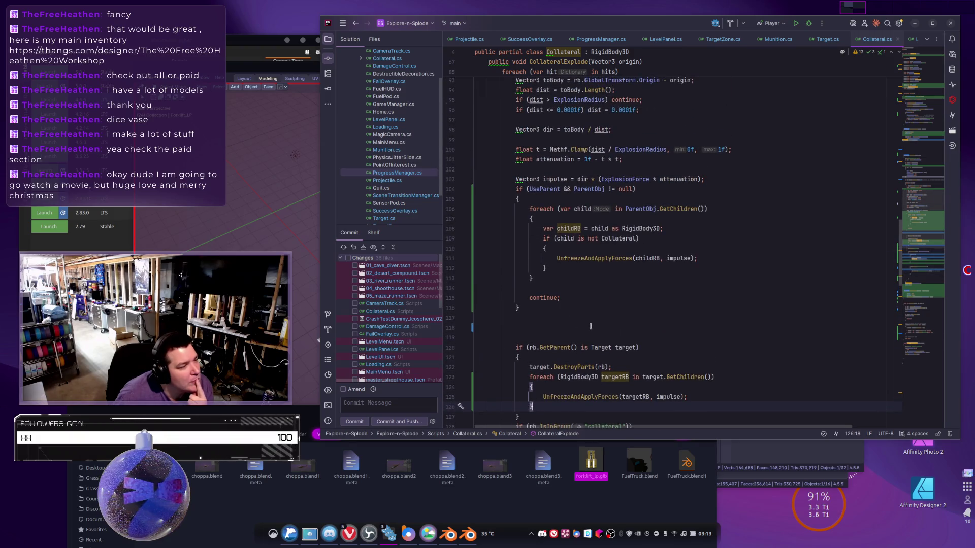
pyautogui.scroll(4, 590, 326)
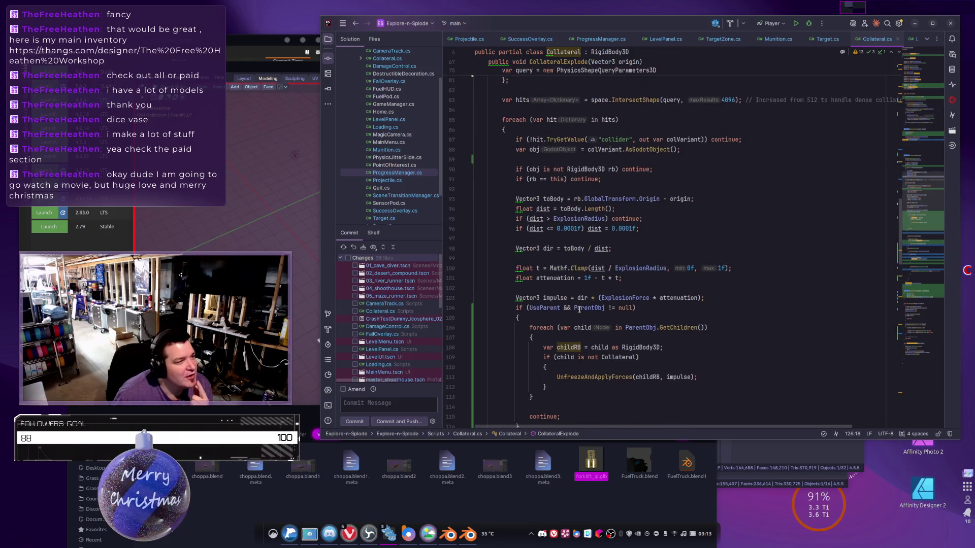
pyautogui.scroll(5, 579, 310)
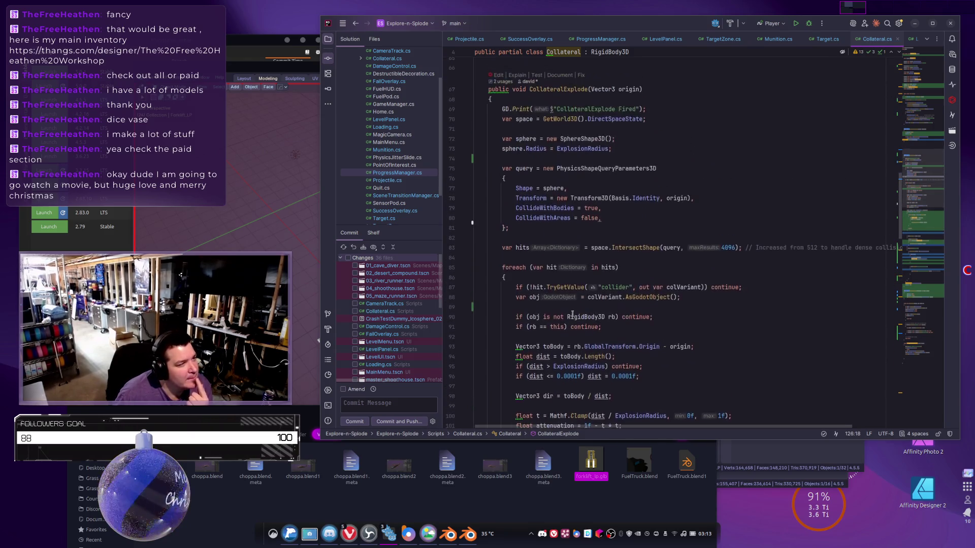
pyautogui.moveTo(570, 316)
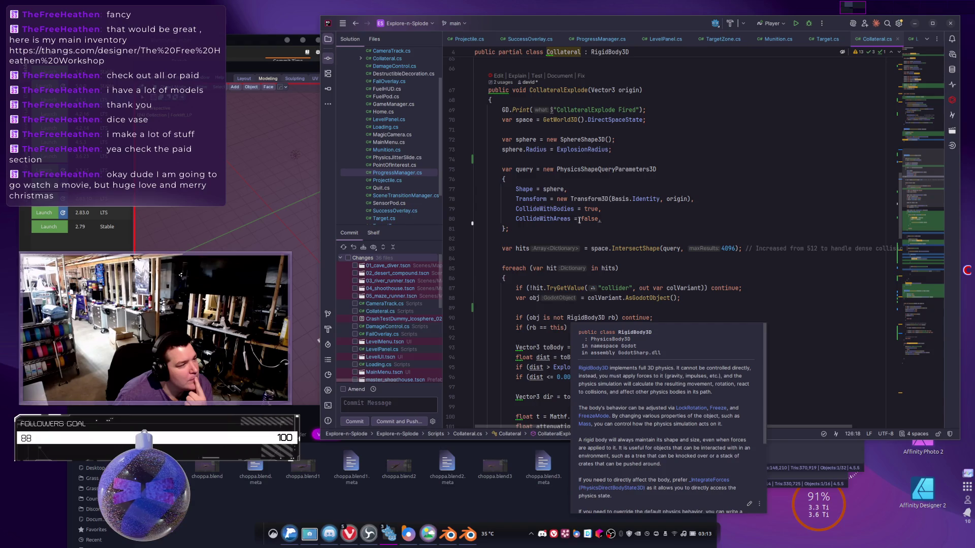
pyautogui.scroll(-6, 576, 234)
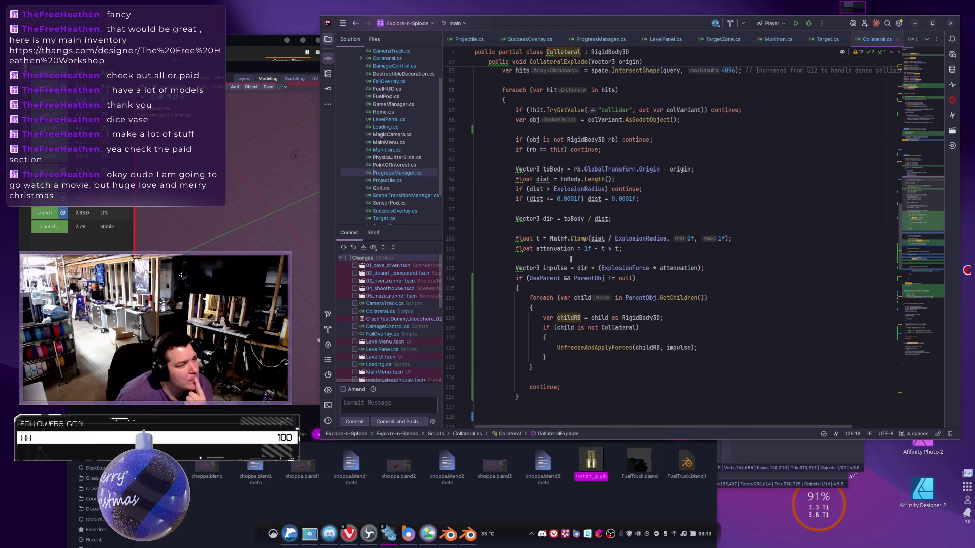
pyautogui.scroll(-5, 575, 298)
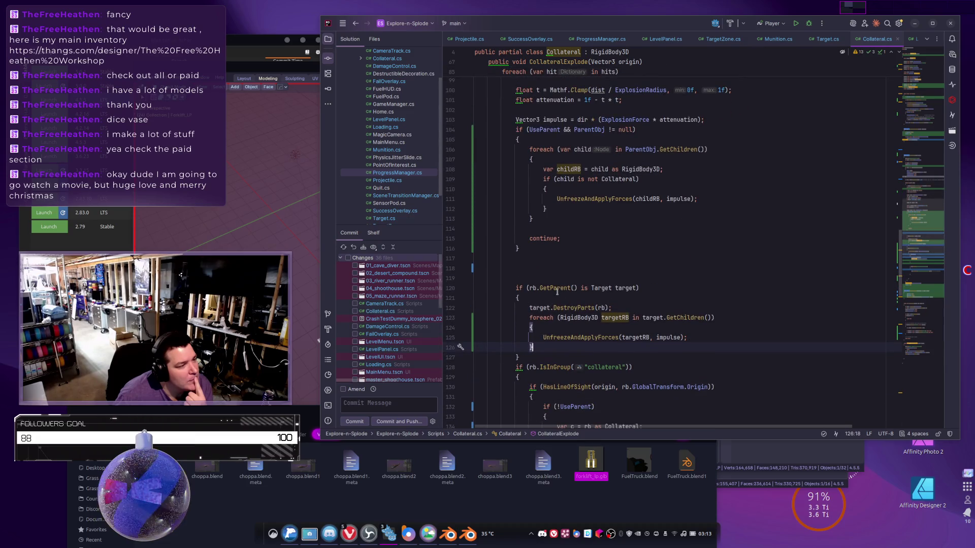
pyautogui.scroll(-2, 557, 292)
pyautogui.click(580, 278)
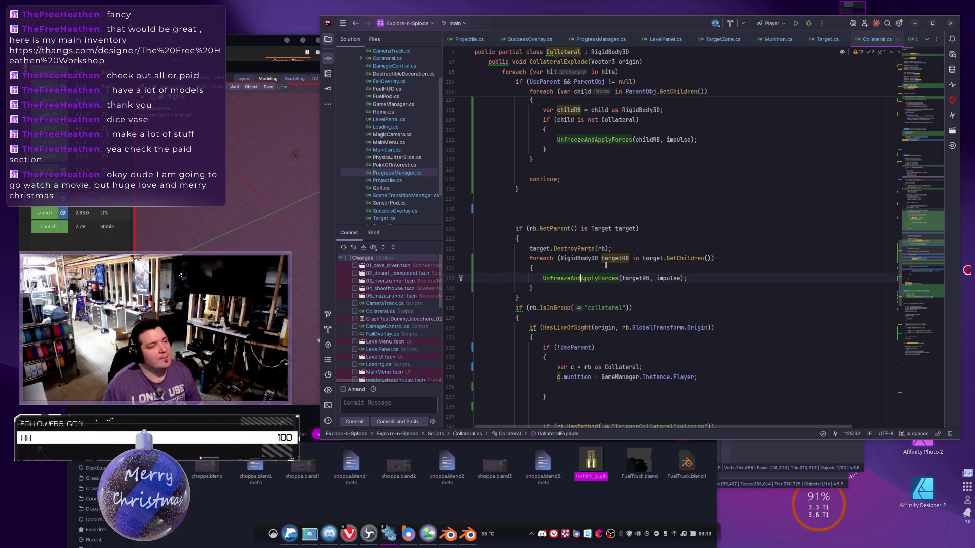